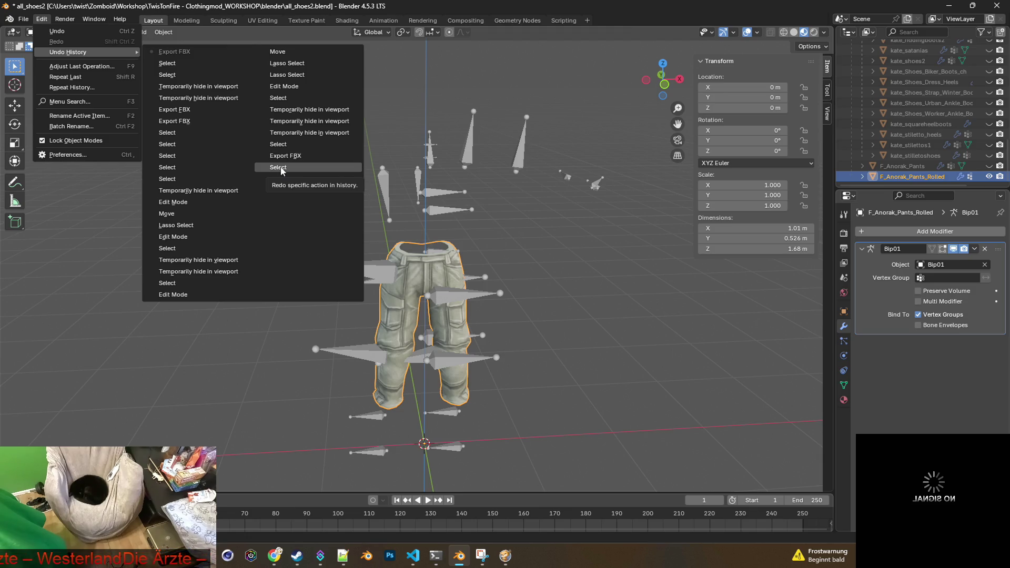
# Step: Revert the pants mesh to its earlier Edit Mode state through the Undo History
pyautogui.click(282, 168)
pyautogui.click(58, 32)
pyautogui.click(66, 56)
pyautogui.moveTo(174, 211)
pyautogui.mouseDown(button='middle')
pyautogui.moveTo(566, 212)
pyautogui.moveTo(570, 235)
pyautogui.mouseUp(button='middle')
pyautogui.scroll(6, 273, 213)
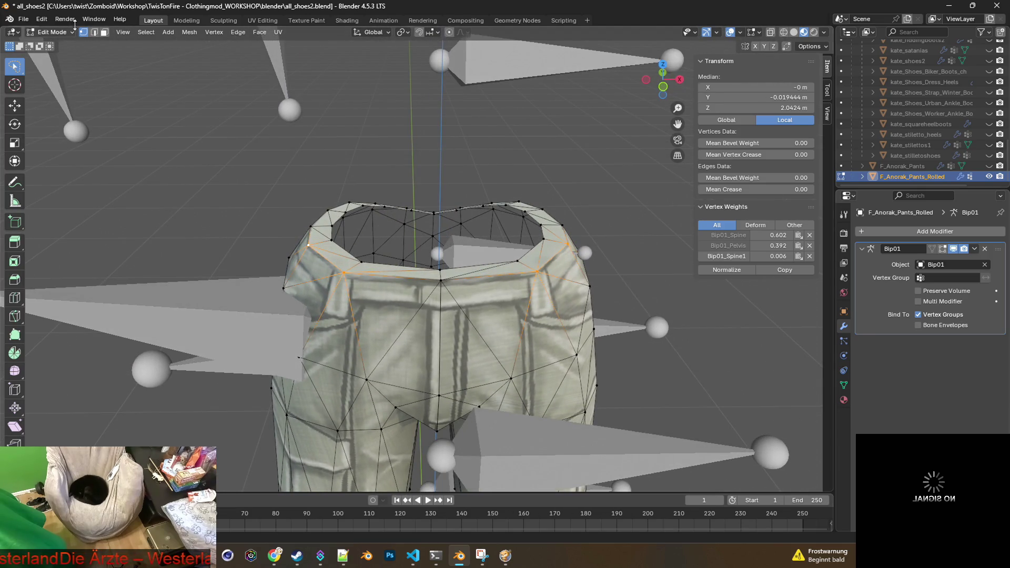
pyautogui.click(41, 19)
pyautogui.moveTo(58, 55)
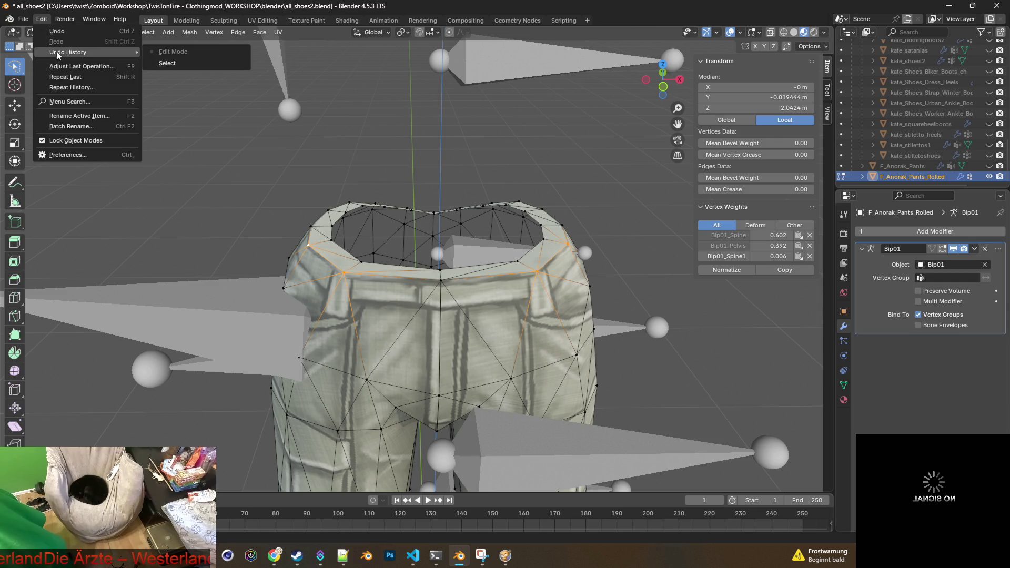
pyautogui.click(172, 52)
pyautogui.moveTo(402, 151)
pyautogui.mouseDown(button='middle')
pyautogui.moveTo(351, 132)
pyautogui.moveTo(421, 163)
pyautogui.mouseUp(button='middle')
# Step: Close Blender without saving the changes
pyautogui.click(30, 20)
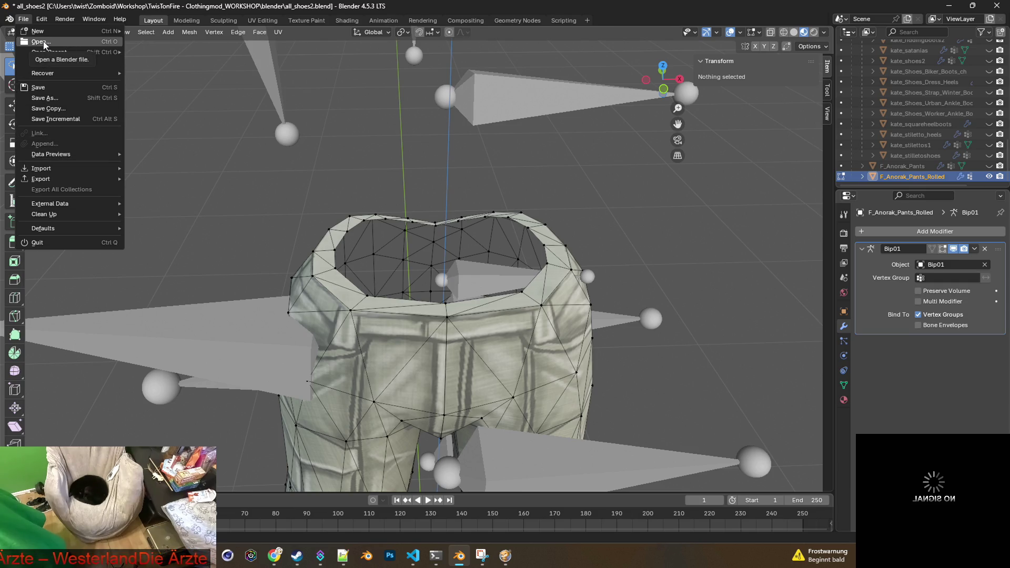
pyautogui.click(998, 7)
pyautogui.click(556, 291)
# Step: In File Explorer, sort files newest first and open all_shoes2.blend
pyautogui.hotkey('alt', 'Tab')
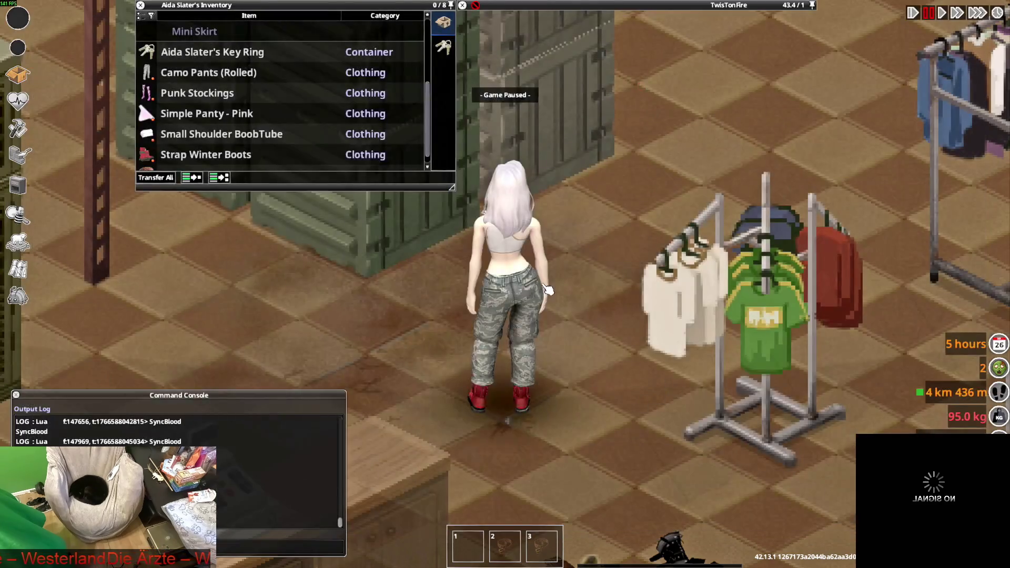
pyautogui.hotkey('alt', 'Tab')
pyautogui.hotkey('alt', 'Tab')
pyautogui.hotkey('alt', 'Tab')
pyautogui.hotkey('alt', 'Tab')
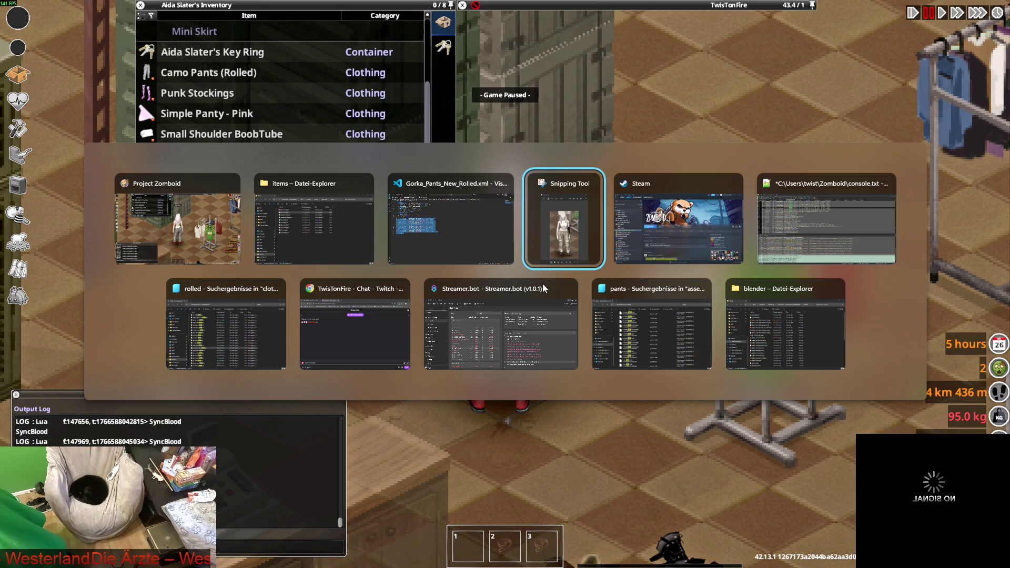
pyautogui.hotkey('alt', 'Tab')
pyautogui.hotkey('alt', 'Tab')
pyautogui.hotkey('alt', 'Tab')
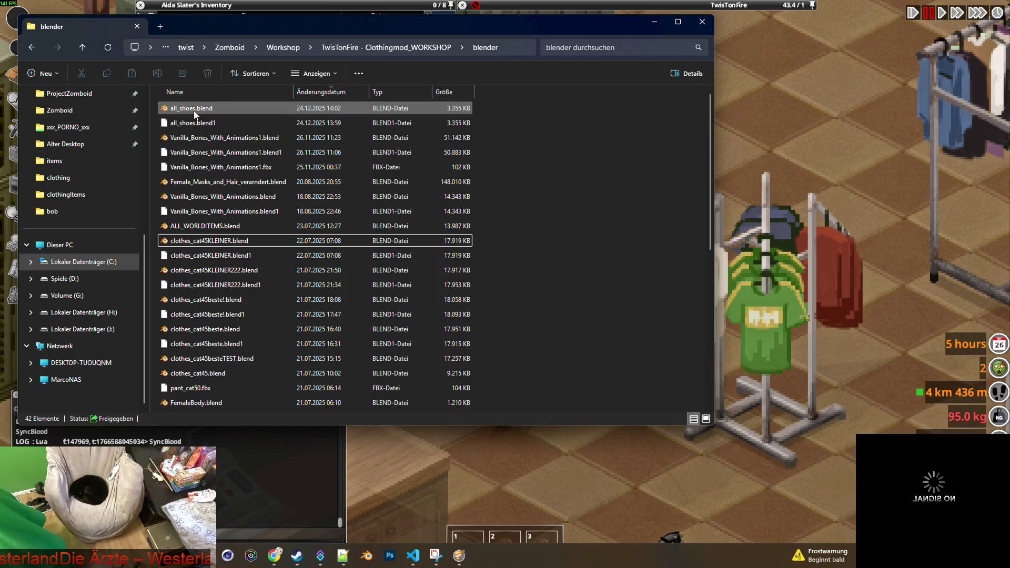
pyautogui.click(304, 94)
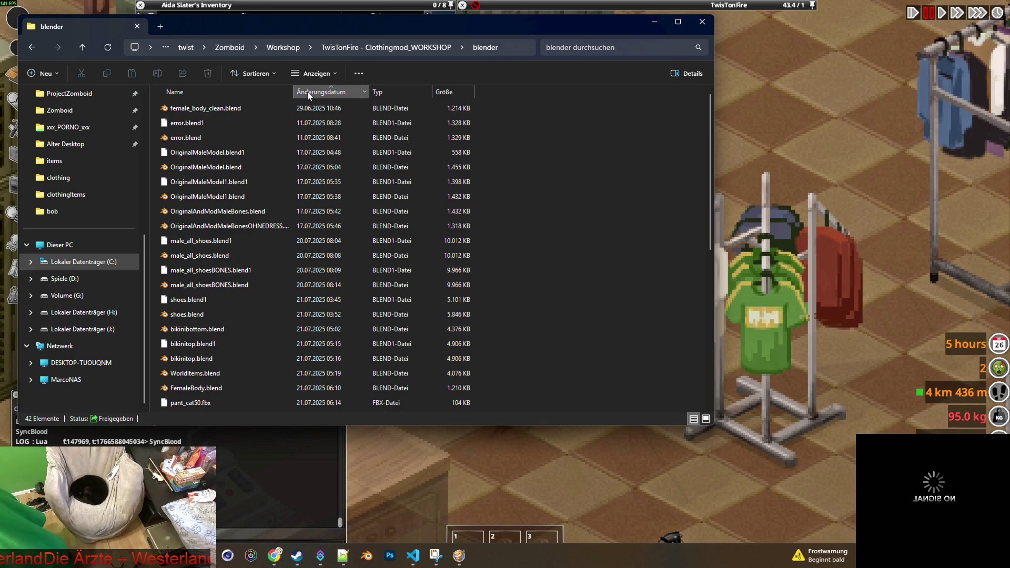
pyautogui.click(309, 93)
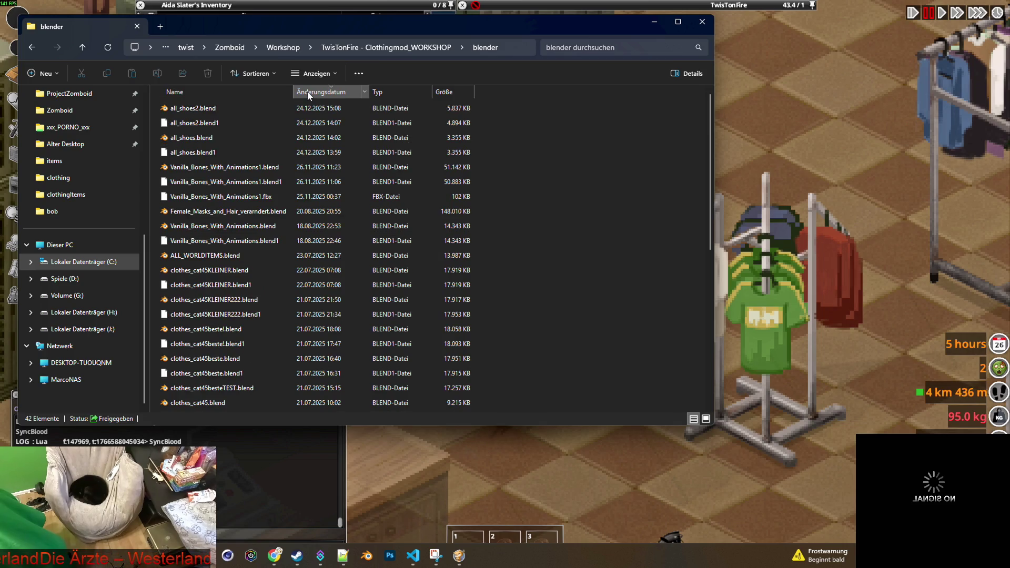
pyautogui.doubleClick(191, 108)
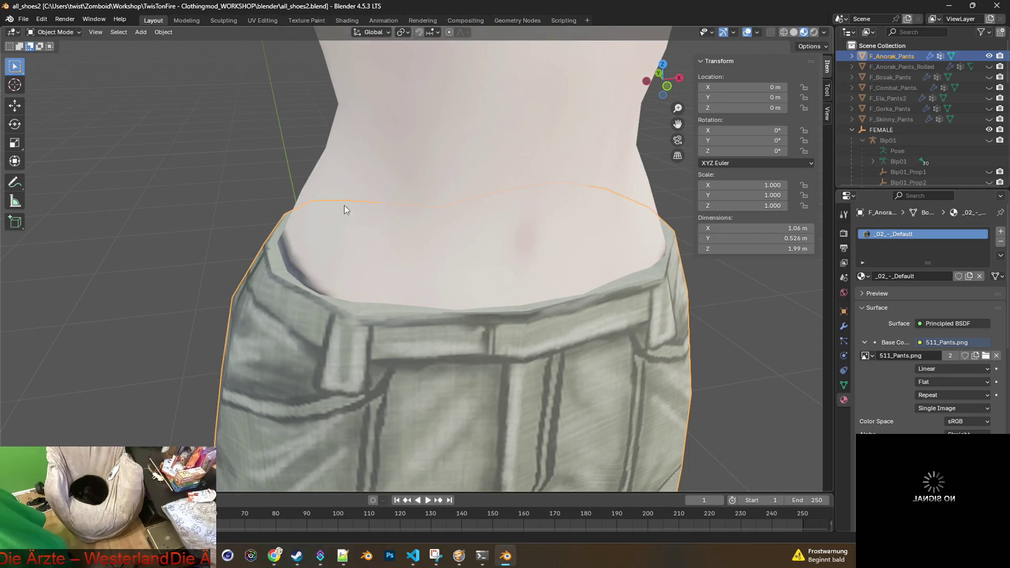
# Step: Put the pants into Edit Mode and hide the Female body mesh
pyautogui.scroll(-2, 344, 206)
pyautogui.moveTo(375, 207)
pyautogui.mouseDown(button='middle')
pyautogui.moveTo(516, 210)
pyautogui.moveTo(462, 224)
pyautogui.mouseUp(button='middle')
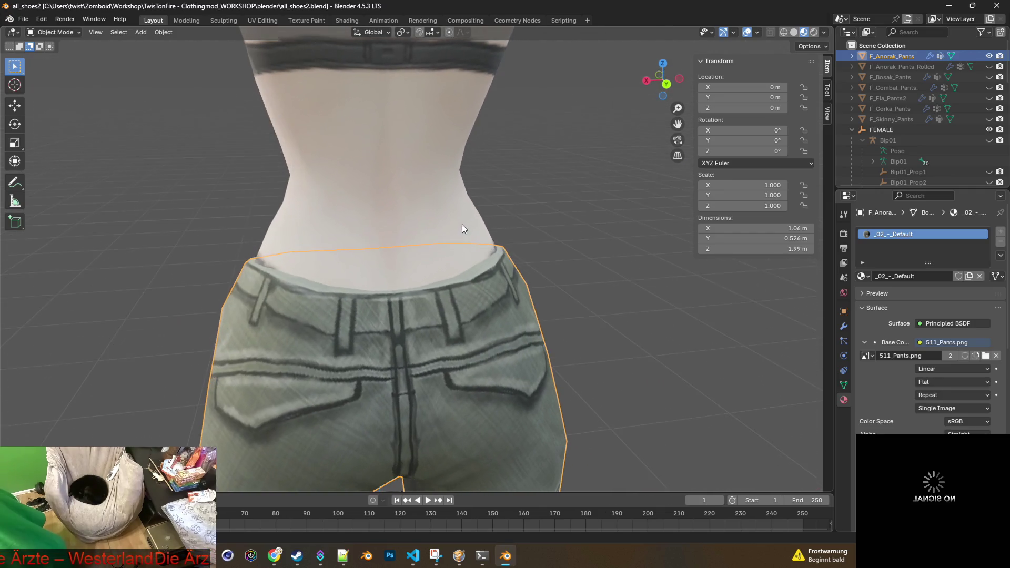
pyautogui.click(990, 131)
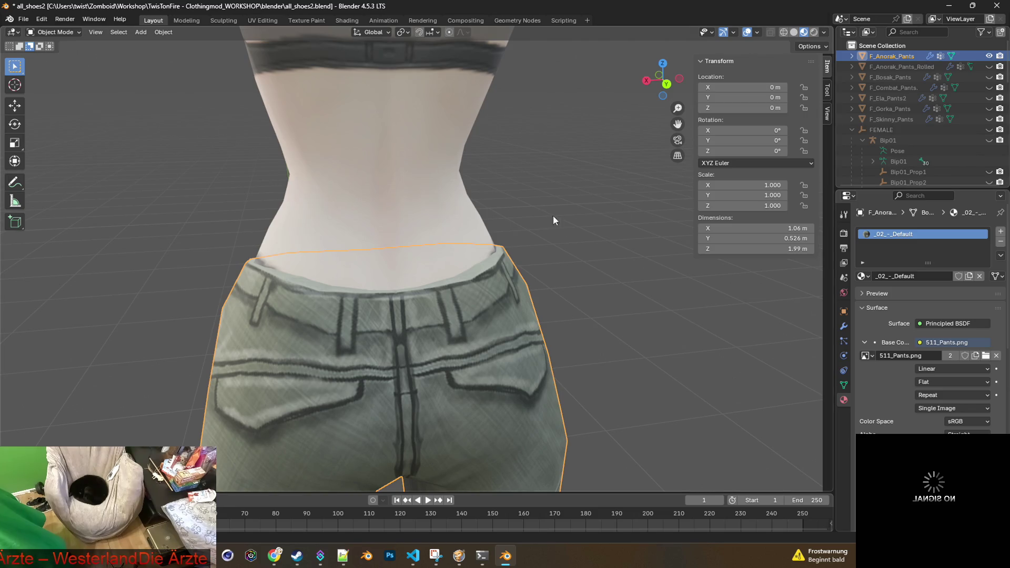
pyautogui.click(68, 34)
pyautogui.click(56, 56)
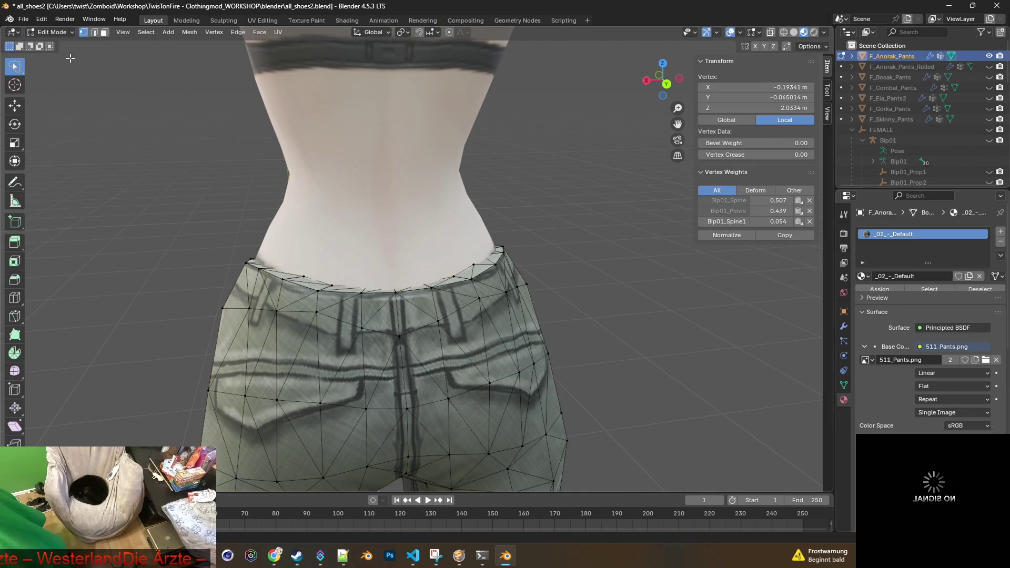
pyautogui.scroll(5, 499, 269)
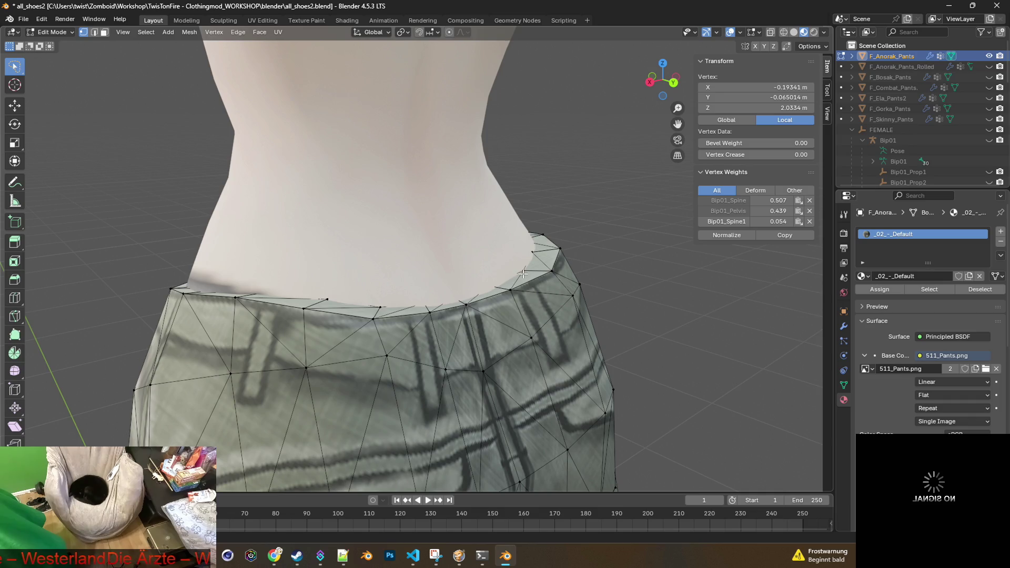
pyautogui.scroll(-3, 966, 144)
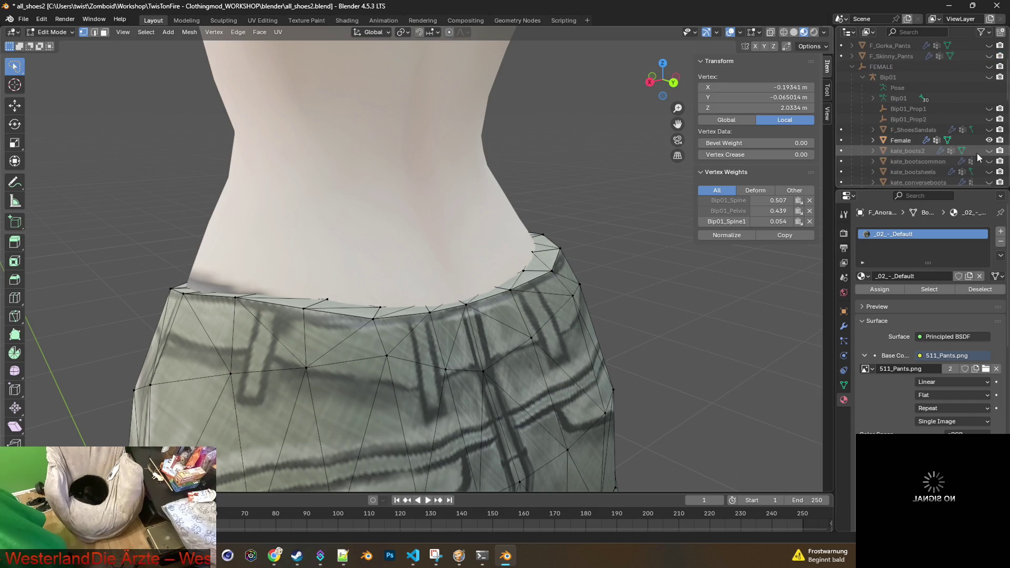
pyautogui.click(989, 141)
# Step: Inspect the waist opening, then hide F_Anorak_Pants_Rolled in the viewport
pyautogui.moveTo(531, 187)
pyautogui.mouseDown(button='middle')
pyautogui.moveTo(249, 190)
pyautogui.moveTo(234, 180)
pyautogui.mouseUp(button='middle')
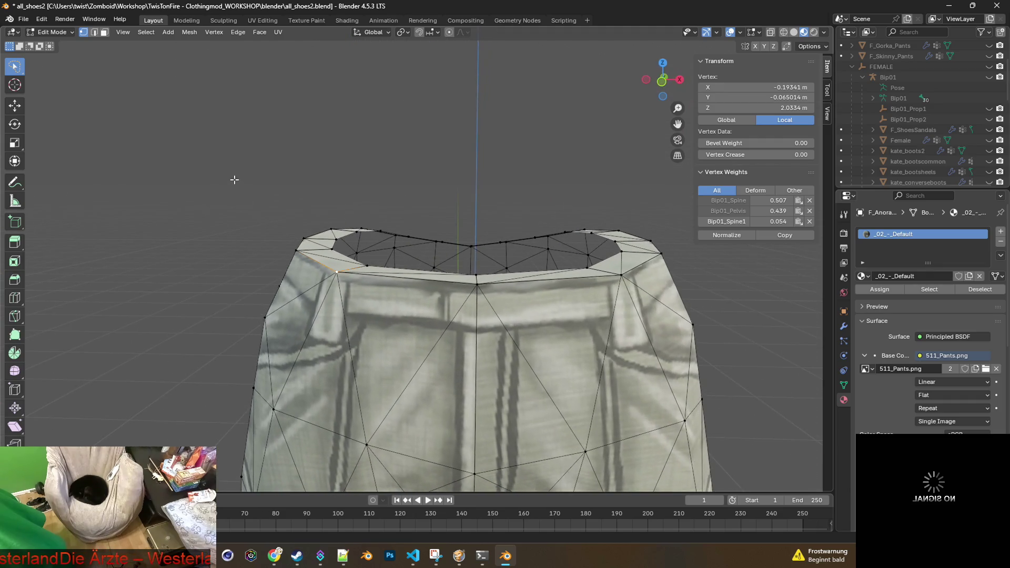
pyautogui.moveTo(404, 210); pyautogui.dragTo(600, 192, button='middle')
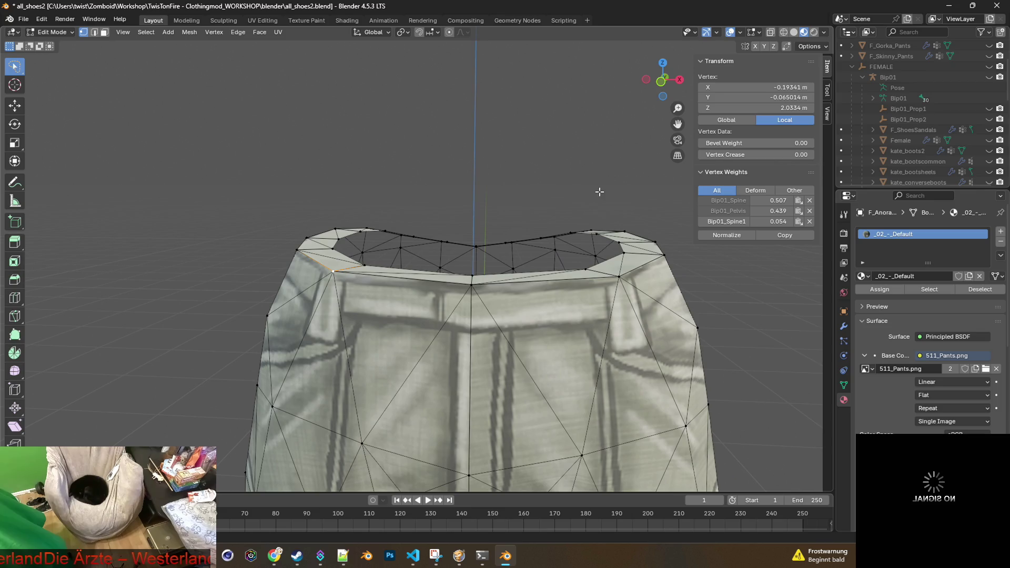
pyautogui.scroll(5, 935, 127)
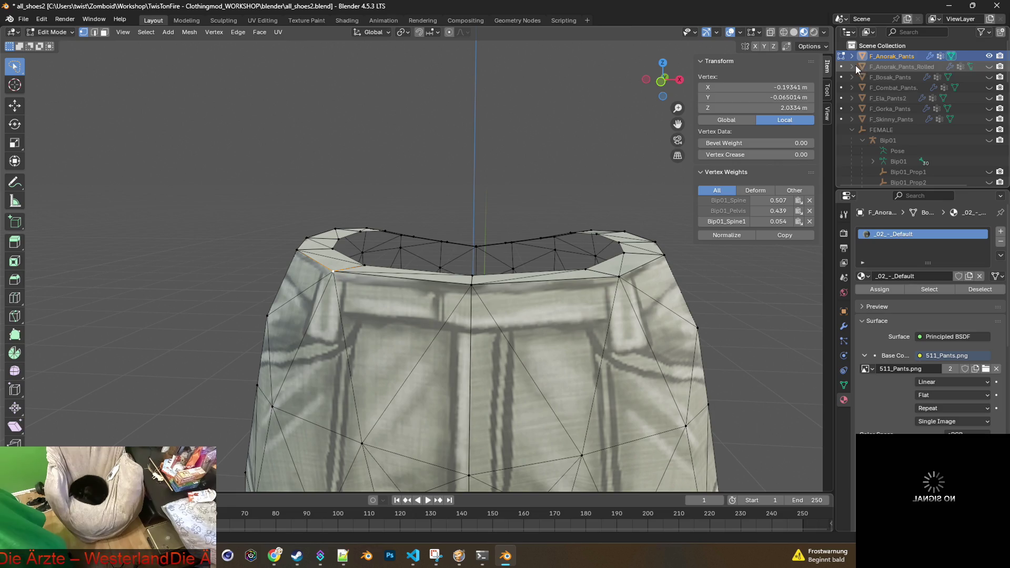
pyautogui.moveTo(632, 195)
pyautogui.mouseDown(button='middle')
pyautogui.moveTo(437, 212)
pyautogui.moveTo(638, 200)
pyautogui.mouseUp(button='middle')
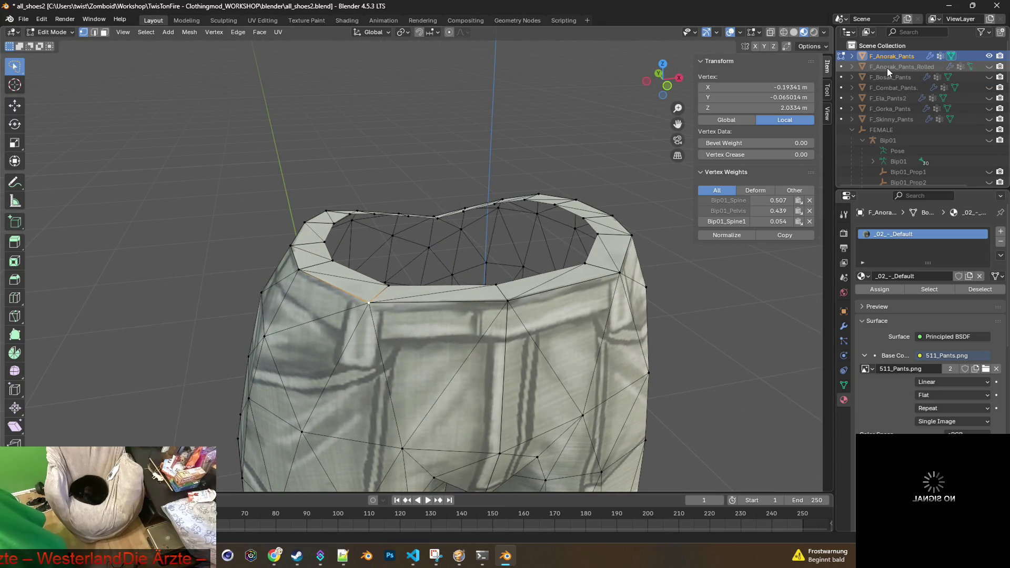
pyautogui.moveTo(441, 168)
pyautogui.mouseDown(button='middle')
pyautogui.moveTo(441, 159)
pyautogui.moveTo(551, 165)
pyautogui.mouseUp(button='middle')
pyautogui.moveTo(452, 185); pyautogui.dragTo(480, 185, button='middle')
pyautogui.moveTo(588, 167)
pyautogui.mouseDown(button='middle')
pyautogui.moveTo(583, 199)
pyautogui.moveTo(443, 198)
pyautogui.moveTo(356, 181)
pyautogui.moveTo(362, 166)
pyautogui.mouseUp(button='middle')
pyautogui.moveTo(446, 173); pyautogui.dragTo(557, 158, button='middle')
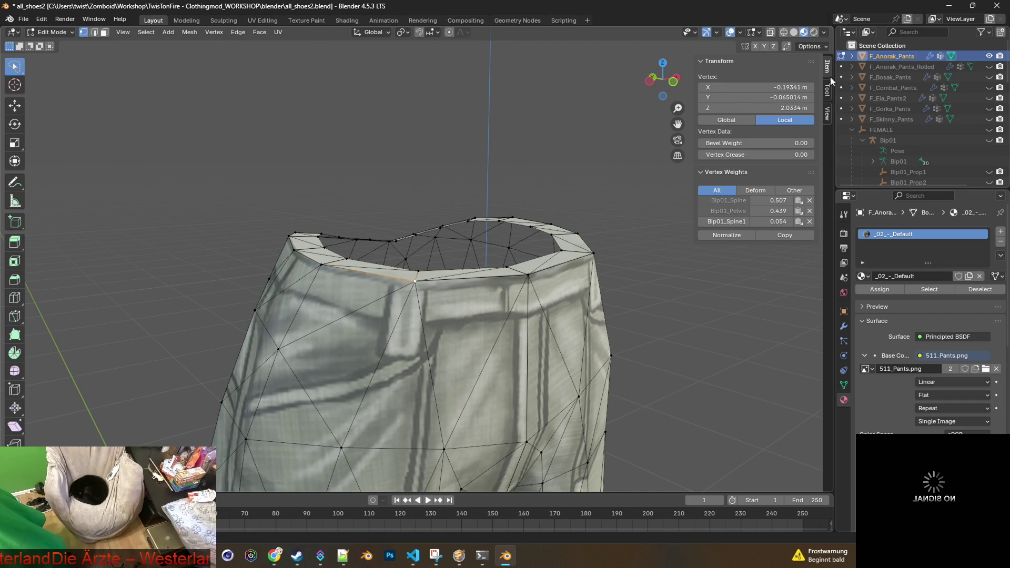
pyautogui.click(989, 67)
# Step: Clear the mesh selection and return the pants to Object Mode
pyautogui.click(196, 77)
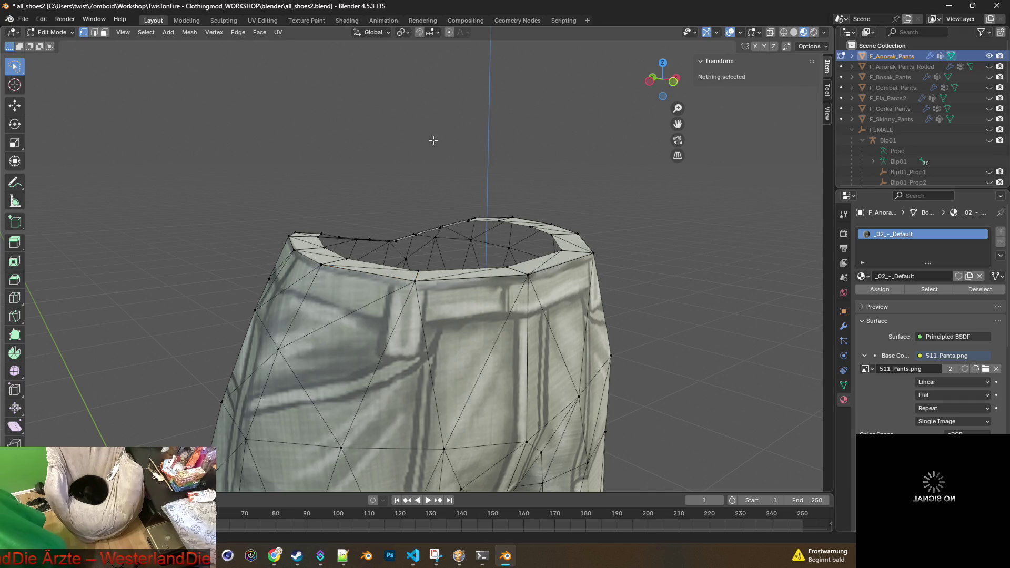
pyautogui.click(50, 32)
pyautogui.click(48, 43)
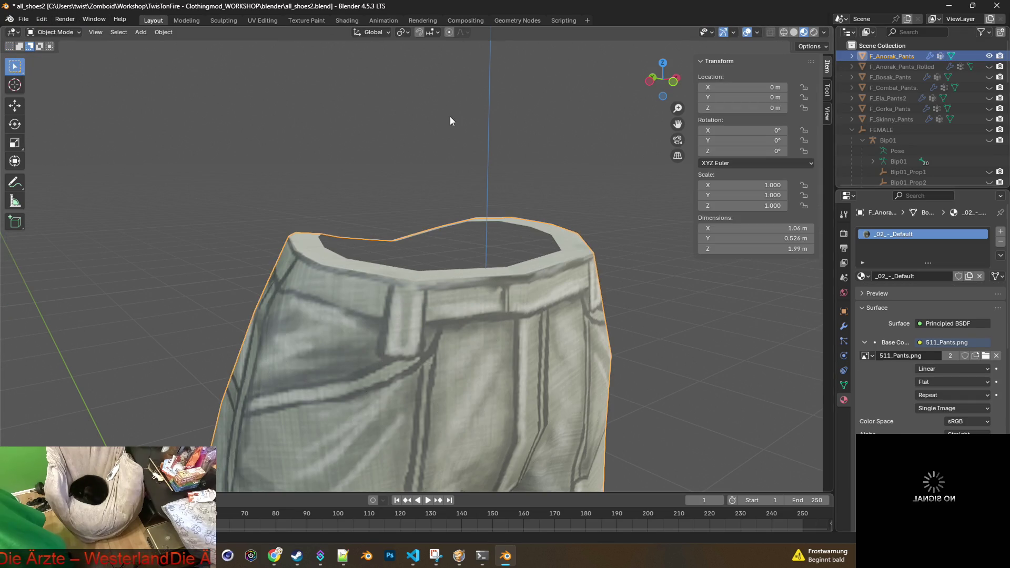
pyautogui.click(50, 32)
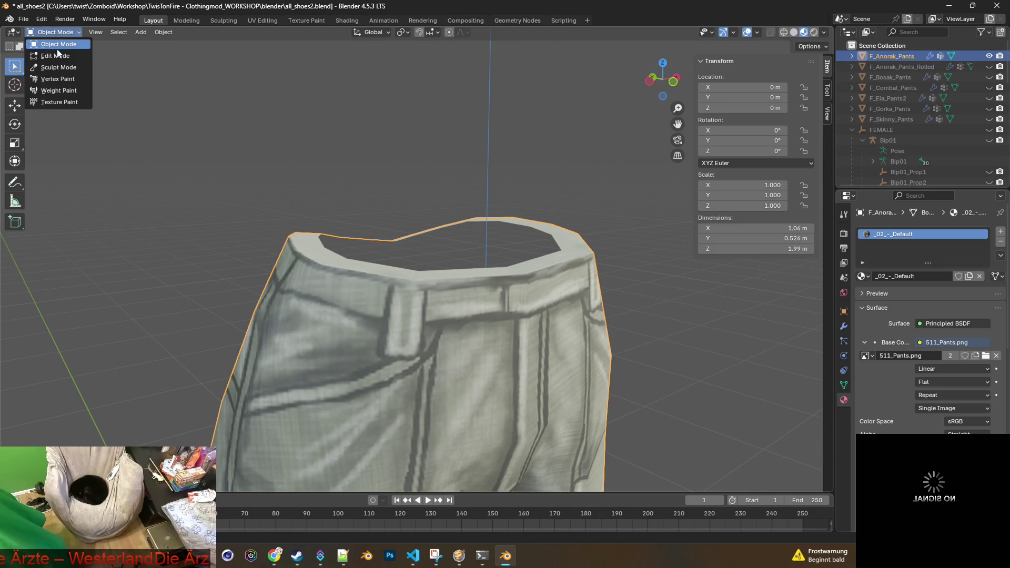
# Step: Enter Edit Mode and select four vertices along the waist rim
pyautogui.click(49, 54)
pyautogui.moveTo(266, 156)
pyautogui.mouseDown(button='middle')
pyautogui.moveTo(455, 176)
pyautogui.moveTo(500, 194)
pyautogui.moveTo(422, 204)
pyautogui.moveTo(604, 219)
pyautogui.moveTo(624, 239)
pyautogui.moveTo(582, 239)
pyautogui.mouseUp(button='middle')
pyautogui.click(609, 244)
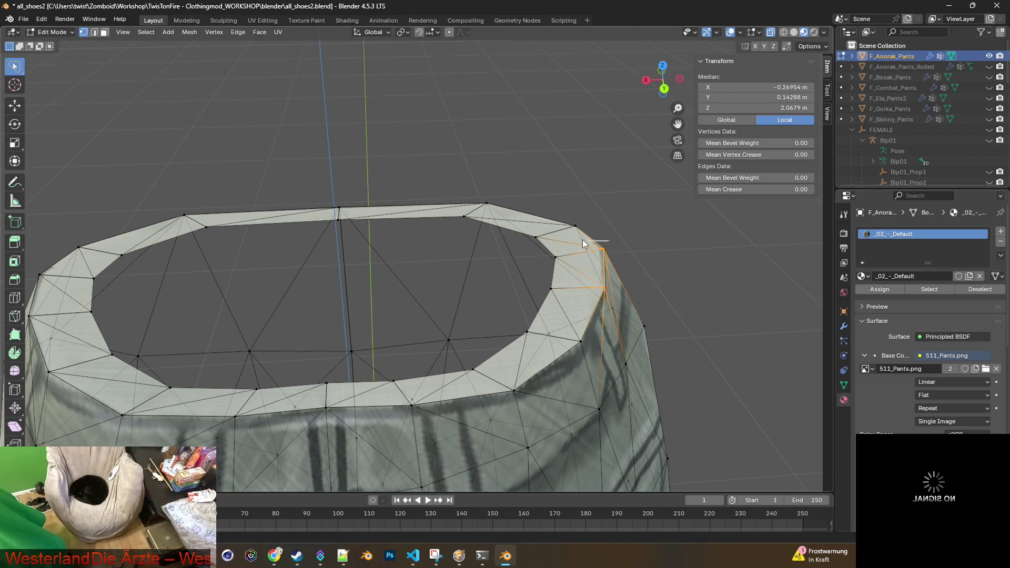
pyautogui.keyDown('shift'); pyautogui.click(468, 199); pyautogui.keyUp('shift')
pyautogui.keyDown('shift'); pyautogui.click(312, 208); pyautogui.keyUp('shift')
pyautogui.keyDown('shift'); pyautogui.click(194, 217); pyautogui.keyUp('shift')
pyautogui.moveTo(191, 191)
pyautogui.mouseDown(button='middle')
pyautogui.moveTo(267, 144)
pyautogui.moveTo(289, 149)
pyautogui.moveTo(266, 178)
pyautogui.moveTo(250, 237)
pyautogui.moveTo(183, 243)
pyautogui.mouseUp(button='middle')
# Step: Add the vertices near the left and right rim to the selection
pyautogui.keyDown('ctrl'); pyautogui.moveTo(156, 308); pyautogui.dragTo(137, 313, button='right'); pyautogui.keyUp('ctrl')
pyautogui.moveTo(137, 313)
pyautogui.mouseDown(button='middle')
pyautogui.moveTo(292, 273)
pyautogui.moveTo(491, 284)
pyautogui.moveTo(353, 323)
pyautogui.moveTo(438, 337)
pyautogui.moveTo(652, 282)
pyautogui.mouseUp(button='middle')
pyautogui.keyDown('ctrl'); pyautogui.moveTo(631, 262); pyautogui.dragTo(651, 232, button='right'); pyautogui.keyUp('ctrl')
pyautogui.moveTo(651, 231); pyautogui.dragTo(636, 270, button='middle')
pyautogui.keyDown('ctrl'); pyautogui.moveTo(602, 249); pyautogui.dragTo(600, 249, button='right'); pyautogui.keyUp('ctrl')
pyautogui.moveTo(600, 248)
pyautogui.mouseDown(button='middle')
pyautogui.moveTo(610, 225)
pyautogui.moveTo(582, 227)
pyautogui.moveTo(595, 222)
pyautogui.moveTo(575, 234)
pyautogui.moveTo(533, 216)
pyautogui.moveTo(425, 206)
pyautogui.moveTo(363, 221)
pyautogui.mouseUp(button='middle')
pyautogui.keyDown('shift'); pyautogui.click(274, 239); pyautogui.keyUp('shift')
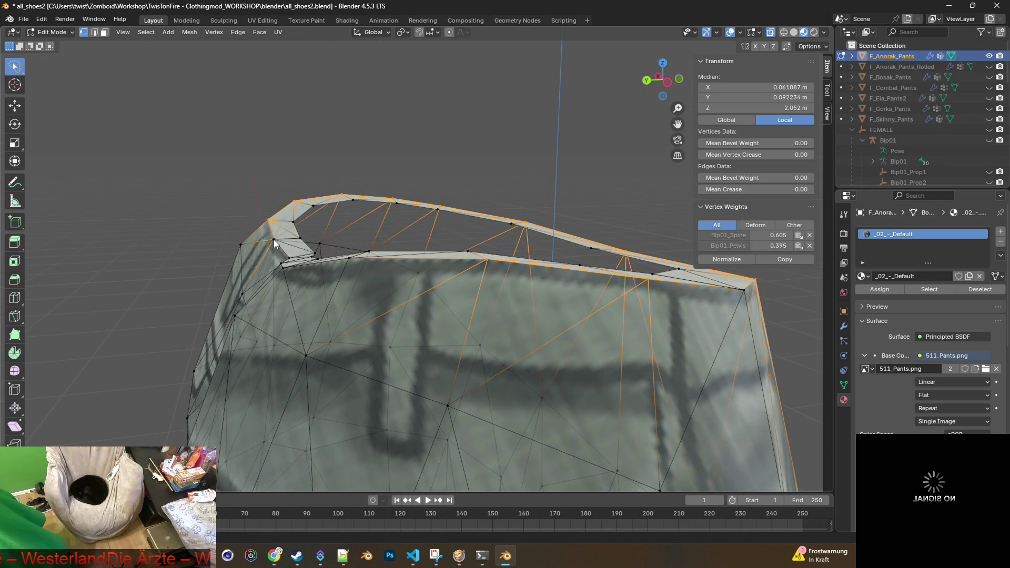
pyautogui.keyDown('shift'); pyautogui.click(273, 241); pyautogui.keyUp('shift')
pyautogui.moveTo(273, 242)
pyautogui.mouseDown(button='middle')
pyautogui.moveTo(557, 261)
pyautogui.moveTo(605, 237)
pyautogui.moveTo(504, 273)
pyautogui.moveTo(456, 269)
pyautogui.moveTo(551, 247)
pyautogui.mouseUp(button='middle')
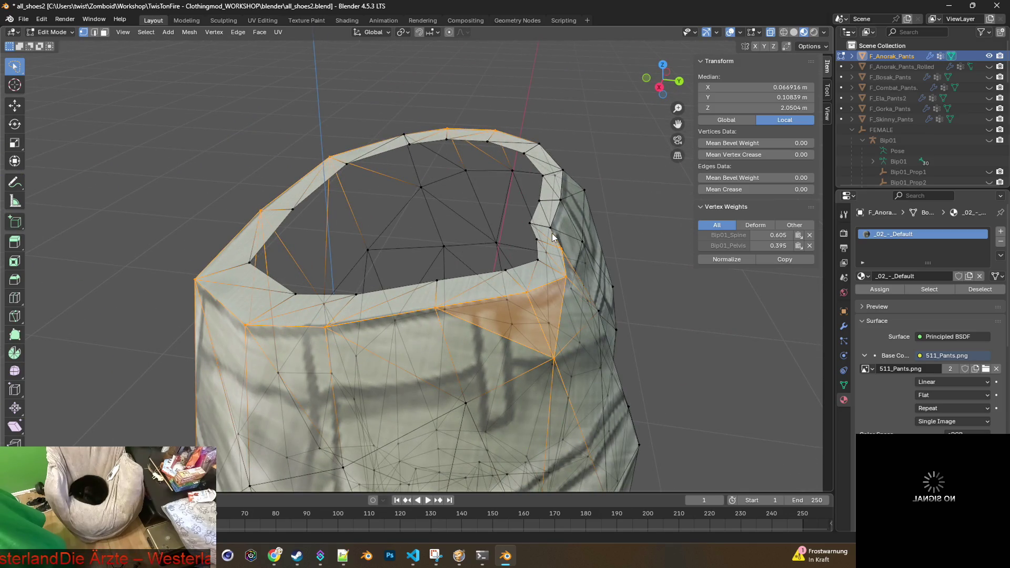
pyautogui.moveTo(605, 221)
pyautogui.mouseDown(button='middle')
pyautogui.moveTo(539, 281)
pyautogui.moveTo(465, 227)
pyautogui.mouseUp(button='middle')
# Step: Move the selected rim vertices into place and select the whole waist rim loop
pyautogui.click(395, 240)
pyautogui.moveTo(396, 241); pyautogui.dragTo(482, 225, button='middle')
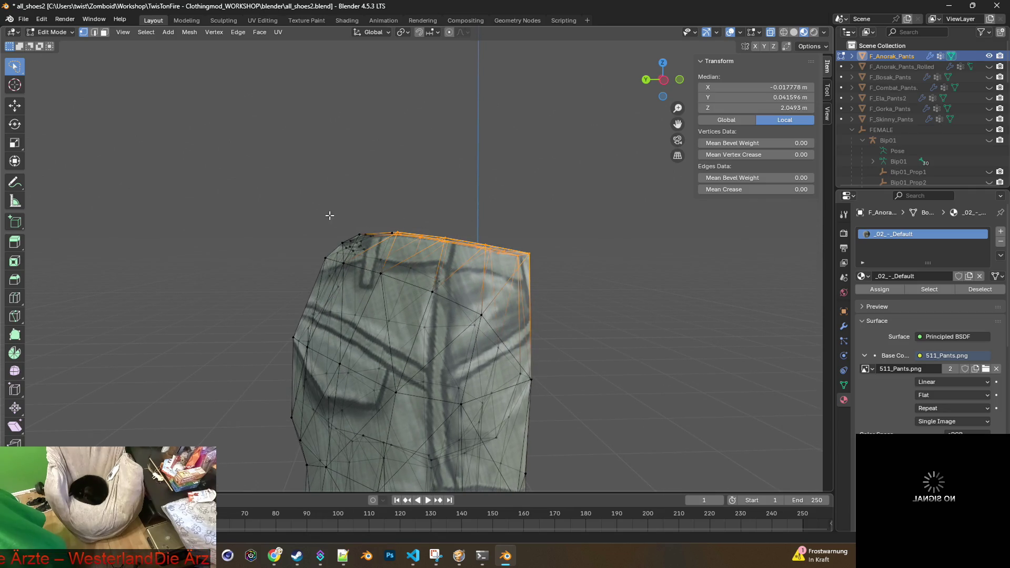
pyautogui.keyDown('shift'); pyautogui.moveTo(339, 249); pyautogui.dragTo(349, 239); pyautogui.keyUp('shift')
pyautogui.moveTo(348, 240); pyautogui.dragTo(466, 307, button='middle')
pyautogui.keyDown('ctrl'); pyautogui.moveTo(356, 283); pyautogui.dragTo(355, 282); pyautogui.keyUp('ctrl')
pyautogui.moveTo(355, 282)
pyautogui.mouseDown(button='middle')
pyautogui.moveTo(215, 291)
pyautogui.moveTo(241, 291)
pyautogui.mouseUp(button='middle')
# Step: Merge the overlapping rim vertices by distance
pyautogui.press('m')
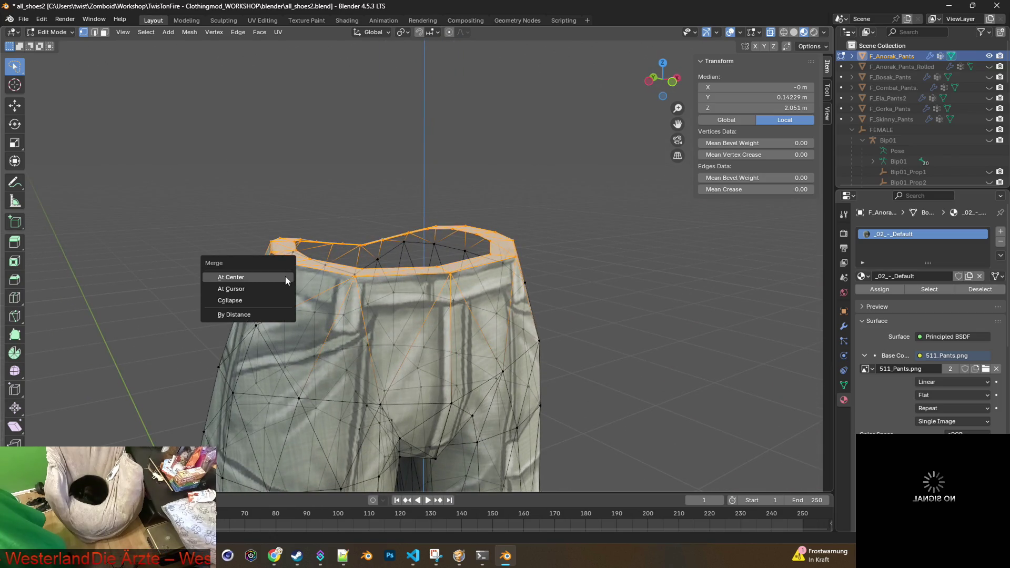
pyautogui.click(232, 314)
pyautogui.moveTo(369, 293)
pyautogui.mouseDown(button='middle')
pyautogui.moveTo(633, 235)
pyautogui.moveTo(629, 254)
pyautogui.moveTo(523, 274)
pyautogui.moveTo(548, 300)
pyautogui.moveTo(517, 246)
pyautogui.mouseUp(button='middle')
# Step: Start a new selection with the front and top-left waistband rim vertices
pyautogui.click(547, 254)
pyautogui.click(523, 270)
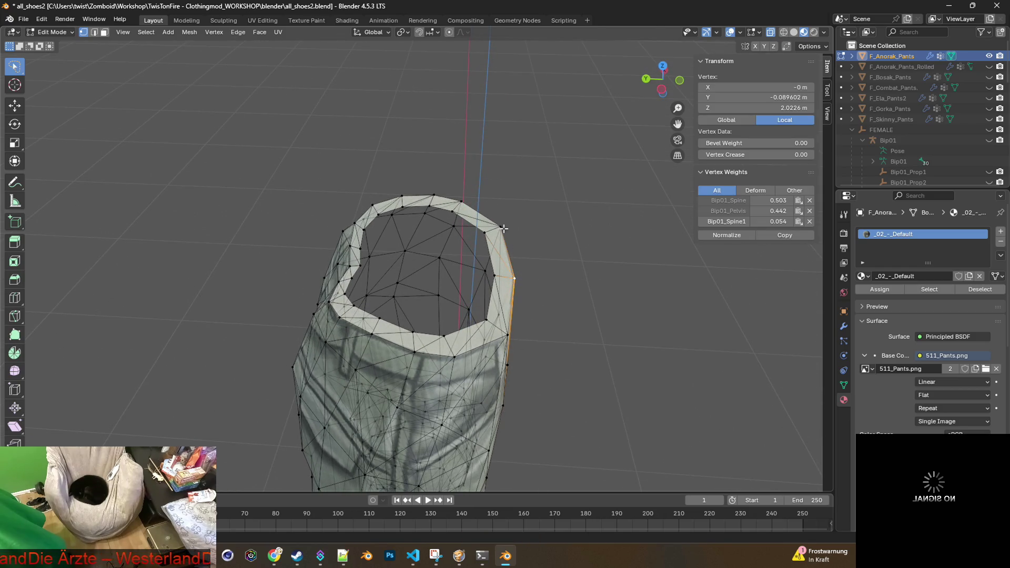
pyautogui.keyDown('shift'); pyautogui.click(492, 208); pyautogui.keyUp('shift')
pyautogui.keyDown('shift'); pyautogui.click(451, 196); pyautogui.keyUp('shift')
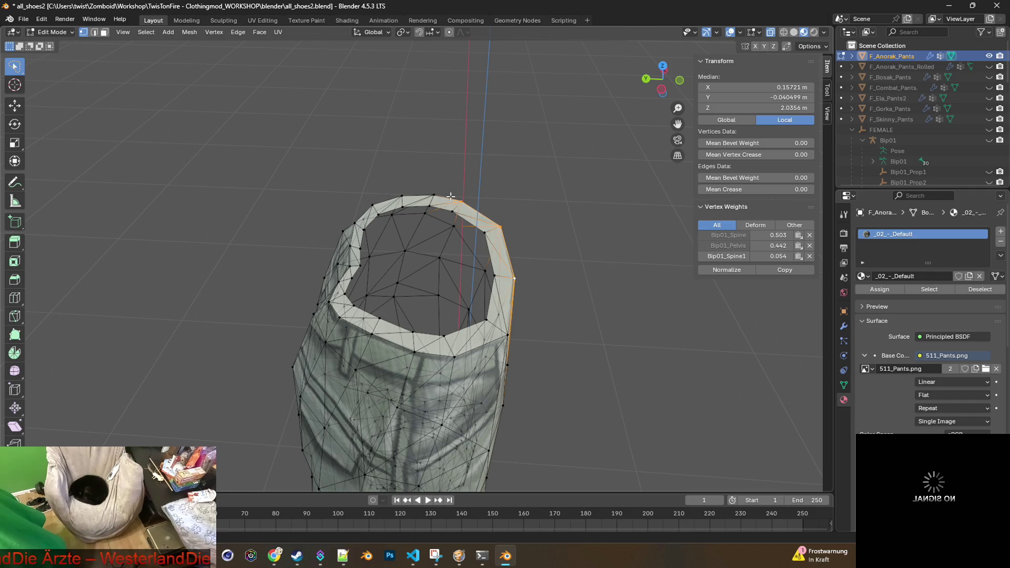
pyautogui.keyDown('shift'); pyautogui.click(366, 214); pyautogui.keyUp('shift')
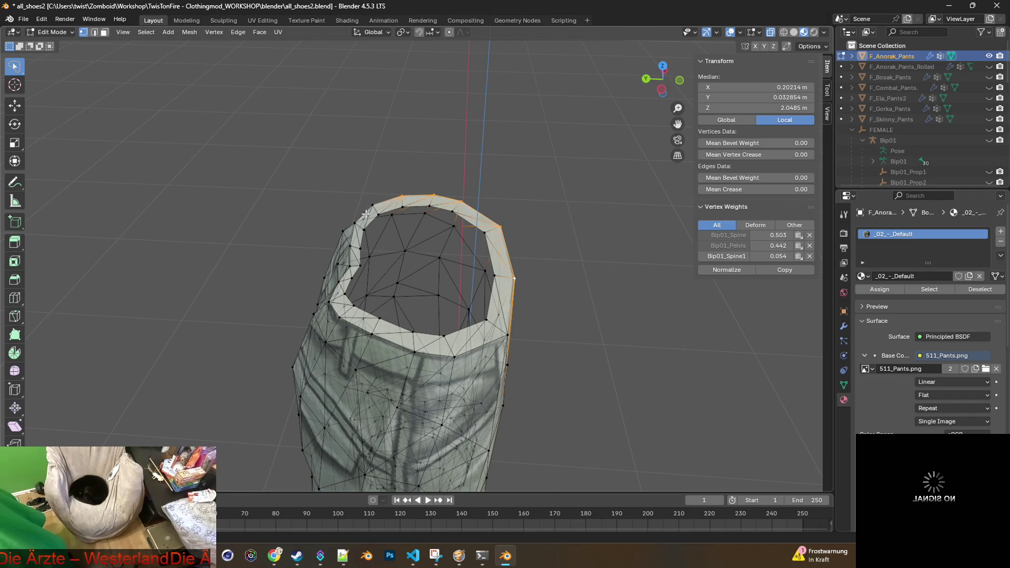
pyautogui.moveTo(358, 212)
pyautogui.mouseDown(button='middle')
pyautogui.moveTo(373, 209)
pyautogui.moveTo(361, 202)
pyautogui.mouseUp(button='middle')
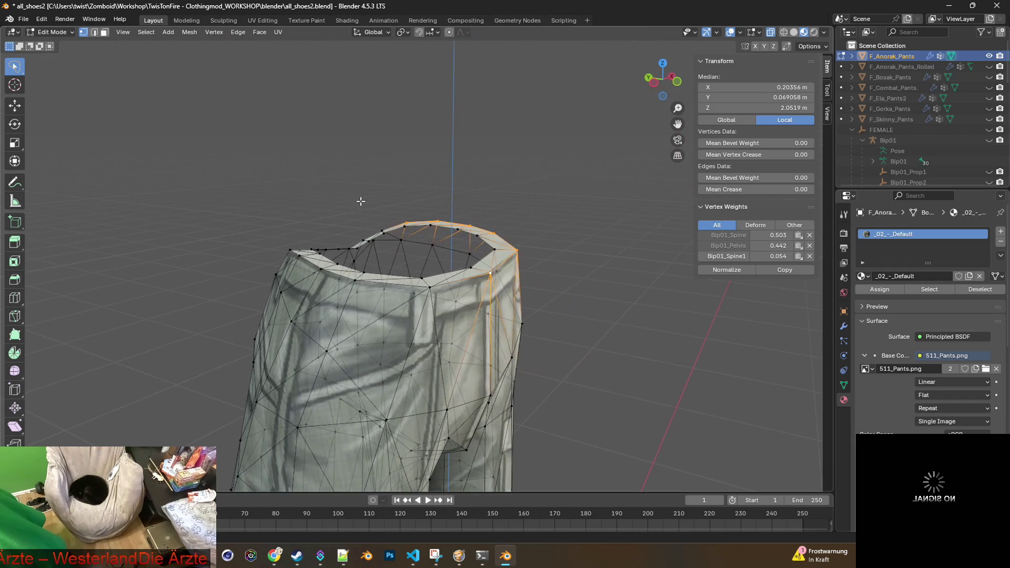
pyautogui.keyDown('shift'); pyautogui.click(381, 229); pyautogui.keyUp('shift')
# Step: Add the back waistband rim vertices to complete the ring selection
pyautogui.moveTo(403, 237)
pyautogui.mouseDown(button='middle')
pyautogui.moveTo(603, 262)
pyautogui.moveTo(516, 279)
pyautogui.moveTo(568, 273)
pyautogui.mouseUp(button='middle')
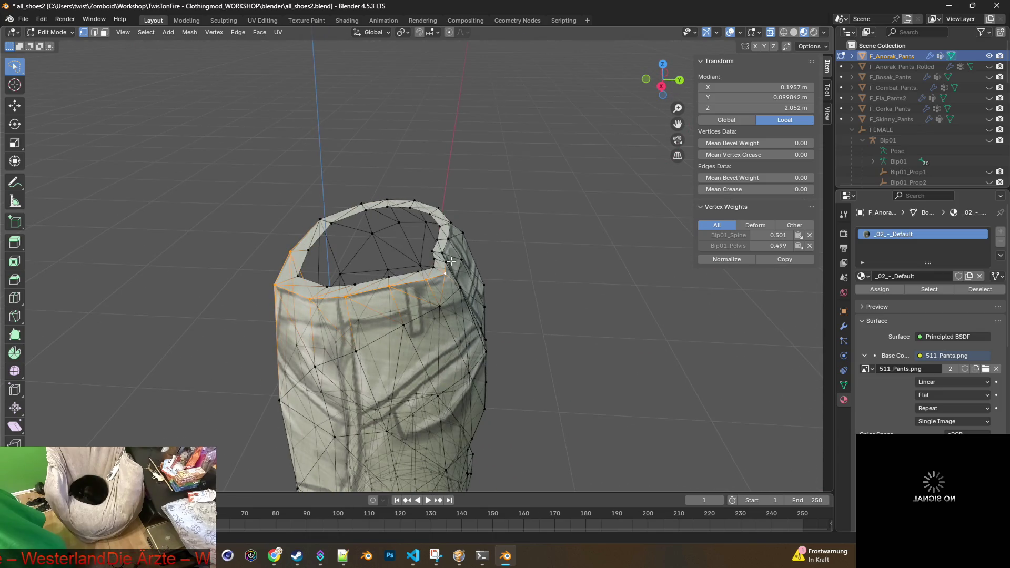
pyautogui.moveTo(489, 264)
pyautogui.mouseDown(button='middle')
pyautogui.moveTo(514, 264)
pyautogui.moveTo(320, 255)
pyautogui.moveTo(371, 252)
pyautogui.mouseUp(button='middle')
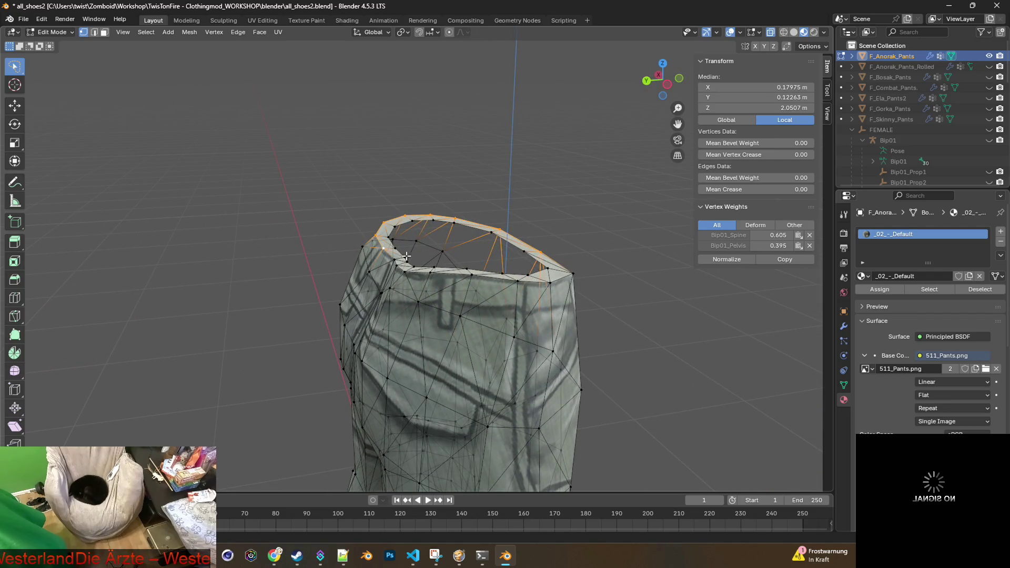
pyautogui.keyDown('shift'); pyautogui.moveTo(411, 273); pyautogui.dragTo(452, 284, button='middle'); pyautogui.keyUp('shift')
pyautogui.keyDown('shift'); pyautogui.click(505, 289); pyautogui.keyUp('shift')
pyautogui.keyDown('shift'); pyautogui.click(525, 288); pyautogui.keyUp('shift')
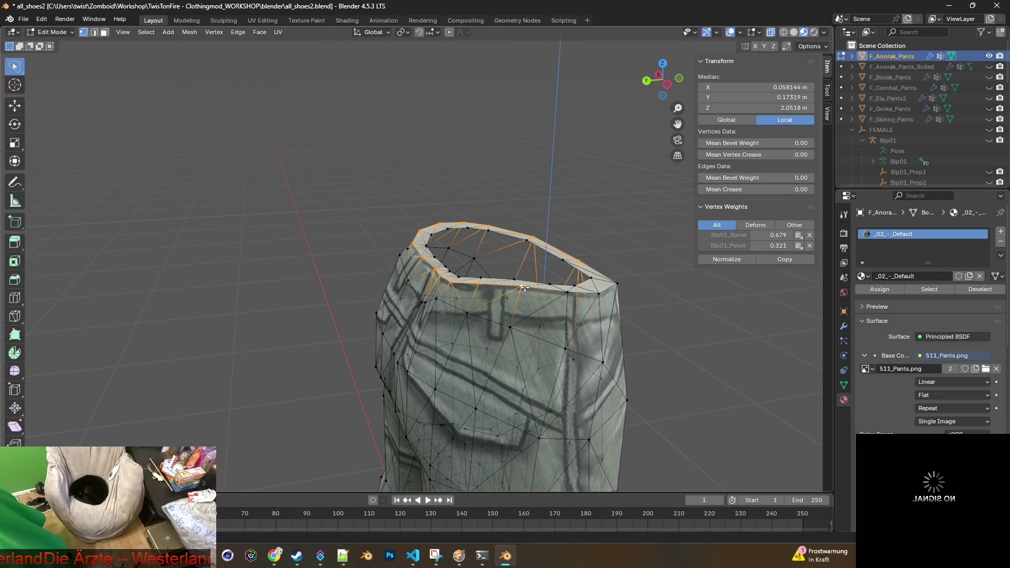
pyautogui.keyDown('shift'); pyautogui.click(574, 287); pyautogui.keyUp('shift')
pyautogui.keyDown('shift'); pyautogui.click(599, 293); pyautogui.keyUp('shift')
pyautogui.keyDown('shift'); pyautogui.click(617, 284); pyautogui.keyUp('shift')
pyautogui.moveTo(623, 286)
pyautogui.mouseDown(button='middle')
pyautogui.moveTo(564, 285)
pyautogui.moveTo(545, 262)
pyautogui.mouseUp(button='middle')
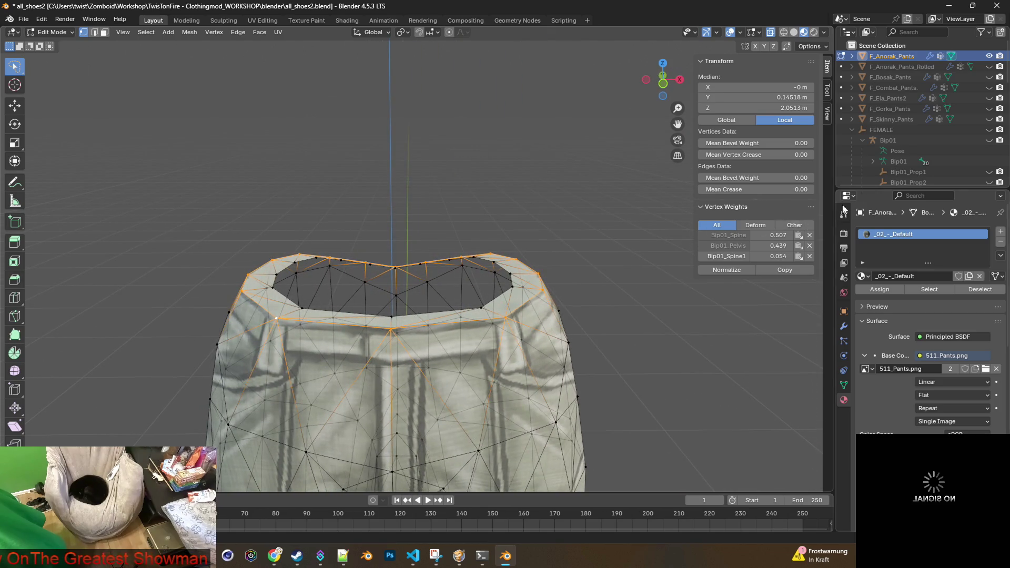
pyautogui.scroll(-2, 965, 153)
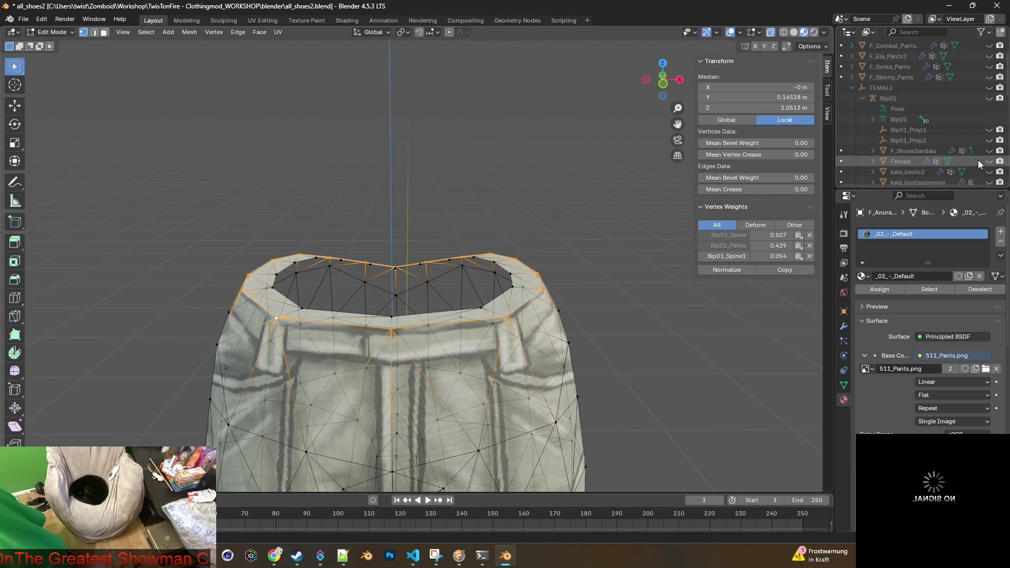
# Step: Unhide the Female body mesh and view the waistband from above
pyautogui.click(989, 161)
pyautogui.scroll(3, 590, 225)
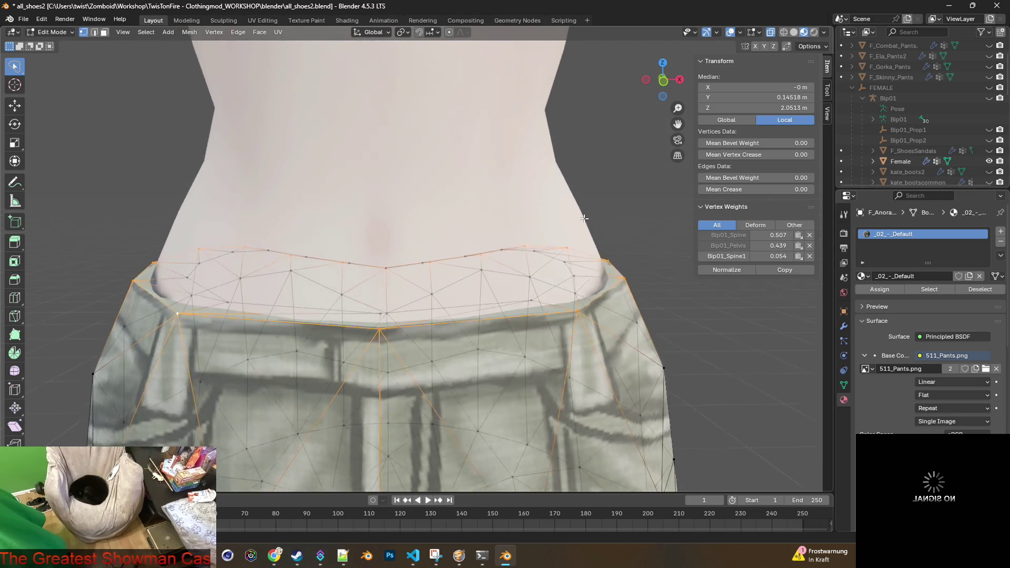
pyautogui.moveTo(590, 225); pyautogui.dragTo(600, 232, button='middle')
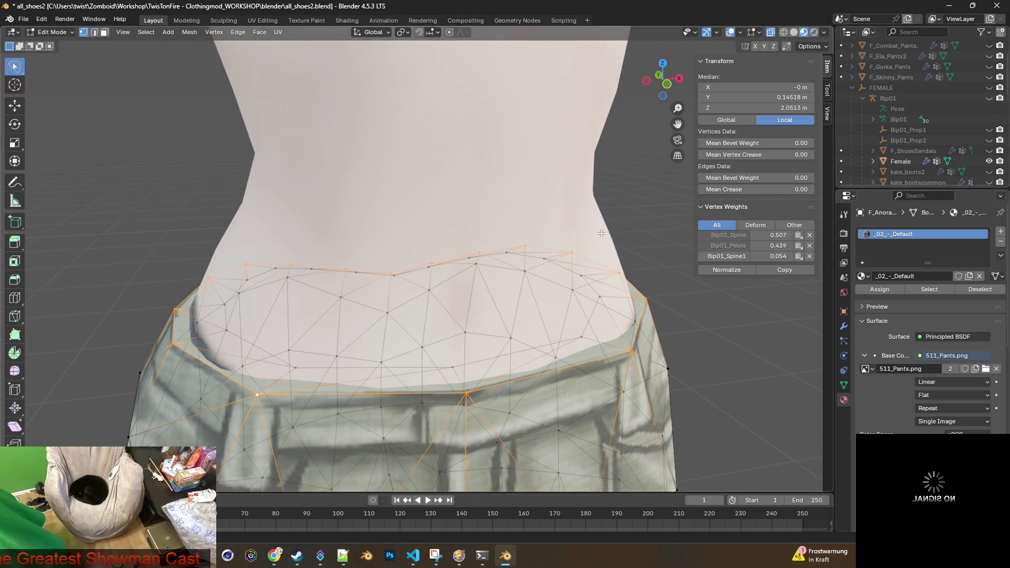
# Step: Scale the waistband rim to 0.972 and return to Object Mode
pyautogui.press('s')
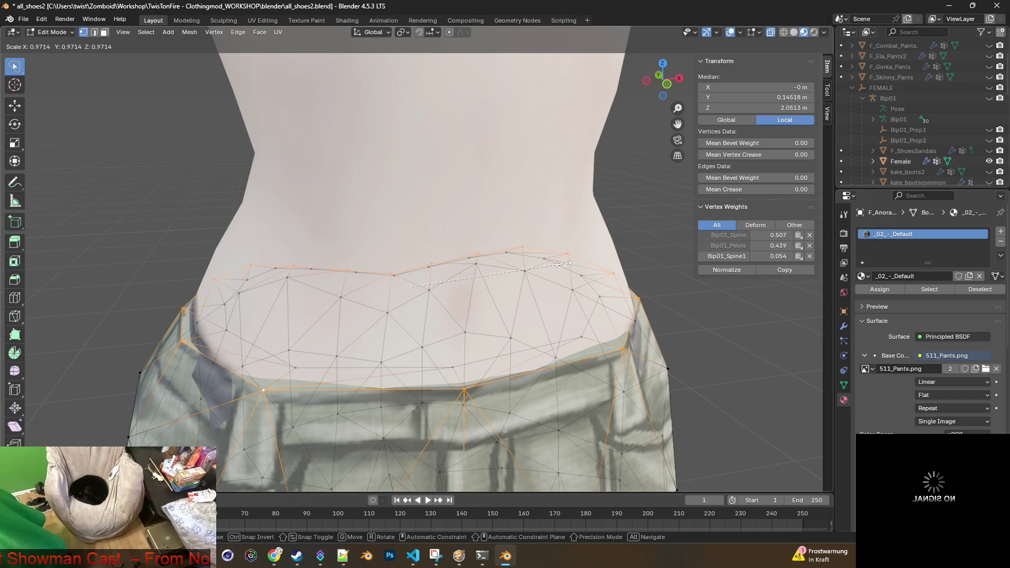
pyautogui.click(564, 263)
pyautogui.scroll(-3, 550, 278)
pyautogui.moveTo(549, 278)
pyautogui.mouseDown(button='middle')
pyautogui.moveTo(469, 275)
pyautogui.moveTo(647, 286)
pyautogui.moveTo(662, 328)
pyautogui.moveTo(375, 235)
pyautogui.mouseUp(button='middle')
pyautogui.scroll(3, 661, 328)
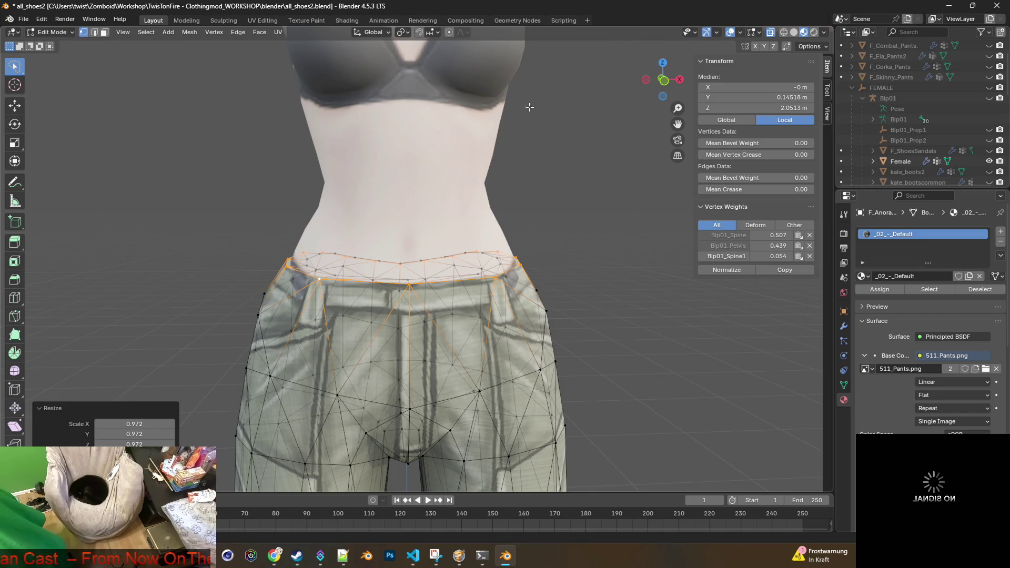
pyautogui.click(53, 32)
pyautogui.click(50, 43)
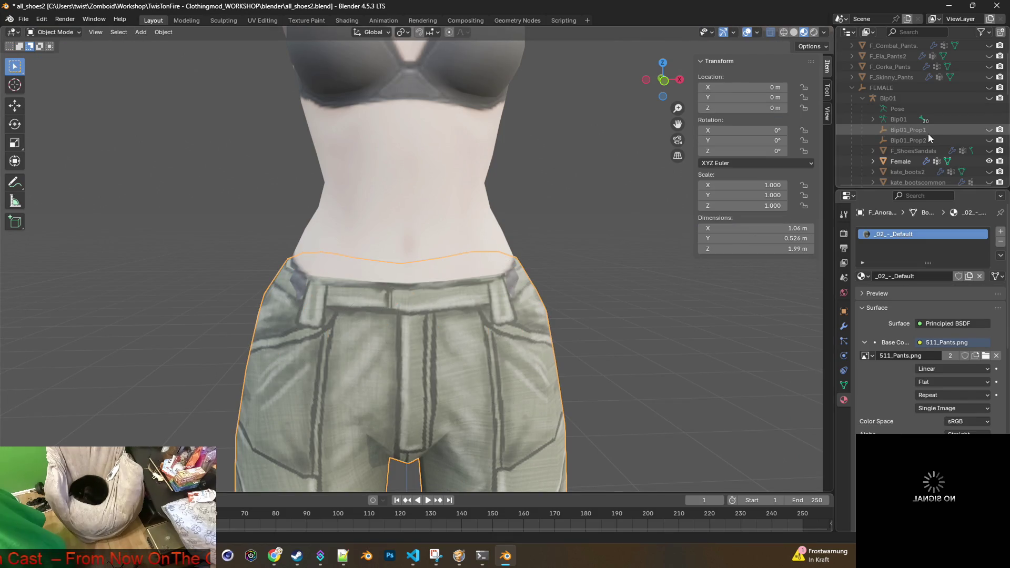
# Step: Hide F_Anorak_Pants, show and select F_Anorak_Pants_Rolled, and enter Edit Mode
pyautogui.scroll(3, 929, 141)
pyautogui.click(989, 56)
pyautogui.click(989, 67)
pyautogui.click(887, 67)
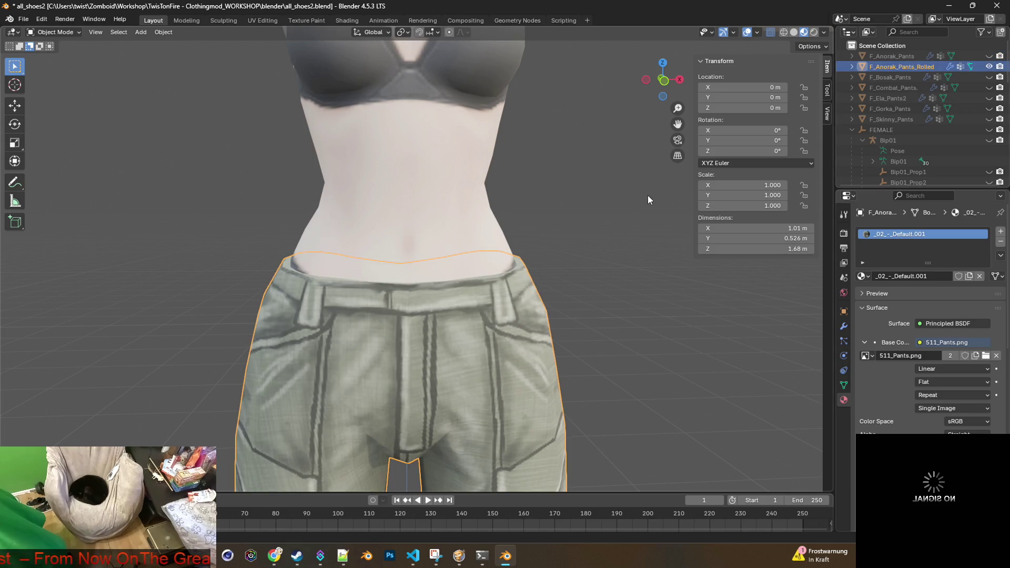
pyautogui.click(51, 32)
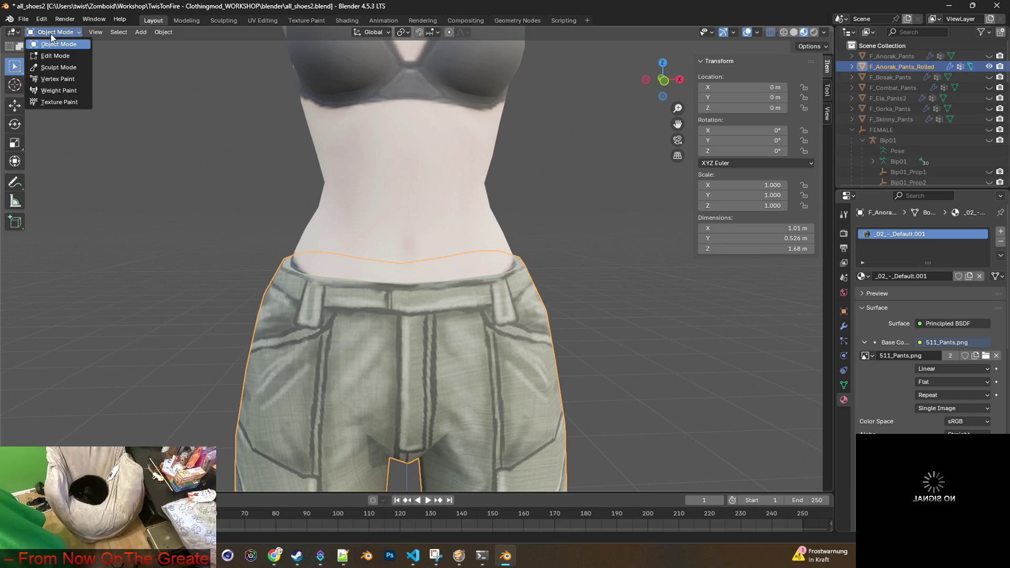
pyautogui.click(56, 56)
# Step: Select the waistband vertices and lasso away the unwanted parts
pyautogui.scroll(2, 369, 251)
pyautogui.click(427, 255)
pyautogui.moveTo(426, 254); pyautogui.dragTo(555, 268, button='middle')
pyautogui.moveTo(625, 258)
pyautogui.mouseDown(button='middle')
pyautogui.moveTo(654, 286)
pyautogui.moveTo(604, 282)
pyautogui.moveTo(593, 266)
pyautogui.moveTo(616, 271)
pyautogui.mouseUp(button='middle')
pyautogui.moveTo(619, 273)
pyautogui.keyDown('ctrl'); pyautogui.mouseDown(button='right')
pyautogui.moveTo(459, 252)
pyautogui.moveTo(371, 213)
pyautogui.mouseUp(button='right'); pyautogui.keyUp('ctrl')
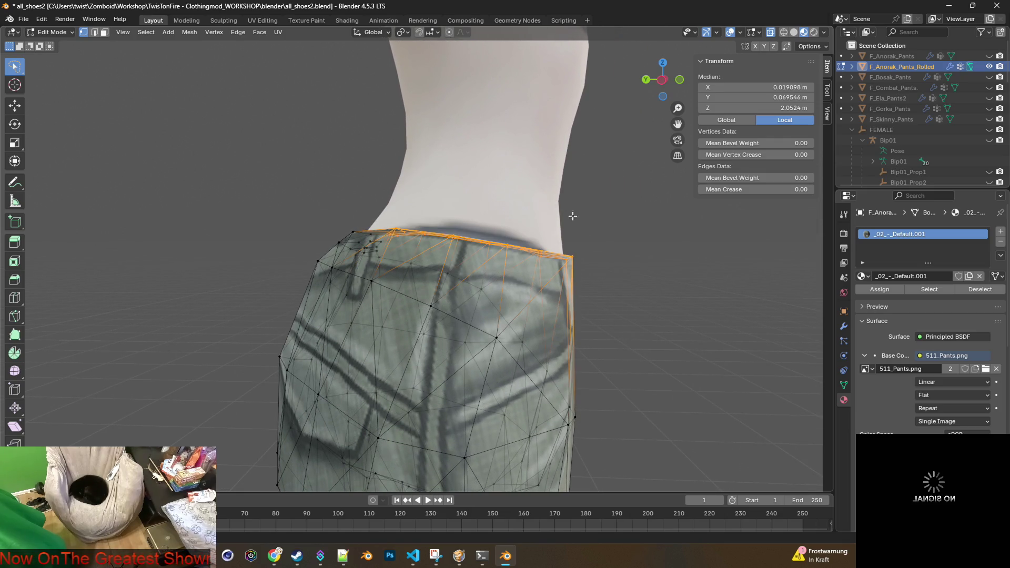
pyautogui.scroll(3, 465, 233)
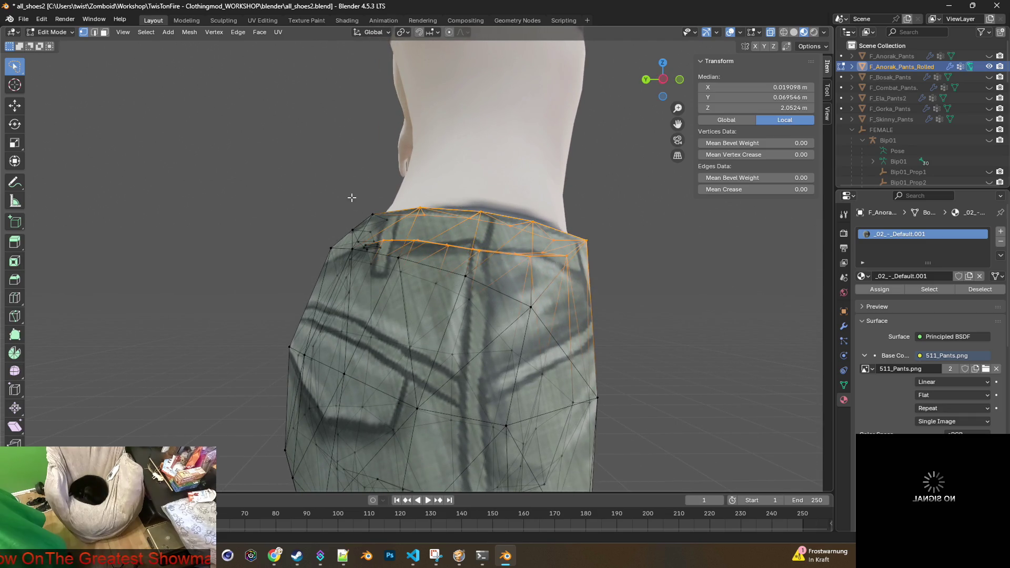
pyautogui.moveTo(340, 234)
pyautogui.keyDown('ctrl'); pyautogui.mouseDown(button='right')
pyautogui.moveTo(378, 252)
pyautogui.moveTo(413, 247)
pyautogui.mouseUp(button='right'); pyautogui.keyUp('ctrl')
pyautogui.moveTo(413, 247)
pyautogui.mouseDown(button='middle')
pyautogui.moveTo(572, 215)
pyautogui.moveTo(658, 246)
pyautogui.moveTo(514, 245)
pyautogui.moveTo(544, 238)
pyautogui.mouseUp(button='middle')
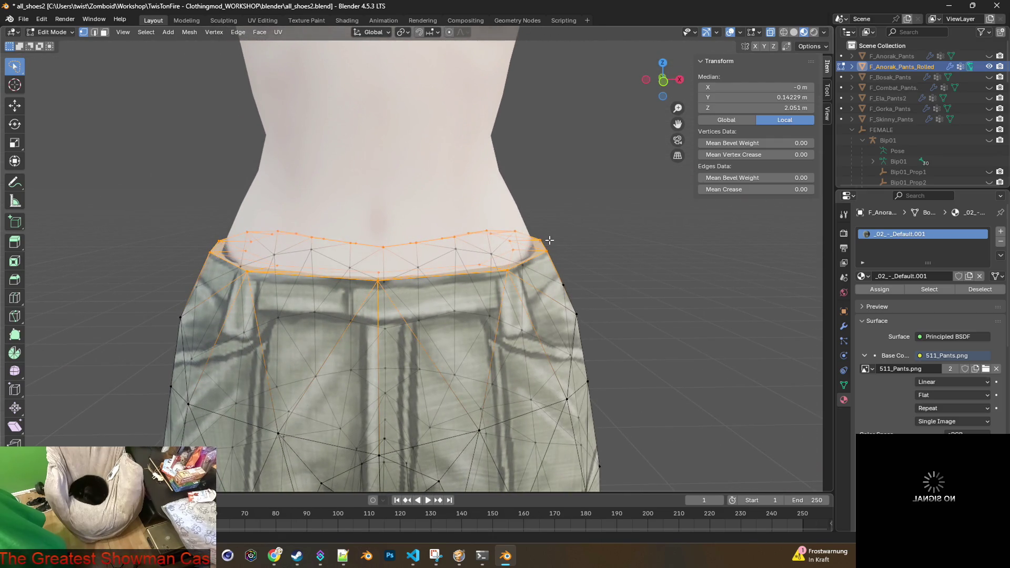
# Step: Merge the rolled pants' overlapping vertices by distance, removing 49
pyautogui.press('m')
pyautogui.click(522, 241)
pyautogui.scroll(3, 579, 242)
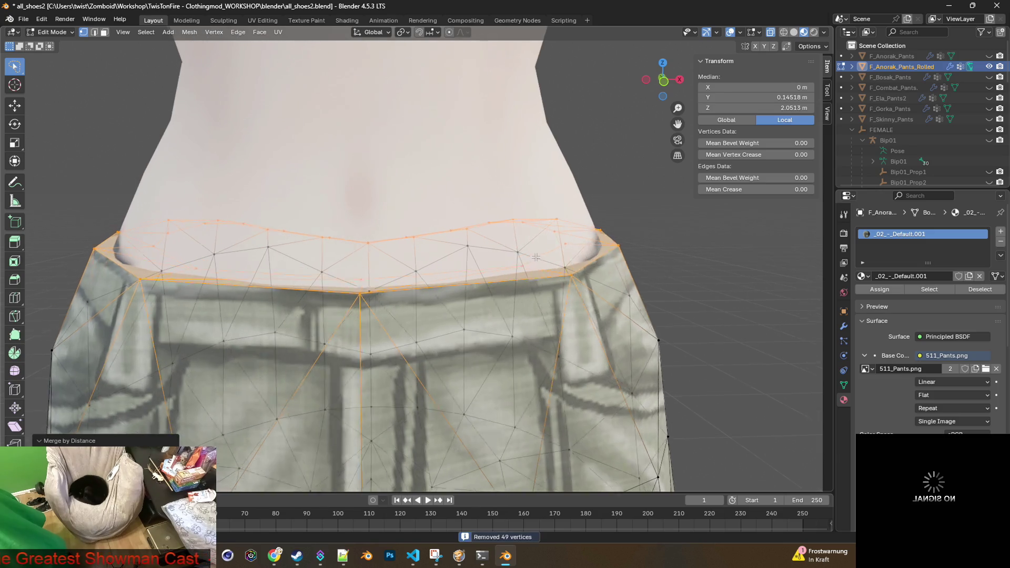
# Step: Select the waistband vertices along the lower rim edges
pyautogui.click(625, 241)
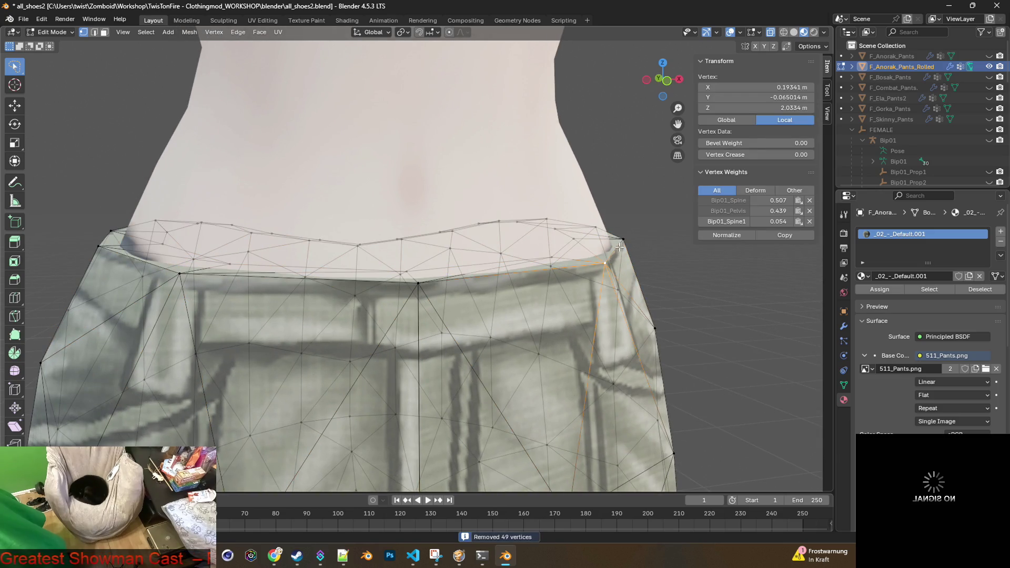
pyautogui.keyDown('alt'); pyautogui.keyDown('shift'); pyautogui.click(544, 272); pyautogui.keyUp('shift'); pyautogui.keyUp('alt')
pyautogui.keyDown('alt'); pyautogui.keyDown('shift'); pyautogui.click(417, 284); pyautogui.keyUp('shift'); pyautogui.keyUp('alt')
pyautogui.keyDown('alt'); pyautogui.keyDown('shift'); pyautogui.click(191, 274); pyautogui.keyUp('shift'); pyautogui.keyUp('alt')
pyautogui.keyDown('alt'); pyautogui.keyDown('shift'); pyautogui.click(104, 248); pyautogui.keyUp('shift'); pyautogui.keyUp('alt')
pyautogui.moveTo(133, 239); pyautogui.dragTo(151, 247, button='middle')
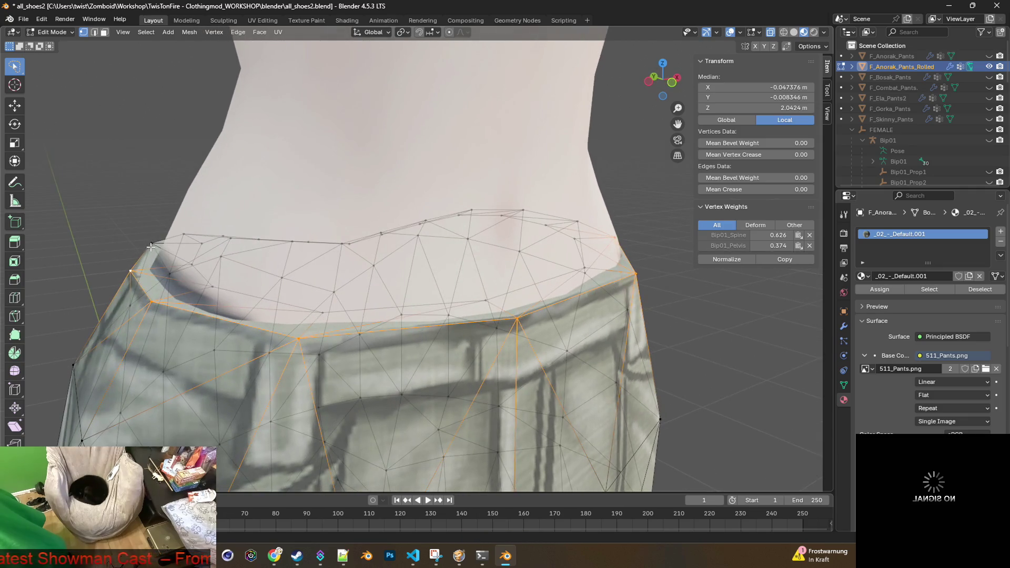
pyautogui.moveTo(258, 248); pyautogui.dragTo(318, 333, button='middle')
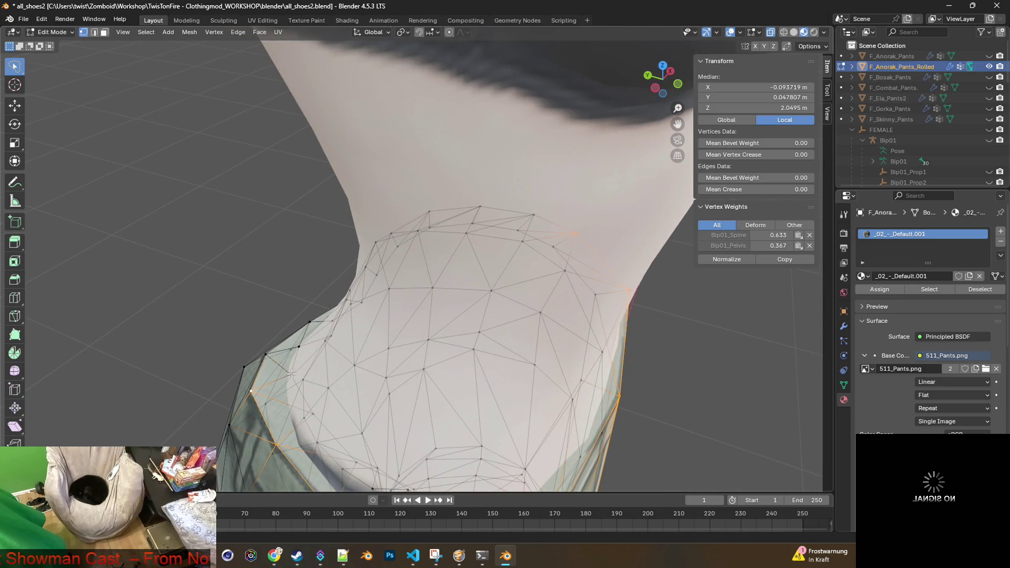
# Step: Add an edge loop and the side seam vertices up to the top
pyautogui.keyDown('alt'); pyautogui.keyDown('shift'); pyautogui.click(266, 355); pyautogui.keyUp('shift'); pyautogui.keyUp('alt')
pyautogui.moveTo(267, 355); pyautogui.dragTo(393, 347, button='middle')
pyautogui.keyDown('shift'); pyautogui.click(377, 359); pyautogui.keyUp('shift')
pyautogui.keyDown('shift'); pyautogui.click(375, 328); pyautogui.keyUp('shift')
pyautogui.keyDown('shift'); pyautogui.click(354, 287); pyautogui.keyUp('shift')
pyautogui.keyDown('shift'); pyautogui.click(343, 257); pyautogui.keyUp('shift')
pyautogui.keyDown('shift'); pyautogui.click(358, 224); pyautogui.keyUp('shift')
pyautogui.moveTo(488, 237)
pyautogui.mouseDown(button='middle')
pyautogui.moveTo(328, 218)
pyautogui.moveTo(382, 205)
pyautogui.mouseUp(button='middle')
# Step: Scale the selected waistband to 0.972 and clear the selection
pyautogui.press('s')
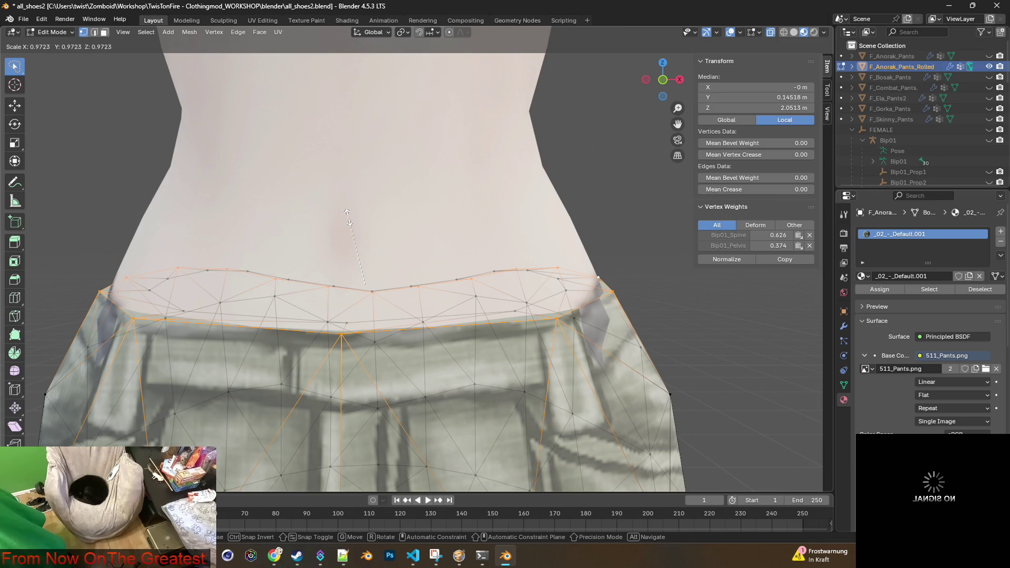
pyautogui.click(347, 216)
pyautogui.moveTo(348, 217)
pyautogui.mouseDown(button='middle')
pyautogui.moveTo(375, 246)
pyautogui.moveTo(557, 254)
pyautogui.mouseUp(button='middle')
pyautogui.click(645, 286)
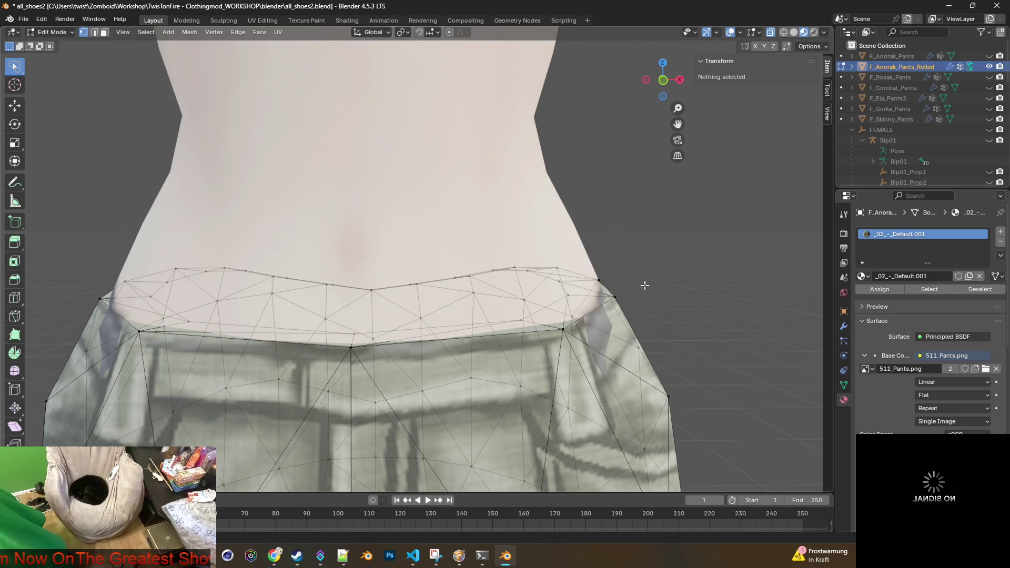
# Step: Select four waistband vertices on both sides of the rolled pants and shift them slightly along Y
pyautogui.click(612, 298)
pyautogui.keyDown('shift'); pyautogui.click(563, 328); pyautogui.keyUp('shift')
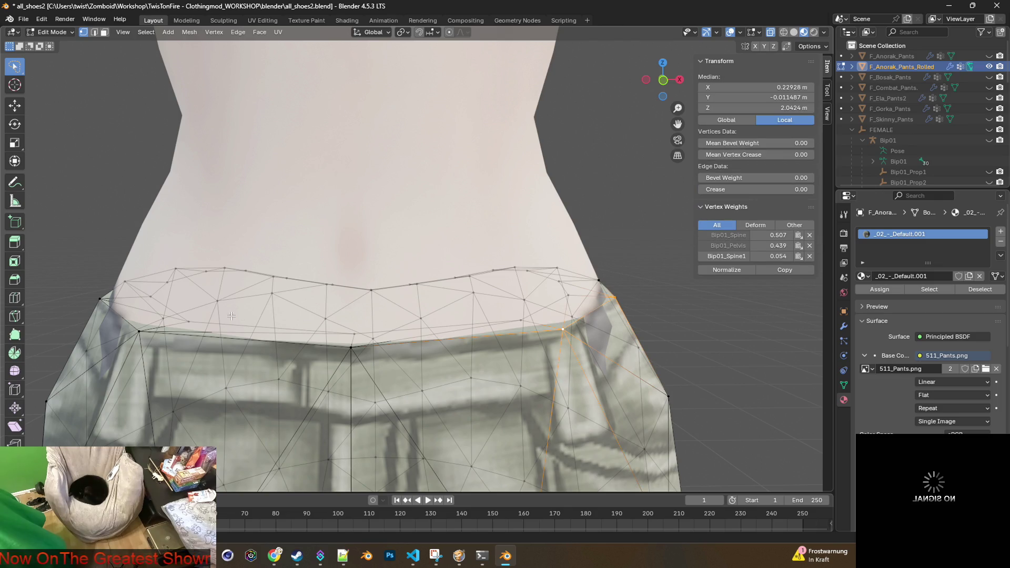
pyautogui.keyDown('shift'); pyautogui.click(139, 332); pyautogui.keyUp('shift')
pyautogui.keyDown('shift'); pyautogui.click(99, 298); pyautogui.keyUp('shift')
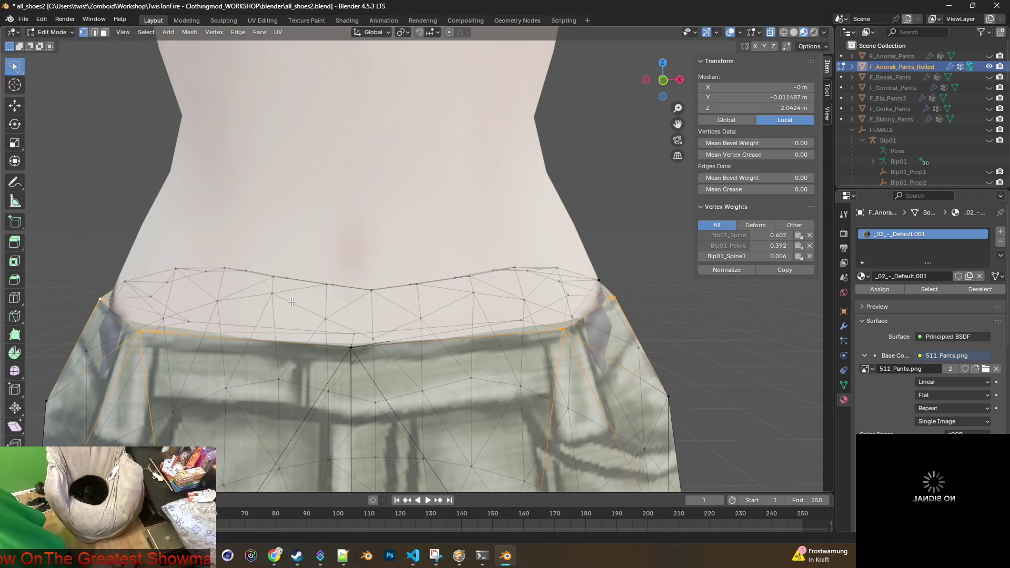
pyautogui.scroll(-2, 352, 287)
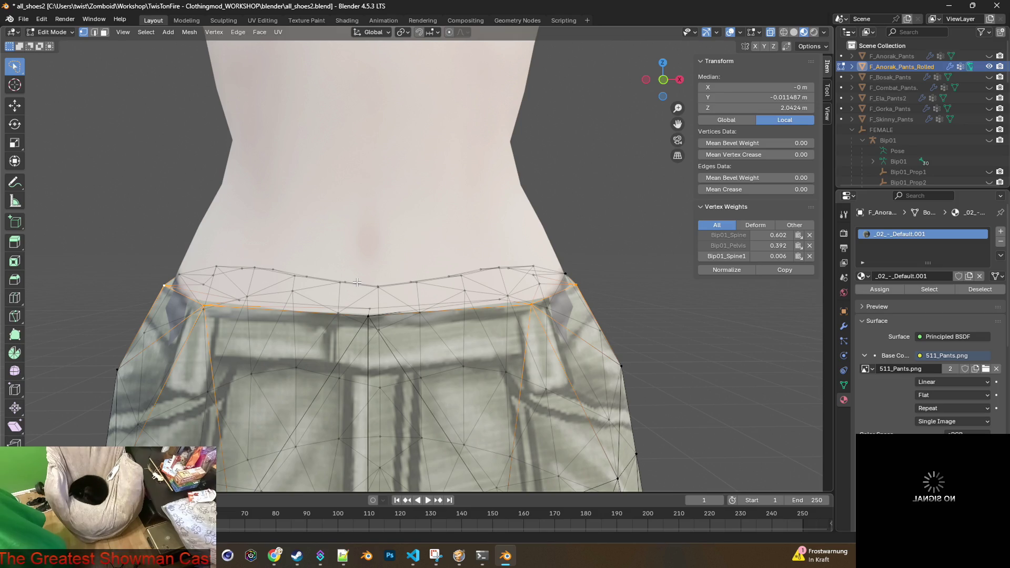
pyautogui.press('g')
pyautogui.press('y')
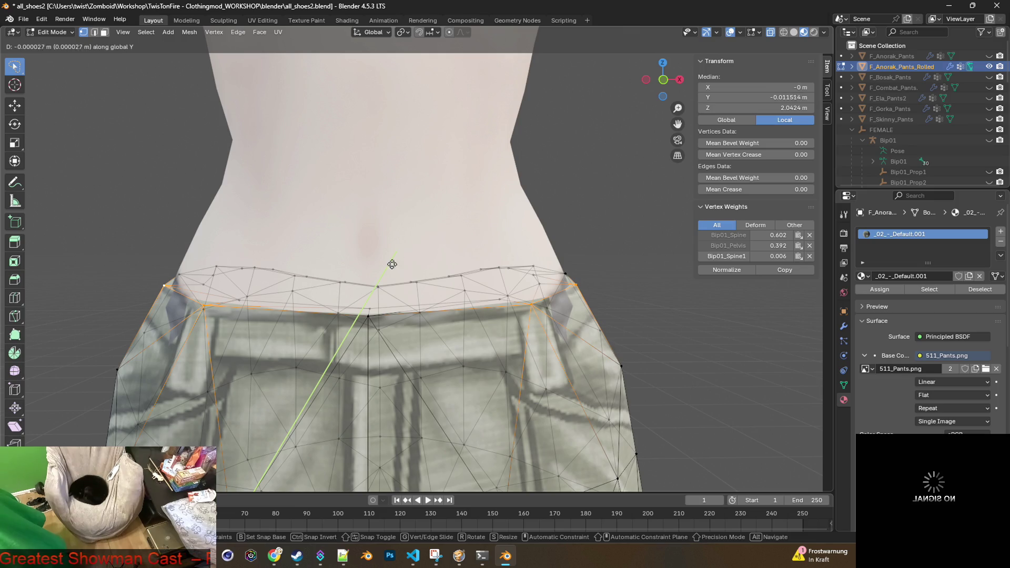
pyautogui.click(418, 241)
pyautogui.moveTo(417, 241)
pyautogui.mouseDown(button='middle')
pyautogui.moveTo(578, 279)
pyautogui.moveTo(598, 300)
pyautogui.mouseUp(button='middle')
# Step: Reselect the back waistband vertices and, in front view, move them -0.006381 m along Y
pyautogui.click(601, 284)
pyautogui.click(584, 308)
pyautogui.keyDown('shift'); pyautogui.click(553, 345); pyautogui.keyUp('shift')
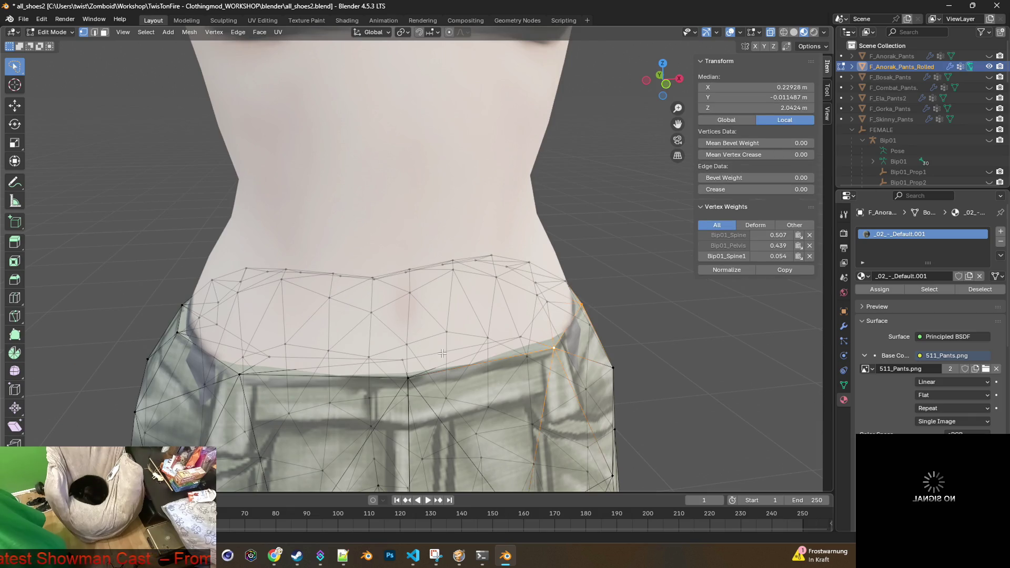
pyautogui.keyDown('shift'); pyautogui.click(240, 375); pyautogui.keyUp('shift')
pyautogui.keyDown('shift'); pyautogui.click(179, 335); pyautogui.keyUp('shift')
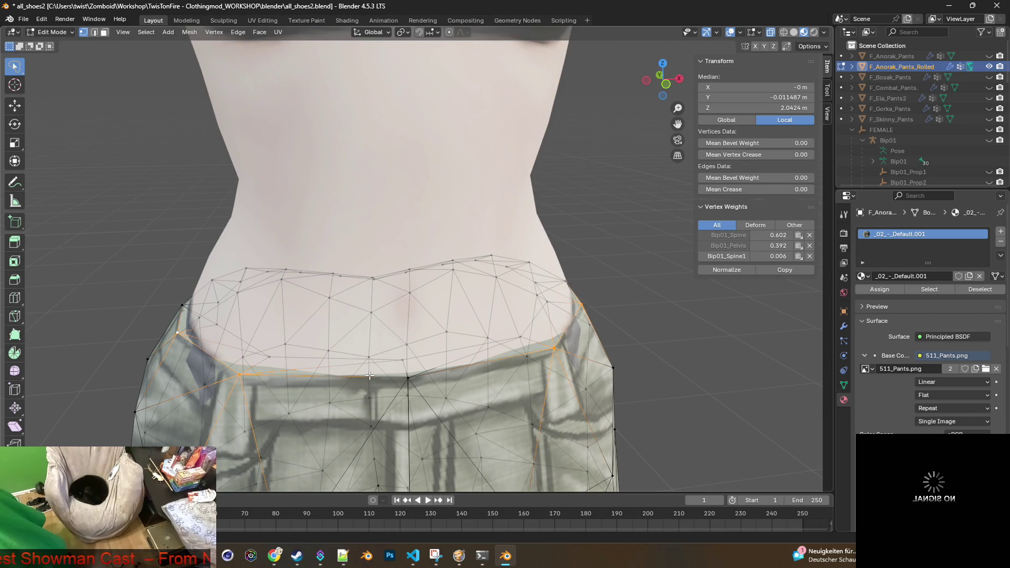
pyautogui.press('KP_1')
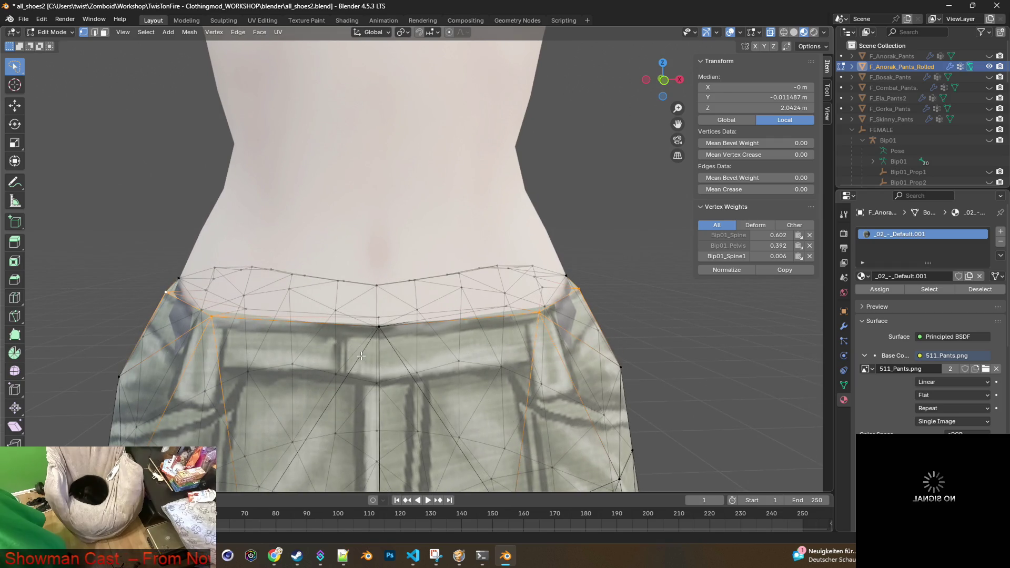
pyautogui.press('g')
pyautogui.press('y')
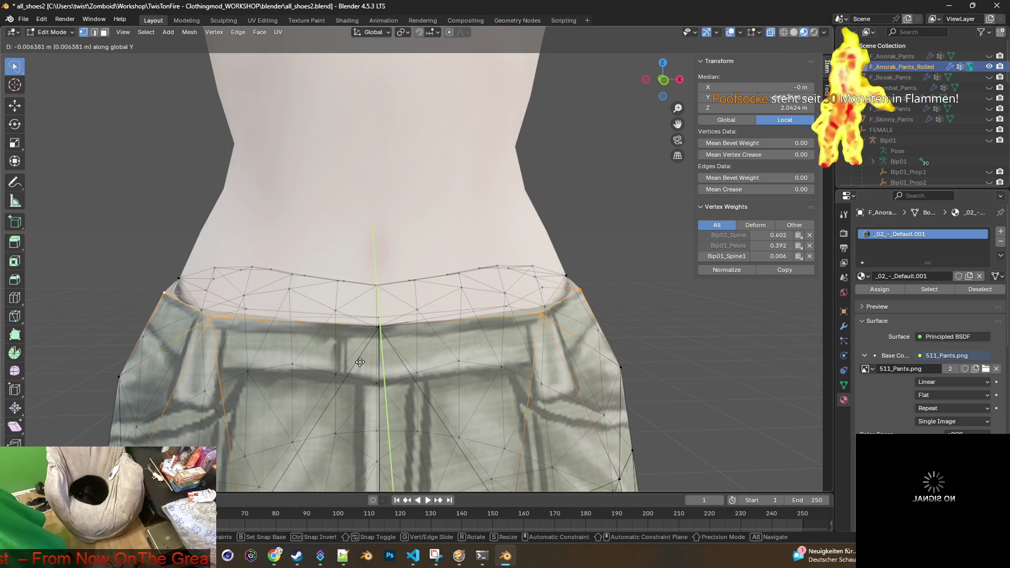
pyautogui.click(359, 362)
pyautogui.click(62, 33)
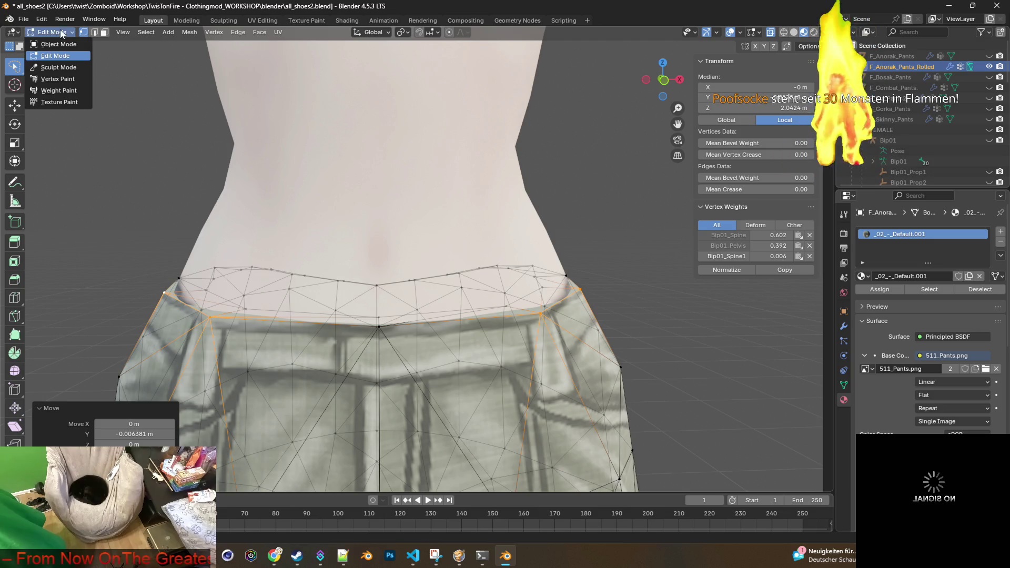
# Step: Hide F_Anorak_Pants_Rolled, show F_Anorak_Pants, and enter Edit Mode on the unrolled pants
pyautogui.click(59, 44)
pyautogui.click(894, 56)
pyautogui.click(990, 67)
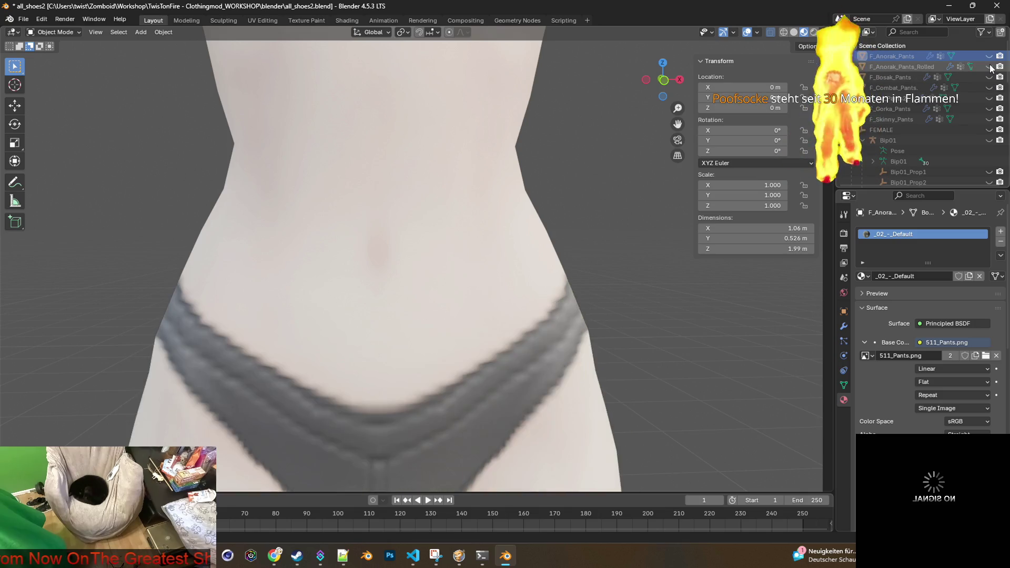
pyautogui.click(990, 56)
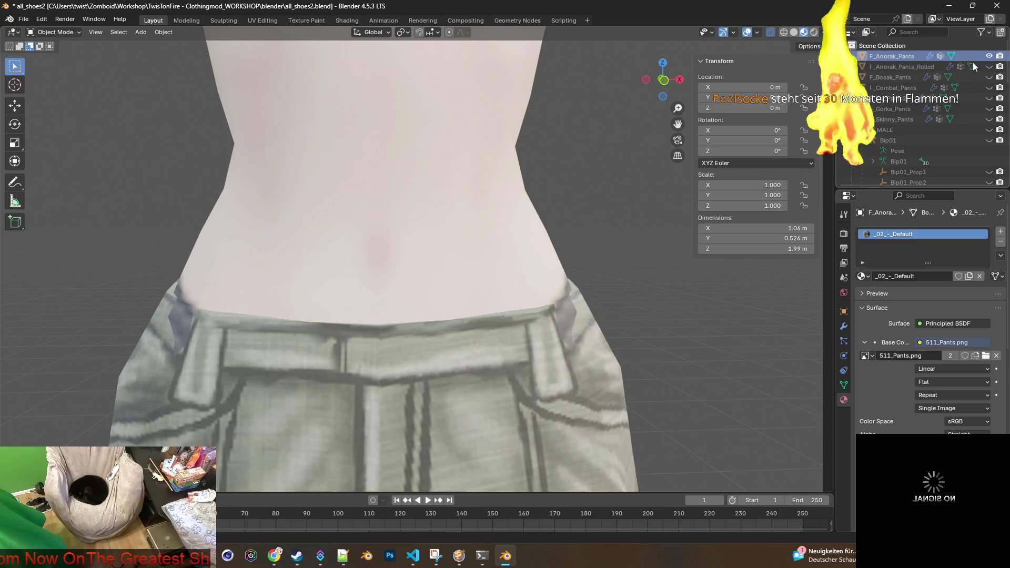
pyautogui.click(59, 30)
pyautogui.click(74, 55)
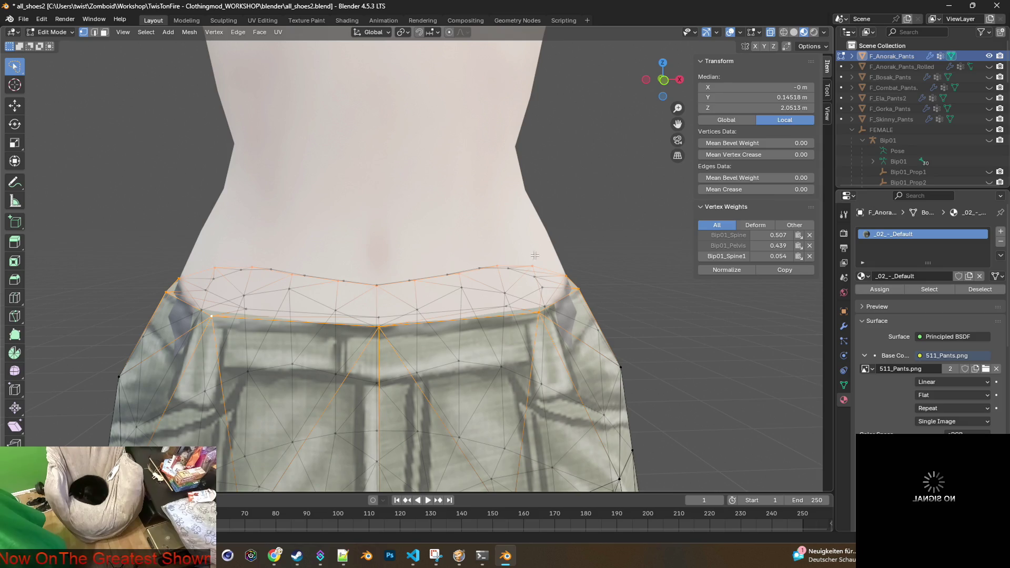
# Step: Select waist vertices on both sides and trial a move, leaving them at their original height
pyautogui.click(568, 271)
pyautogui.click(579, 289)
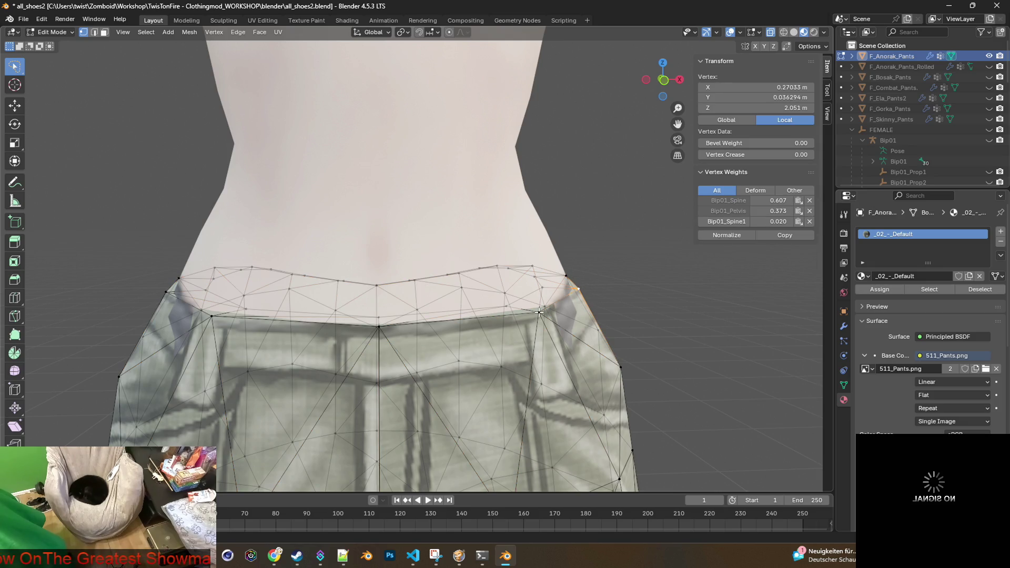
pyautogui.keyDown('shift'); pyautogui.click(540, 312); pyautogui.keyUp('shift')
pyautogui.keyDown('shift'); pyautogui.click(213, 317); pyautogui.keyUp('shift')
pyautogui.keyDown('shift'); pyautogui.click(167, 293); pyautogui.keyUp('shift')
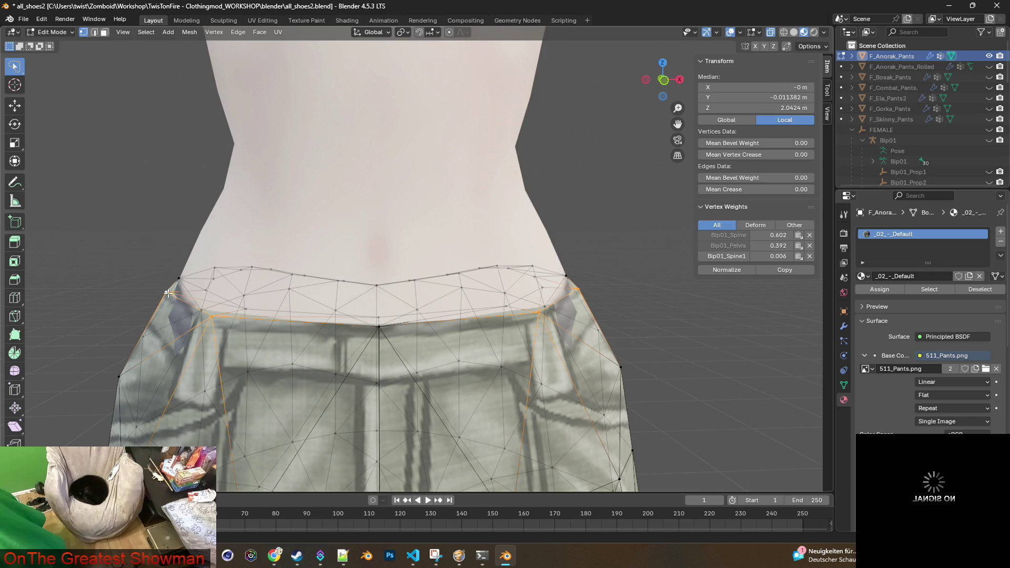
pyautogui.press('g')
pyautogui.press('y')
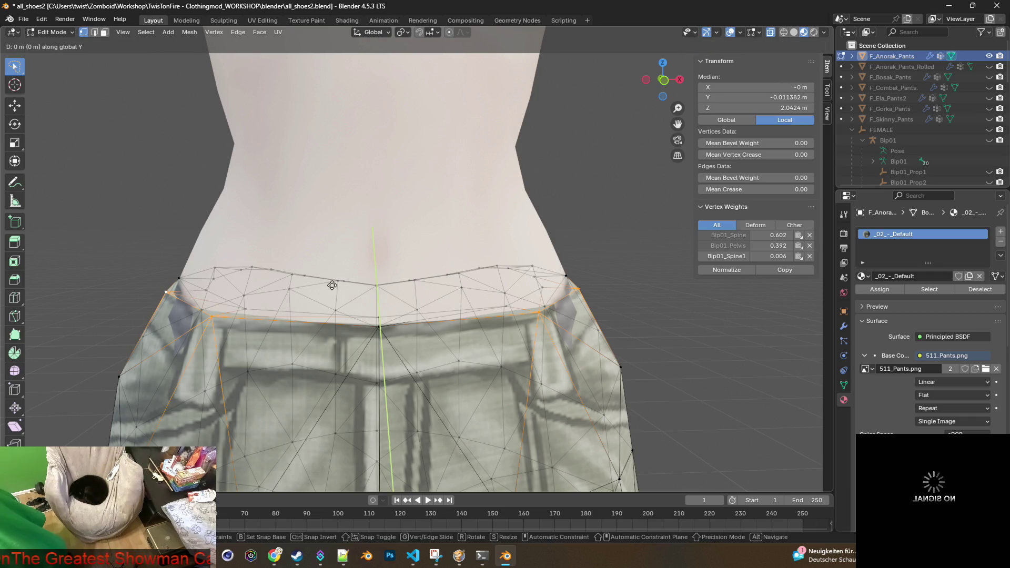
pyautogui.press('z')
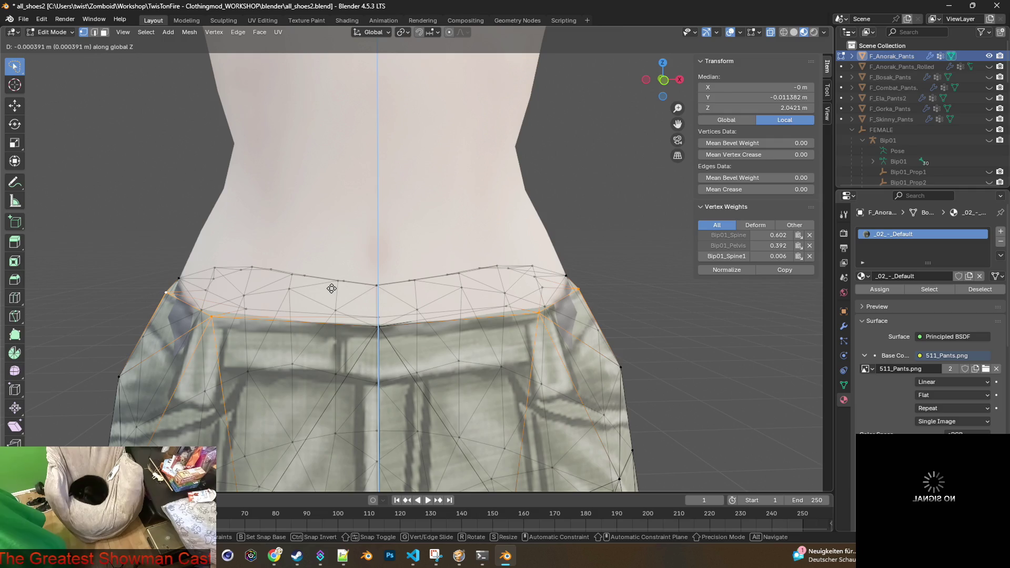
pyautogui.click(341, 275)
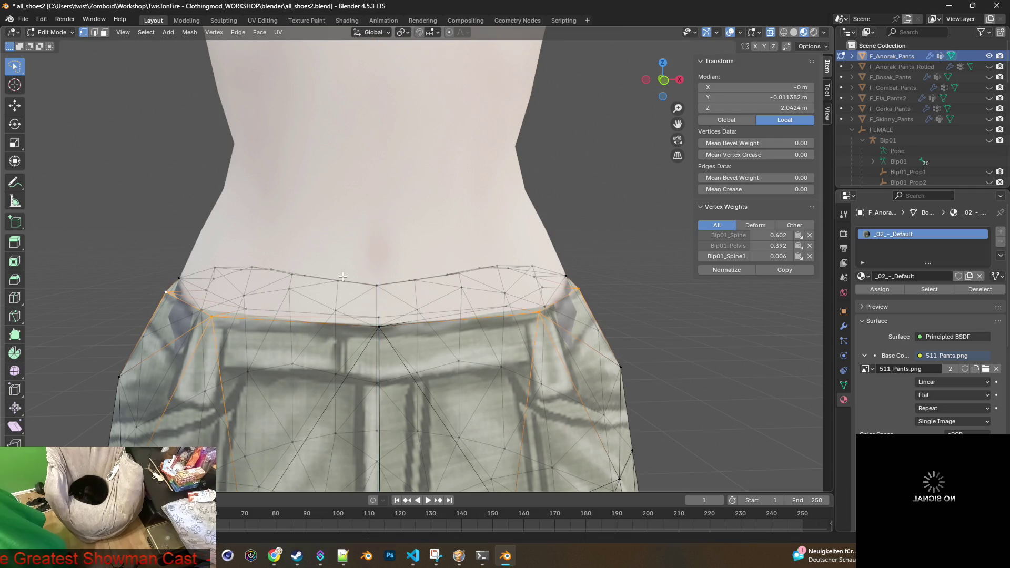
# Step: Clear the waist selection and pick waist vertices again from several angles
pyautogui.rightClick(377, 275)
pyautogui.rightClick(311, 188)
pyautogui.click(146, 195)
pyautogui.click(175, 295)
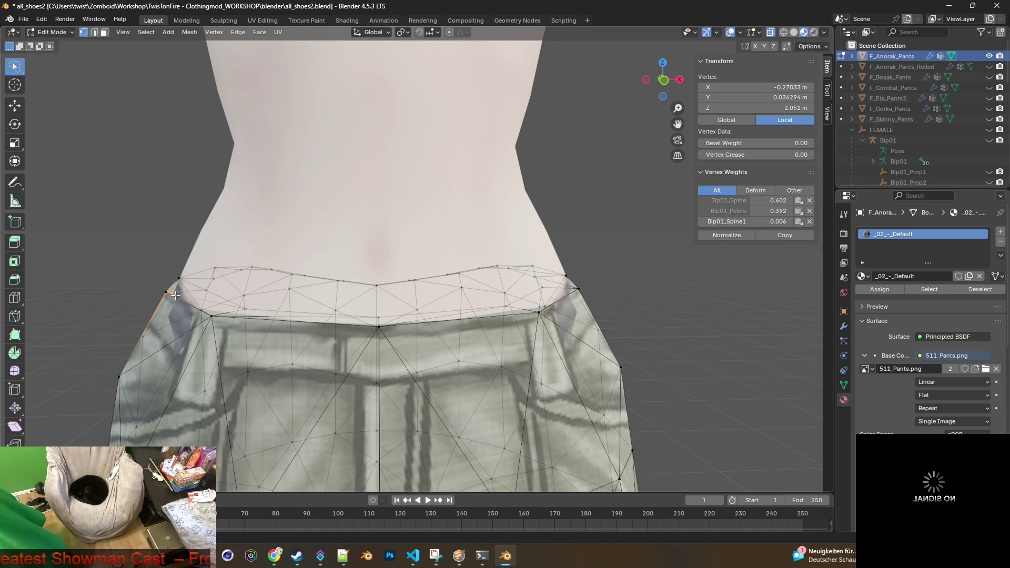
pyautogui.click(209, 313)
pyautogui.moveTo(191, 302)
pyautogui.mouseDown(button='middle')
pyautogui.moveTo(276, 301)
pyautogui.moveTo(321, 347)
pyautogui.moveTo(365, 351)
pyautogui.mouseUp(button='middle')
pyautogui.click(243, 342)
pyautogui.click(541, 365)
pyautogui.moveTo(588, 373); pyautogui.dragTo(397, 358, button='middle')
pyautogui.moveTo(312, 330)
pyautogui.mouseDown(button='middle')
pyautogui.moveTo(362, 300)
pyautogui.moveTo(515, 303)
pyautogui.moveTo(473, 282)
pyautogui.moveTo(404, 273)
pyautogui.moveTo(442, 285)
pyautogui.moveTo(445, 312)
pyautogui.moveTo(308, 255)
pyautogui.mouseUp(button='middle')
# Step: Select the waist edge loop and merge by distance, removing 4 duplicate vertices
pyautogui.keyDown('alt'); pyautogui.click(558, 289); pyautogui.keyUp('alt')
pyautogui.keyDown('alt'); pyautogui.click(432, 275); pyautogui.keyUp('alt')
pyautogui.moveTo(453, 268)
pyautogui.mouseDown(button='middle')
pyautogui.moveTo(401, 265)
pyautogui.moveTo(500, 279)
pyautogui.mouseUp(button='middle')
pyautogui.press('m')
pyautogui.click(362, 267)
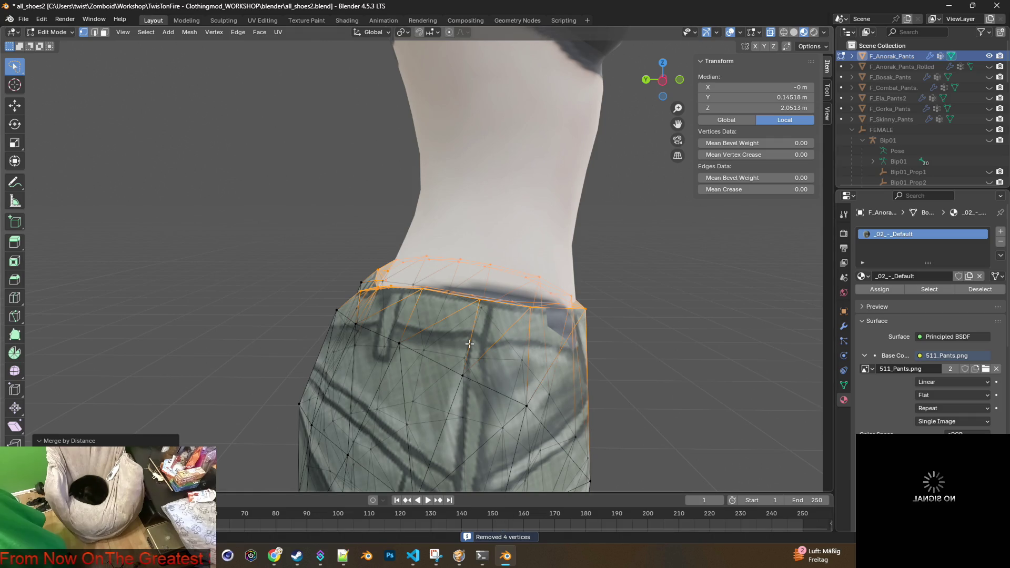
# Step: Clear the selection and select the back waistband vertices along the waist loop
pyautogui.scroll(3, 470, 340)
pyautogui.hotkey('alt', 'a')
pyautogui.moveTo(629, 325); pyautogui.dragTo(321, 318, button='middle')
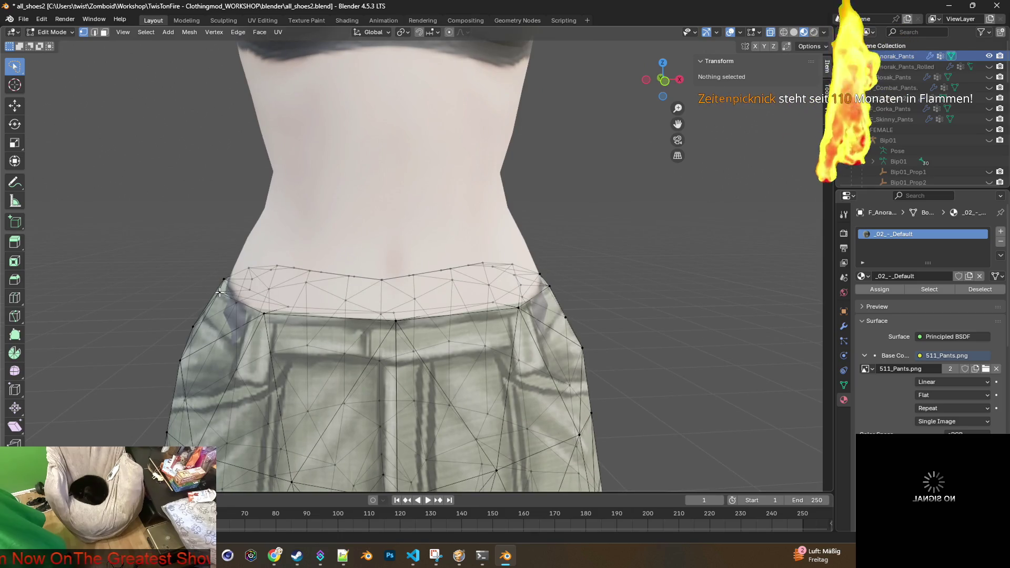
pyautogui.keyDown('alt'); pyautogui.click(319, 317); pyautogui.keyUp('alt')
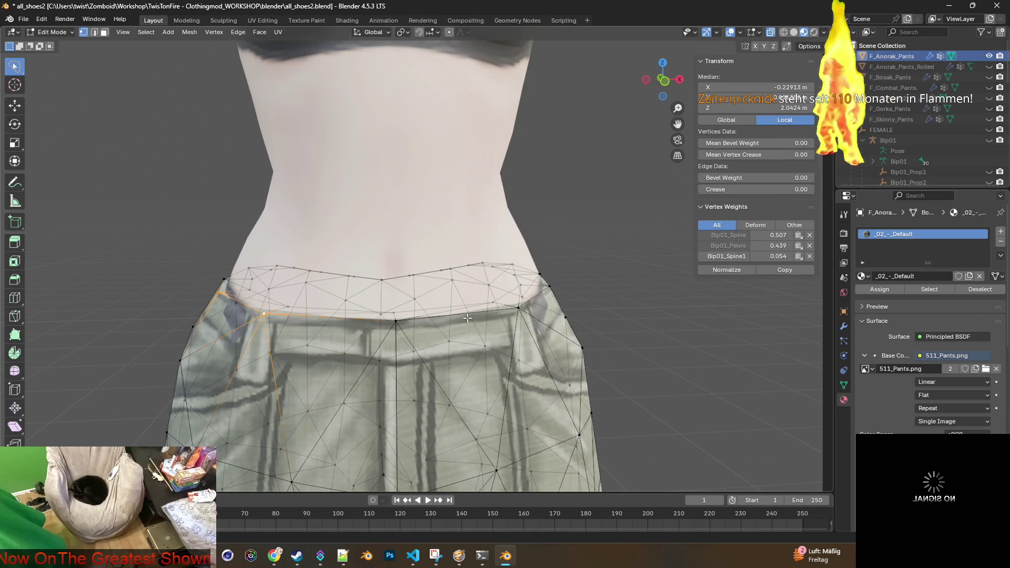
pyautogui.moveTo(502, 314); pyautogui.dragTo(448, 320, button='middle')
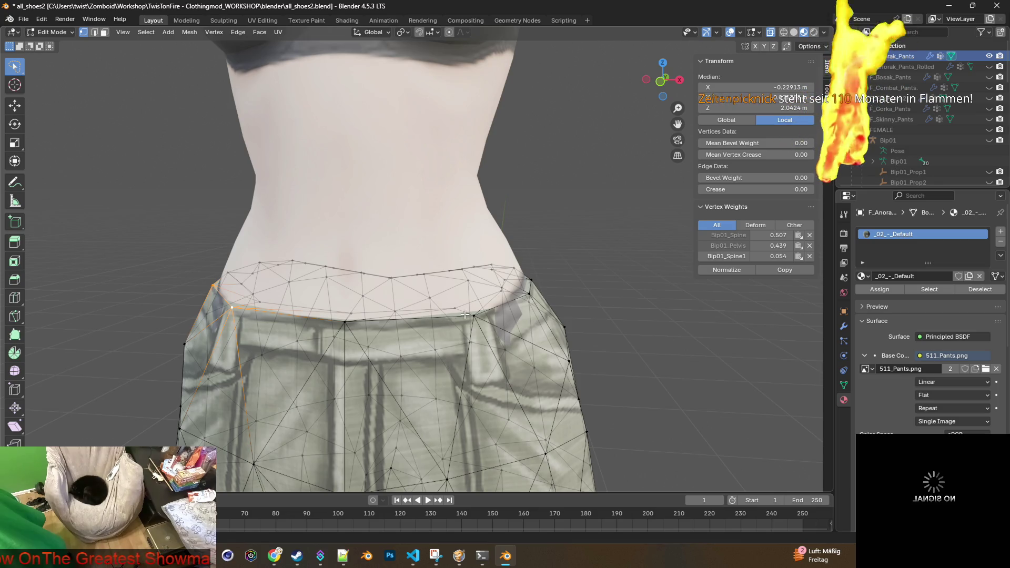
pyautogui.keyDown('alt'); pyautogui.keyDown('shift'); pyautogui.click(522, 300); pyautogui.keyUp('shift'); pyautogui.keyUp('alt')
pyautogui.keyDown('alt'); pyautogui.keyDown('shift'); pyautogui.click(528, 294); pyautogui.keyUp('shift'); pyautogui.keyUp('alt')
pyautogui.scroll(2, 474, 308)
pyautogui.scroll(2, 474, 309)
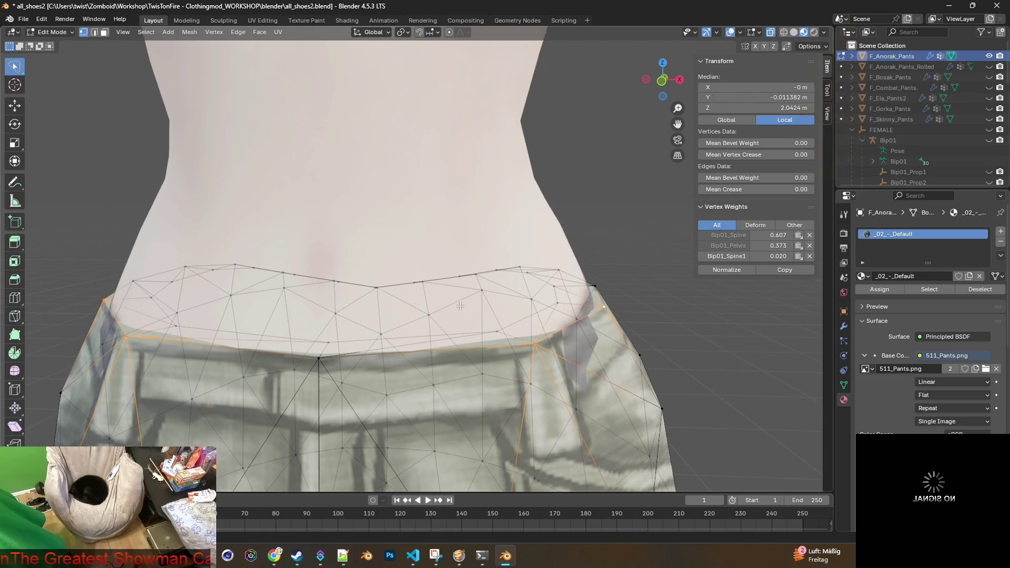
# Step: Move the selected back waistband vertices -0.005947 m along Y
pyautogui.press('g')
pyautogui.press('z')
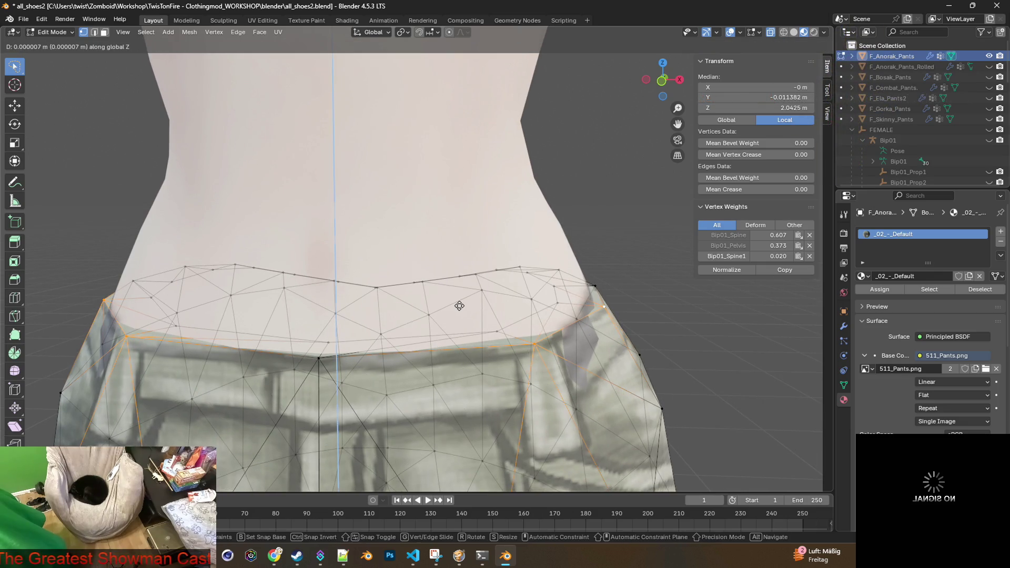
pyautogui.press('y')
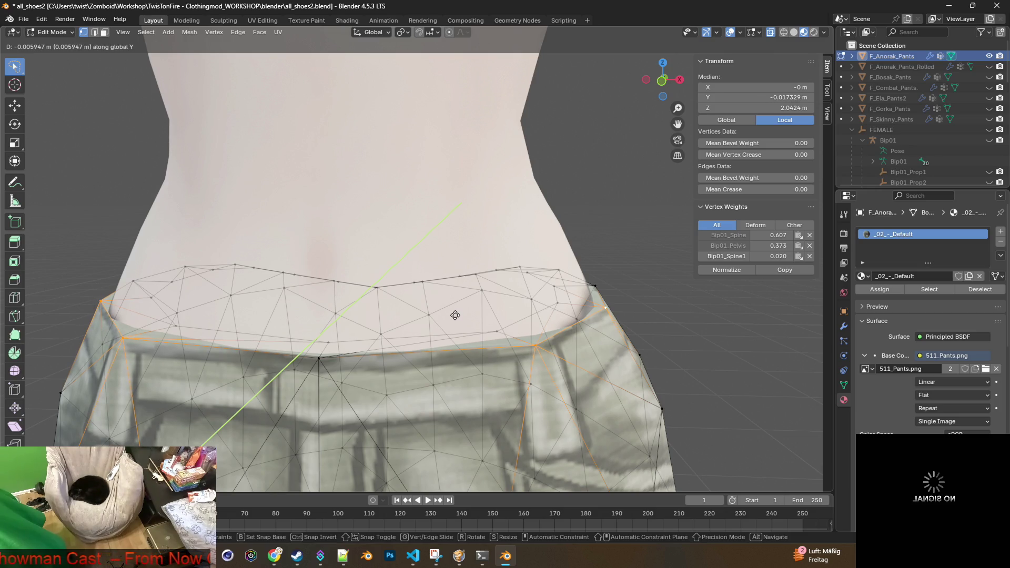
pyautogui.click(455, 315)
pyautogui.moveTo(411, 311)
pyautogui.mouseDown(button='middle')
pyautogui.moveTo(405, 347)
pyautogui.moveTo(360, 302)
pyautogui.moveTo(535, 321)
pyautogui.mouseUp(button='middle')
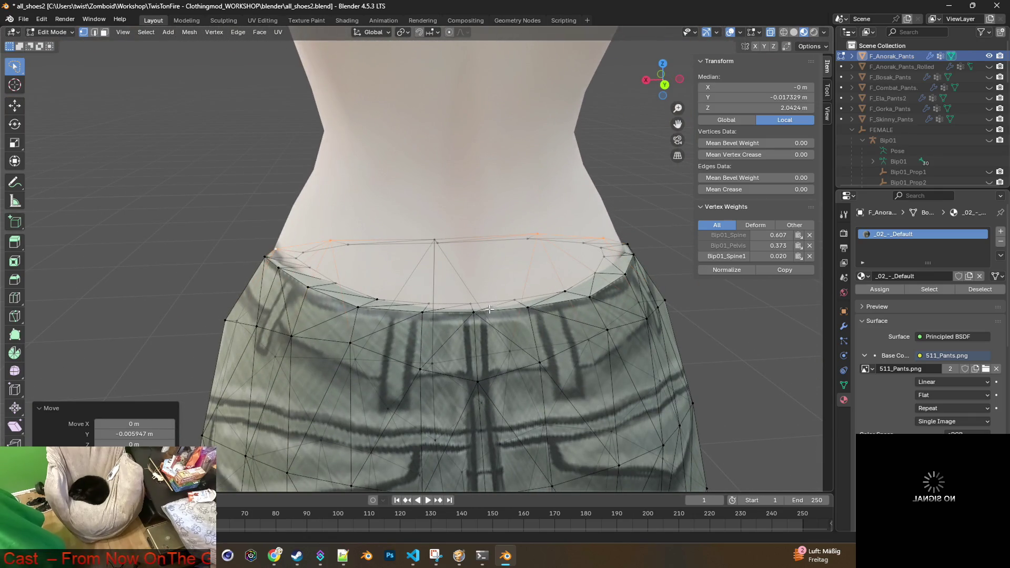
# Step: Orbit around the waistband and lasso-select its row of top-edge vertices
pyautogui.scroll(1, 488, 305)
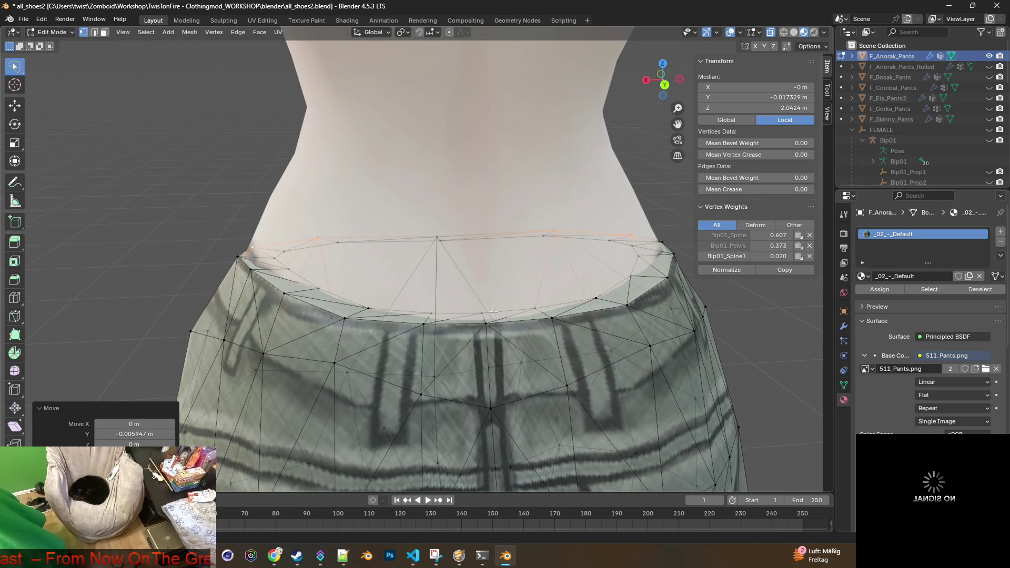
pyautogui.moveTo(482, 301)
pyautogui.mouseDown(button='middle')
pyautogui.moveTo(341, 277)
pyautogui.moveTo(460, 274)
pyautogui.moveTo(459, 253)
pyautogui.mouseUp(button='middle')
pyautogui.moveTo(471, 296); pyautogui.dragTo(466, 281, button='middle')
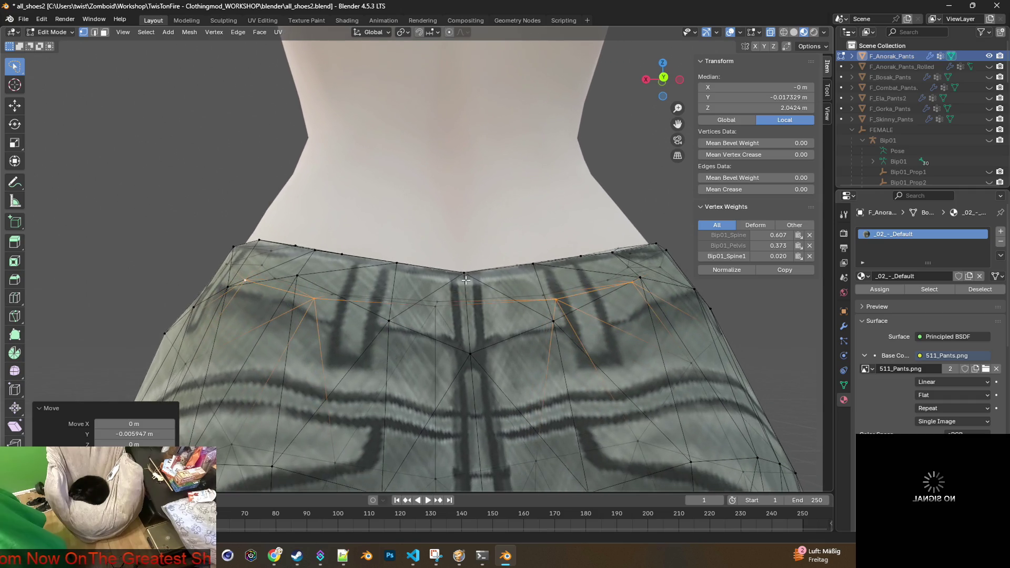
pyautogui.click(316, 243)
pyautogui.moveTo(334, 246); pyautogui.dragTo(322, 254, button='middle')
pyautogui.moveTo(309, 232)
pyautogui.keyDown('ctrl'); pyautogui.mouseDown(button='right')
pyautogui.moveTo(345, 275)
pyautogui.moveTo(453, 288)
pyautogui.moveTo(571, 274)
pyautogui.moveTo(619, 255)
pyautogui.moveTo(621, 202)
pyautogui.mouseUp(button='right'); pyautogui.keyUp('ctrl')
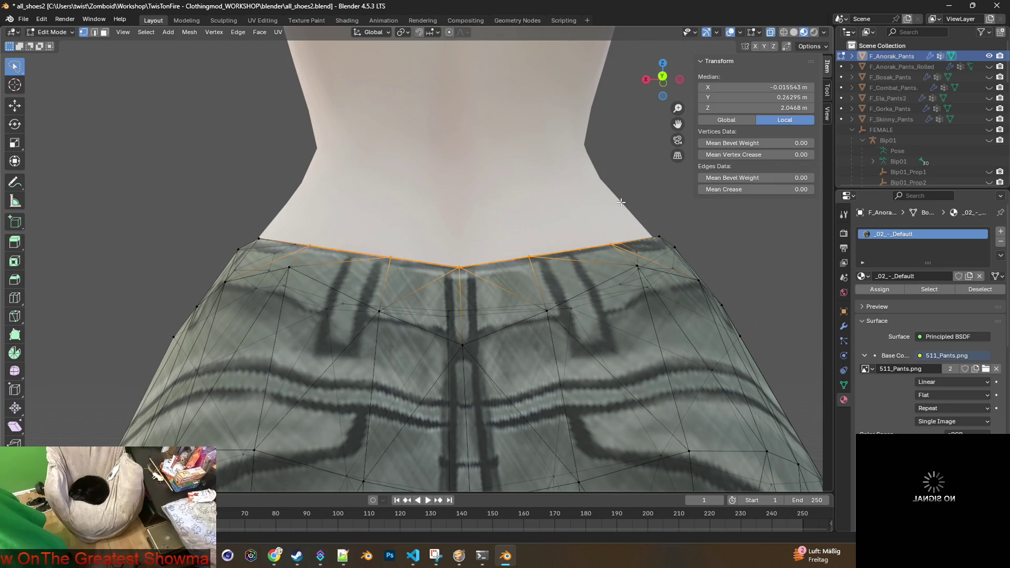
pyautogui.moveTo(538, 241)
pyautogui.mouseDown(button='middle')
pyautogui.moveTo(394, 299)
pyautogui.moveTo(320, 277)
pyautogui.moveTo(426, 306)
pyautogui.mouseUp(button='middle')
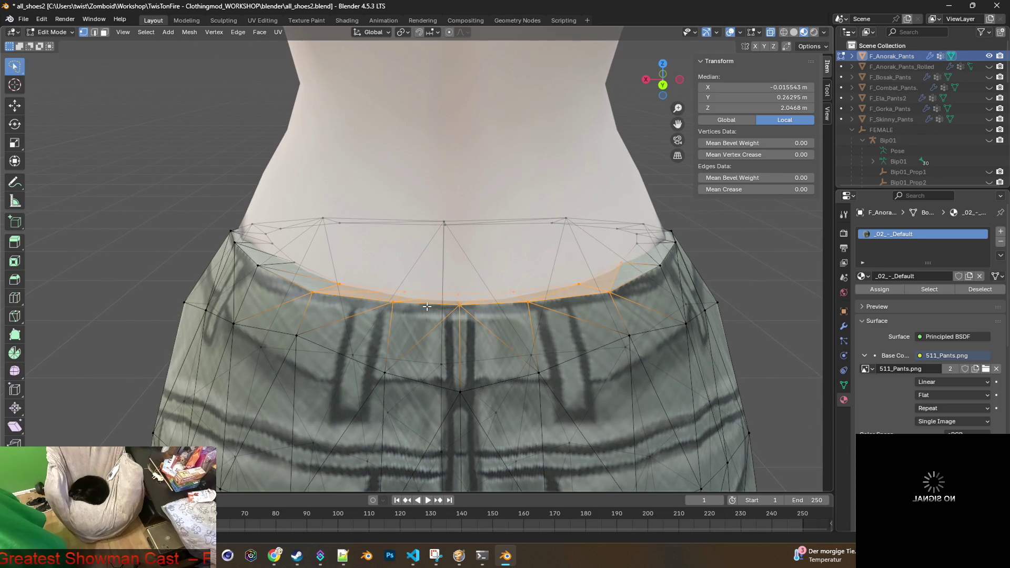
# Step: Raise the selected waistband top-edge vertices 0.013226 m along Z
pyautogui.press('g')
pyautogui.press('z')
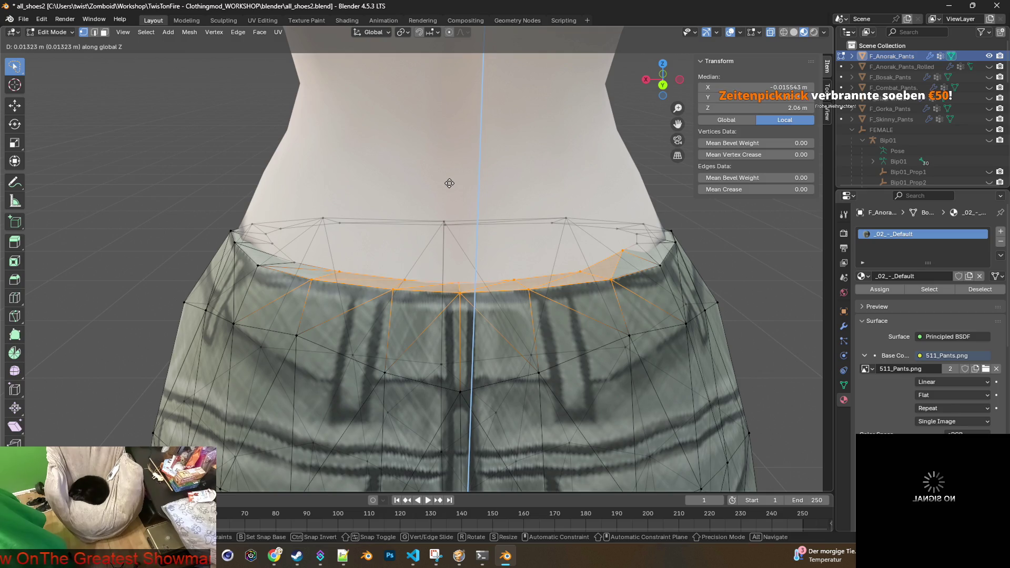
pyautogui.click(449, 183)
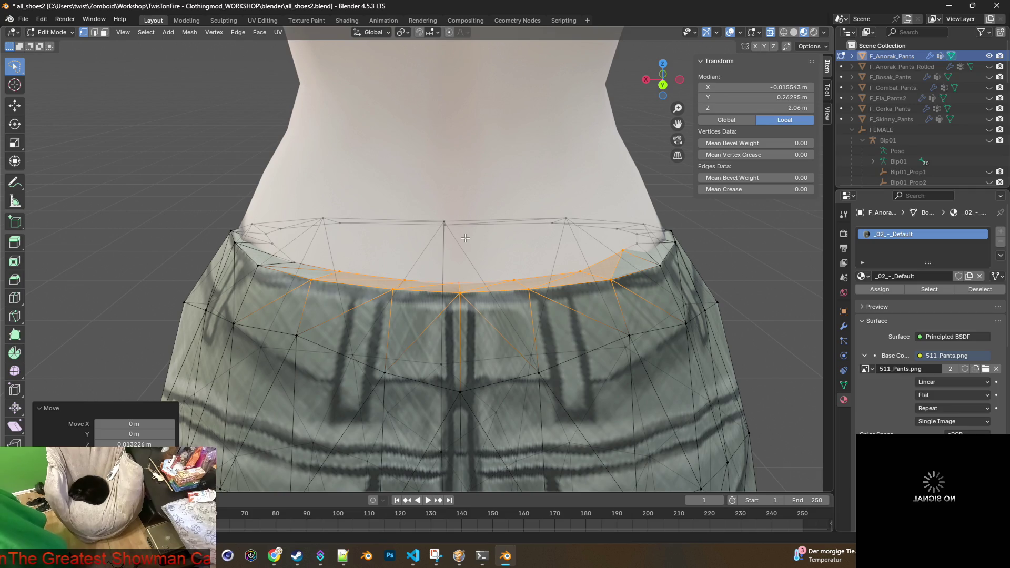
pyautogui.moveTo(513, 264)
pyautogui.mouseDown(button='middle')
pyautogui.moveTo(458, 259)
pyautogui.moveTo(499, 258)
pyautogui.moveTo(508, 277)
pyautogui.moveTo(457, 290)
pyautogui.moveTo(380, 288)
pyautogui.moveTo(517, 302)
pyautogui.mouseUp(button='middle')
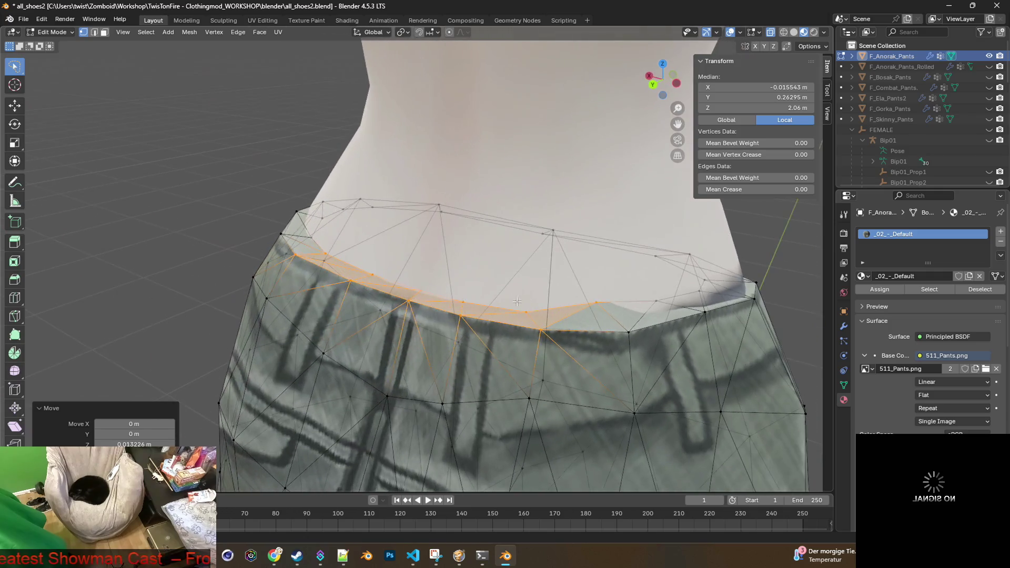
pyautogui.click(608, 304)
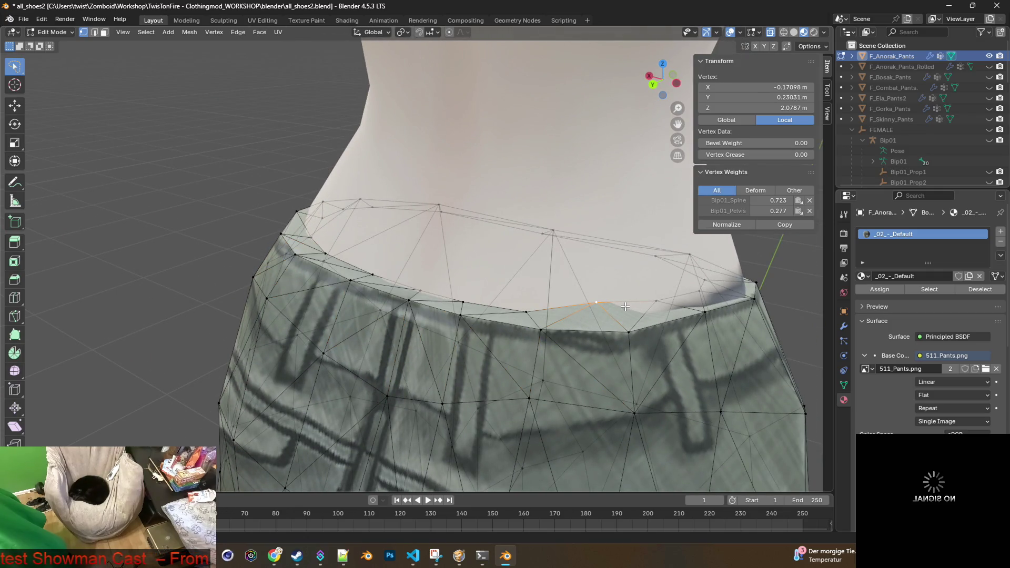
# Step: Lower the selected waistband vertex slightly along Z
pyautogui.moveTo(625, 306); pyautogui.dragTo(661, 293, button='middle')
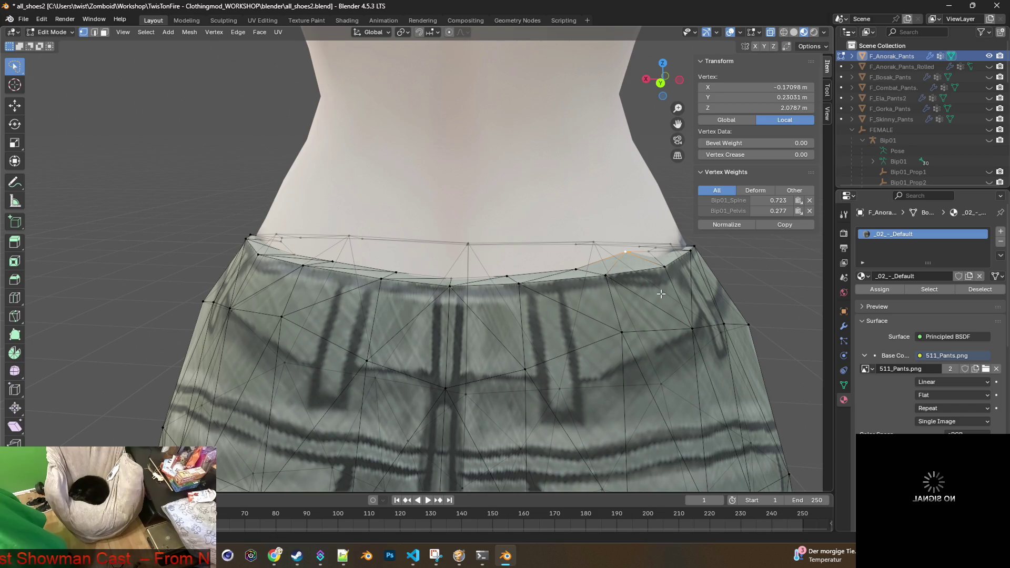
pyautogui.press('g')
pyautogui.press('z')
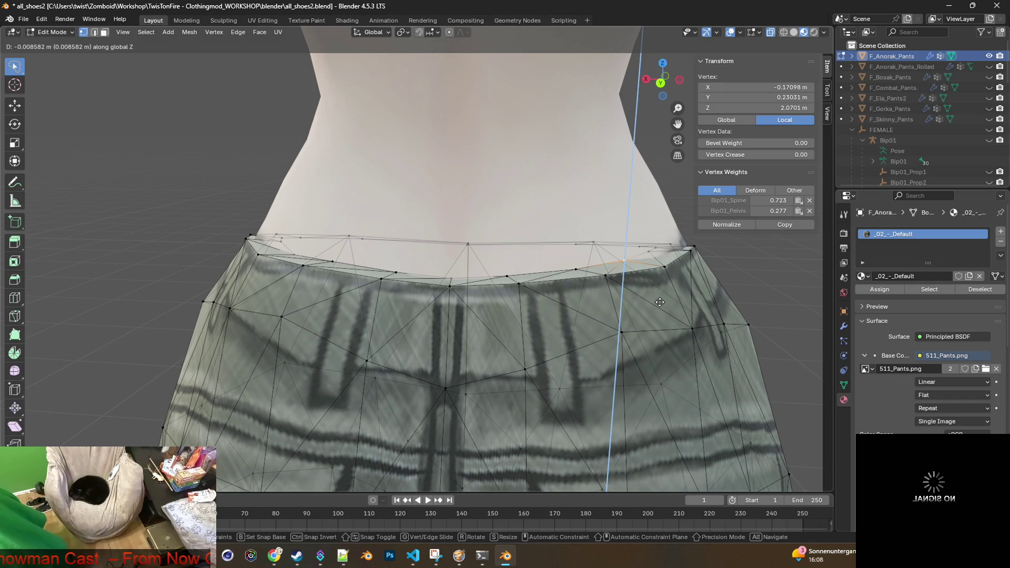
pyautogui.click(660, 302)
pyautogui.moveTo(626, 304)
pyautogui.mouseDown(button='middle')
pyautogui.moveTo(513, 304)
pyautogui.moveTo(510, 318)
pyautogui.moveTo(516, 305)
pyautogui.moveTo(613, 281)
pyautogui.mouseUp(button='middle')
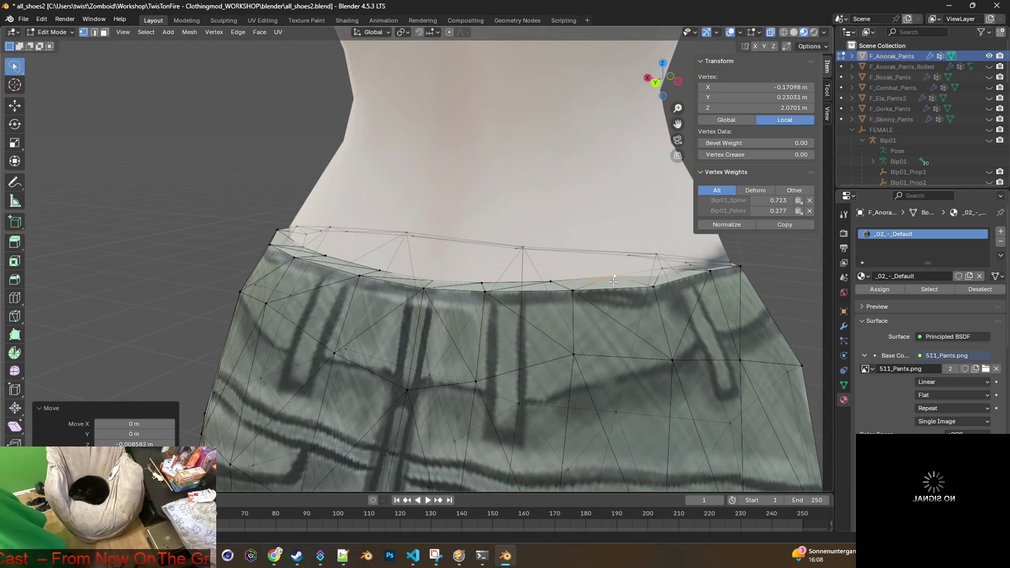
# Step: Inspect several waistband vertices, then switch the pants back to Object Mode
pyautogui.click(481, 282)
pyautogui.moveTo(504, 284); pyautogui.dragTo(520, 306, button='middle')
pyautogui.click(560, 297)
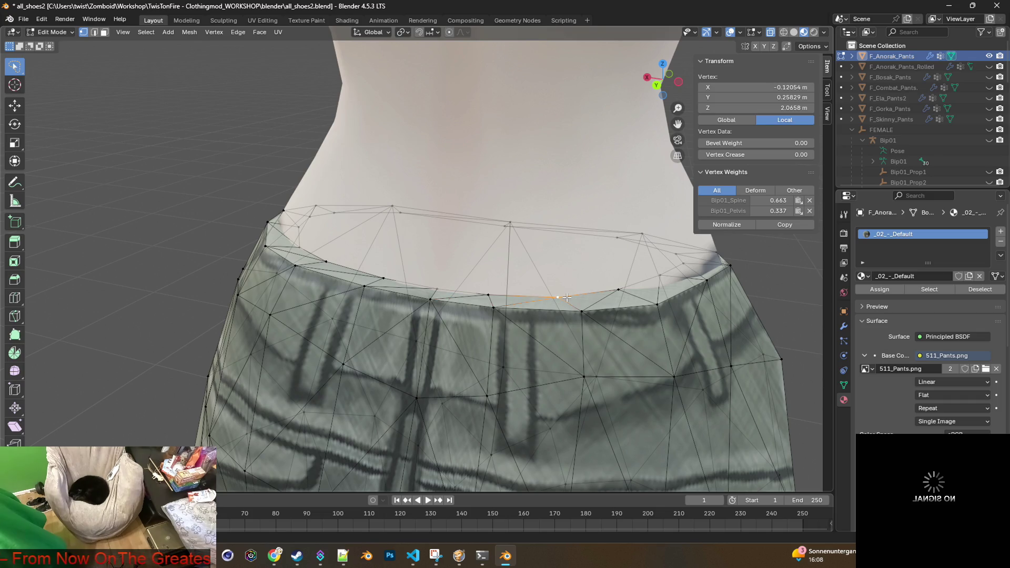
pyautogui.click(619, 290)
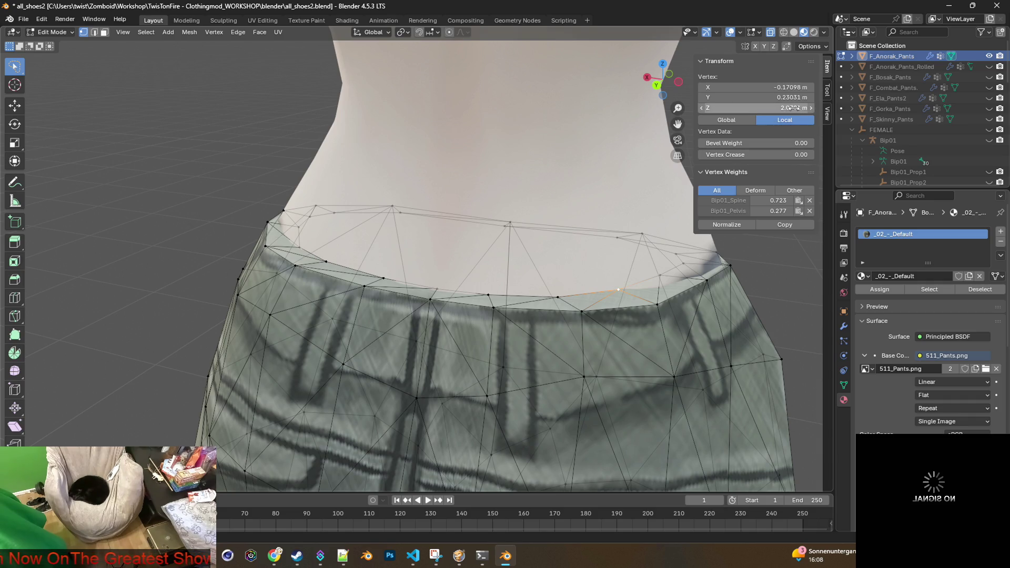
pyautogui.click(327, 262)
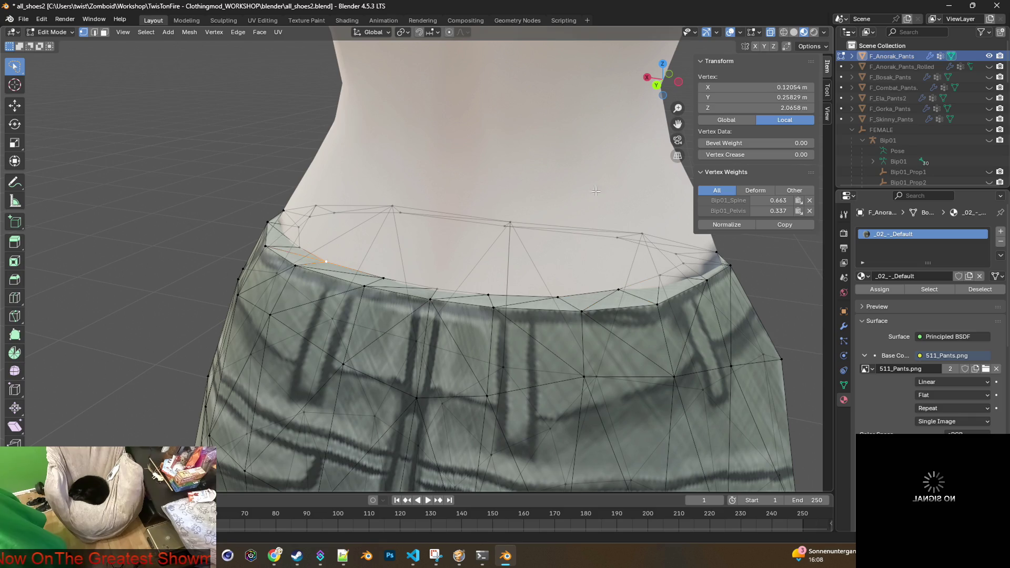
pyautogui.click(617, 289)
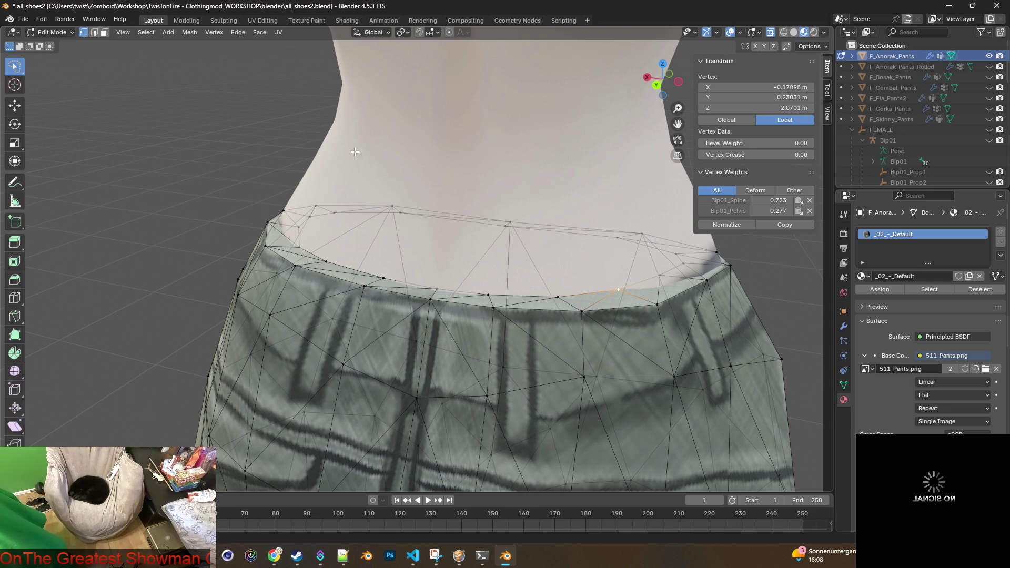
pyautogui.click(62, 34)
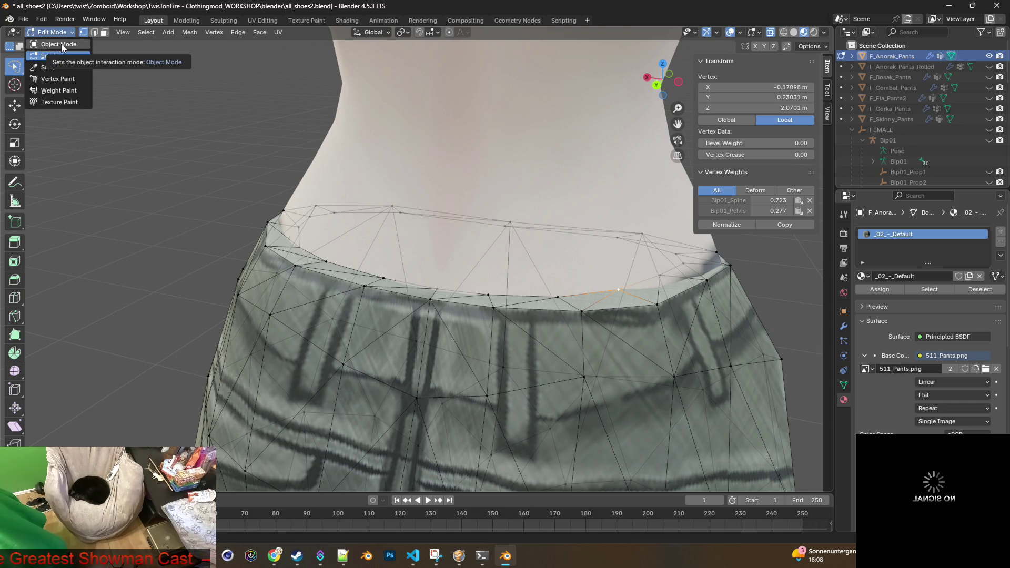
pyautogui.click(61, 43)
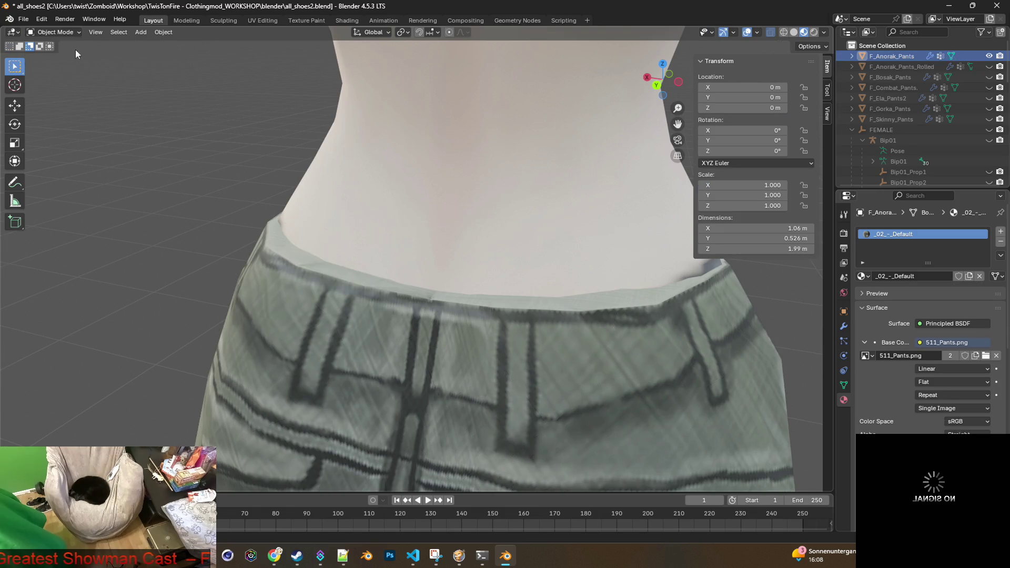
# Step: Show F_Anorak_Pants_Rolled instead of the unrolled pants and enter Edit Mode on it
pyautogui.click(915, 67)
pyautogui.keyDown('ctrl'); pyautogui.click(989, 67); pyautogui.keyUp('ctrl')
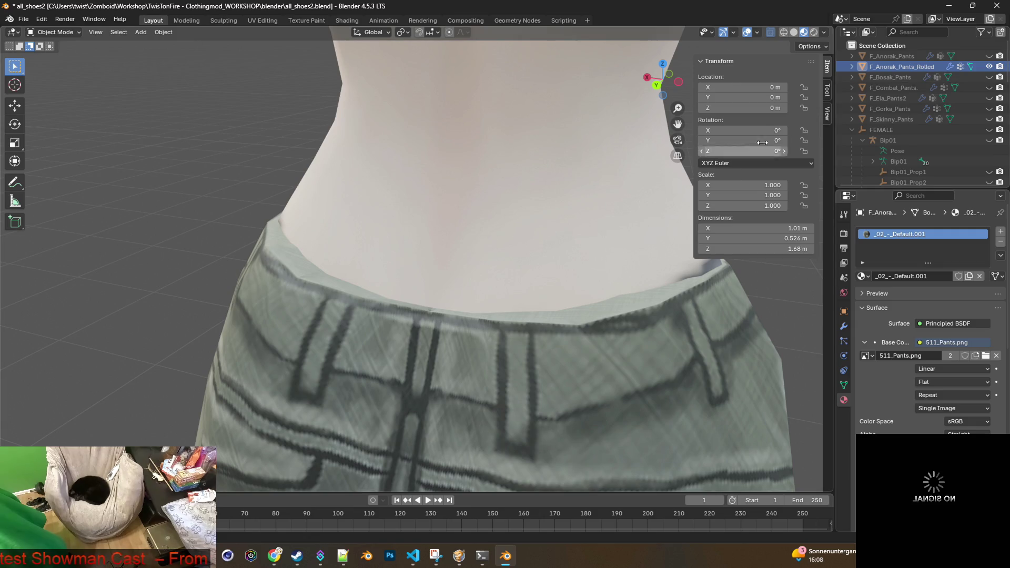
pyautogui.click(607, 362)
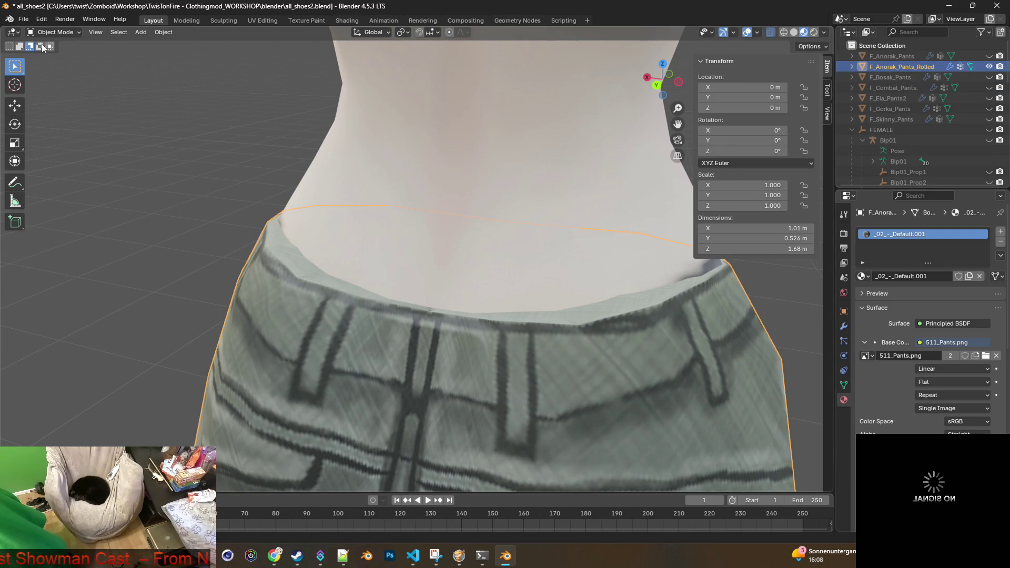
pyautogui.click(56, 32)
pyautogui.click(56, 56)
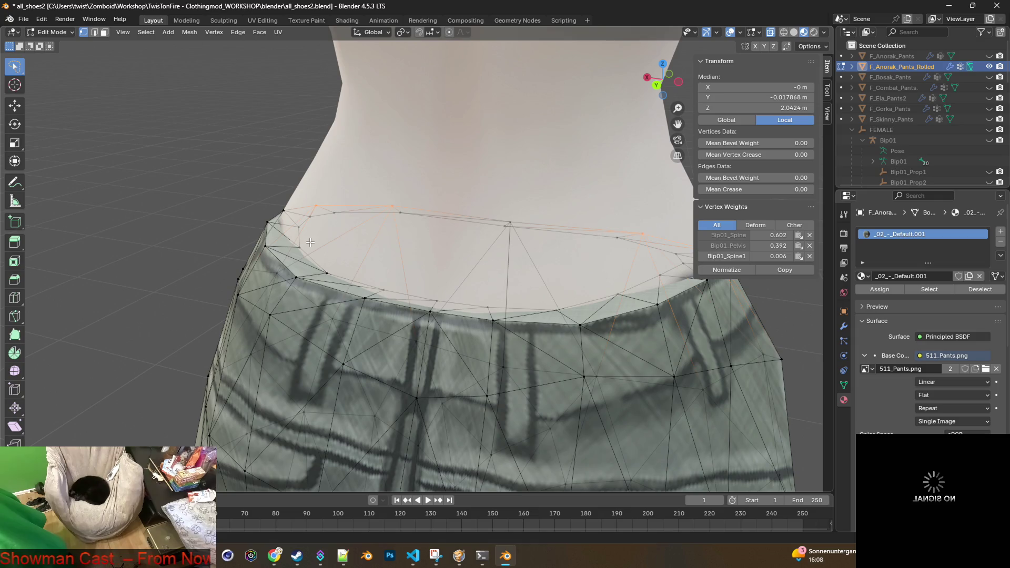
# Step: Select the rolled pants' front waistband vertices from left to right
pyautogui.moveTo(363, 262); pyautogui.dragTo(396, 261, button='middle')
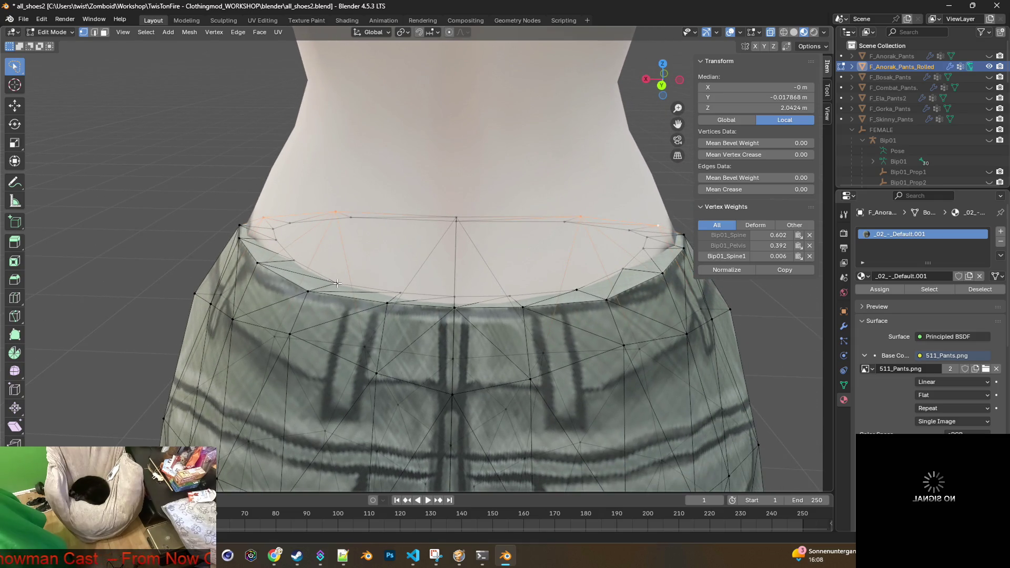
pyautogui.click(337, 283)
pyautogui.keyDown('shift'); pyautogui.click(399, 292); pyautogui.keyUp('shift')
pyautogui.moveTo(399, 292)
pyautogui.mouseDown(button='middle')
pyautogui.moveTo(380, 285)
pyautogui.moveTo(408, 283)
pyautogui.moveTo(355, 281)
pyautogui.moveTo(363, 270)
pyautogui.moveTo(408, 276)
pyautogui.moveTo(389, 291)
pyautogui.mouseUp(button='middle')
pyautogui.keyDown('shift'); pyautogui.click(408, 276); pyautogui.keyUp('shift')
pyautogui.keyDown('shift'); pyautogui.click(392, 289); pyautogui.keyUp('shift')
pyautogui.keyDown('shift'); pyautogui.click(459, 296); pyautogui.keyUp('shift')
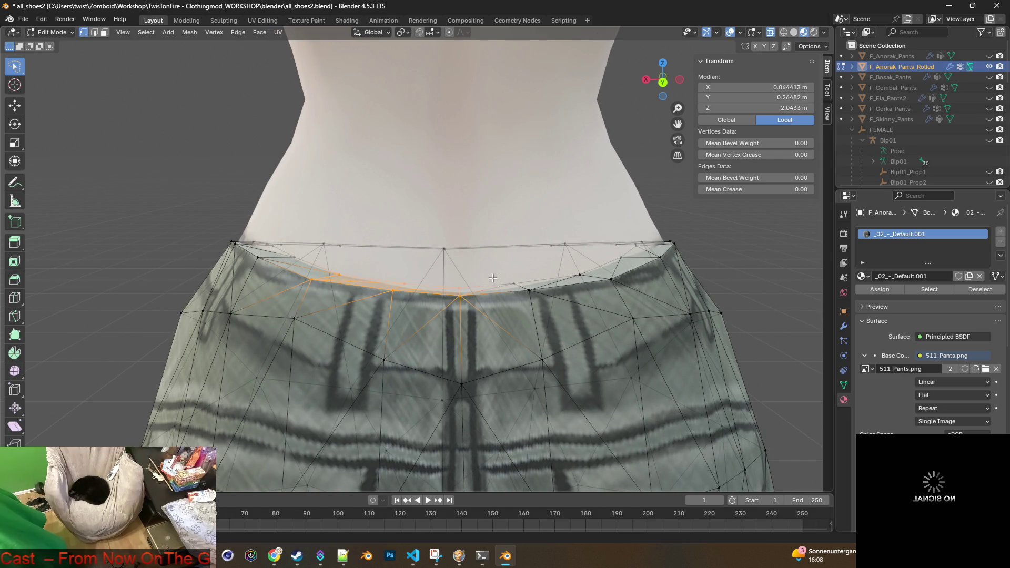
pyautogui.keyDown('shift'); pyautogui.click(530, 291); pyautogui.keyUp('shift')
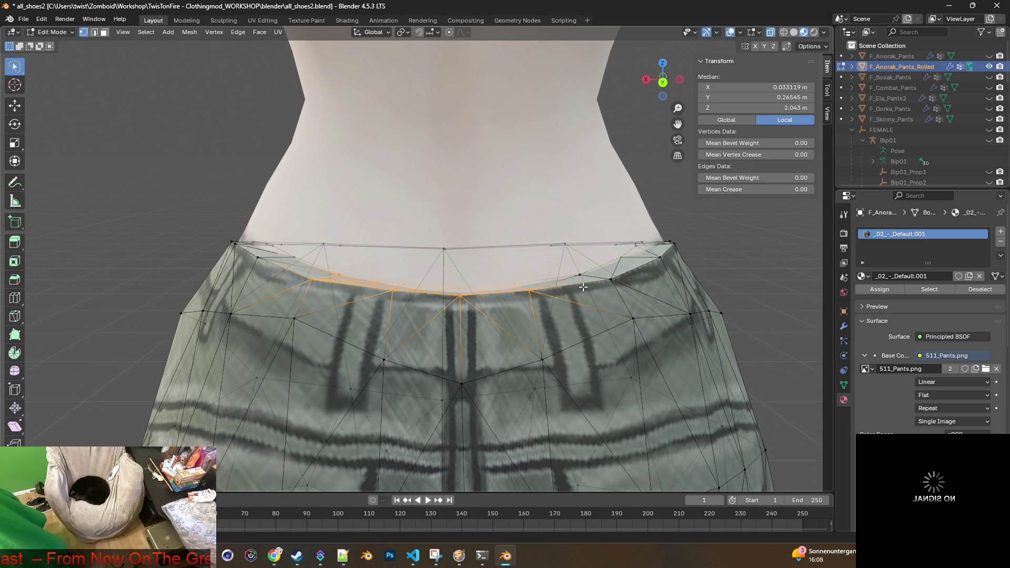
pyautogui.keyDown('shift'); pyautogui.click(610, 279); pyautogui.keyUp('shift')
pyautogui.moveTo(611, 279)
pyautogui.mouseDown(button='middle')
pyautogui.moveTo(547, 284)
pyautogui.moveTo(596, 295)
pyautogui.mouseUp(button='middle')
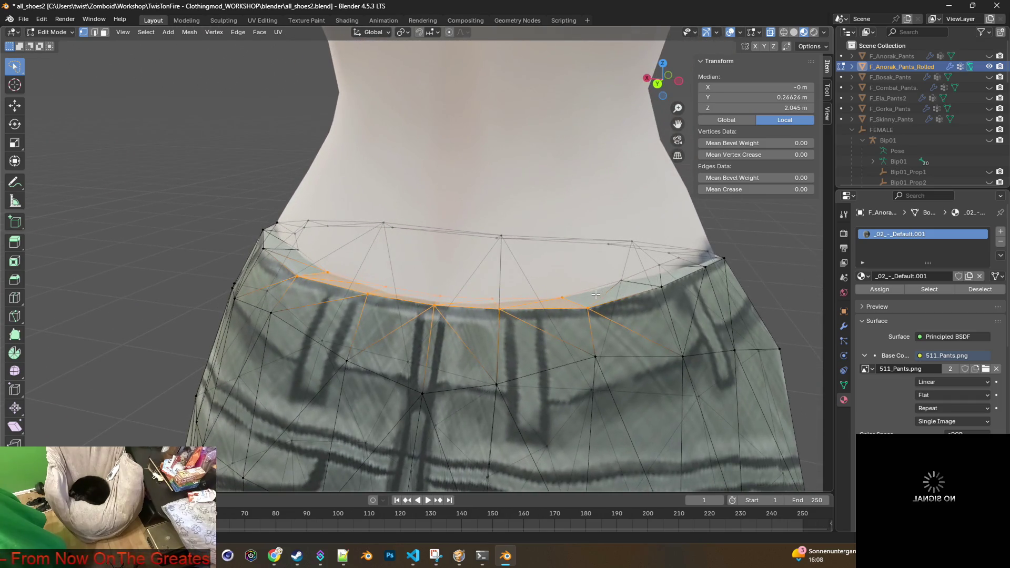
pyautogui.keyDown('shift'); pyautogui.click(562, 297); pyautogui.keyUp('shift')
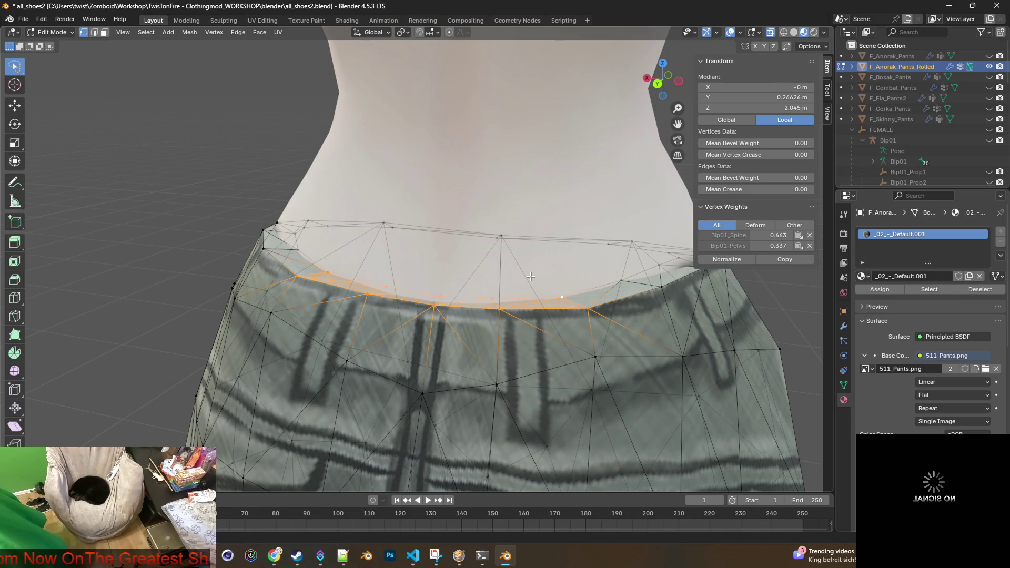
# Step: Start a vertical move of the front waistband, then cancel it, leaving the rim at Z 2.045 m
pyautogui.press('g')
pyautogui.press('z')
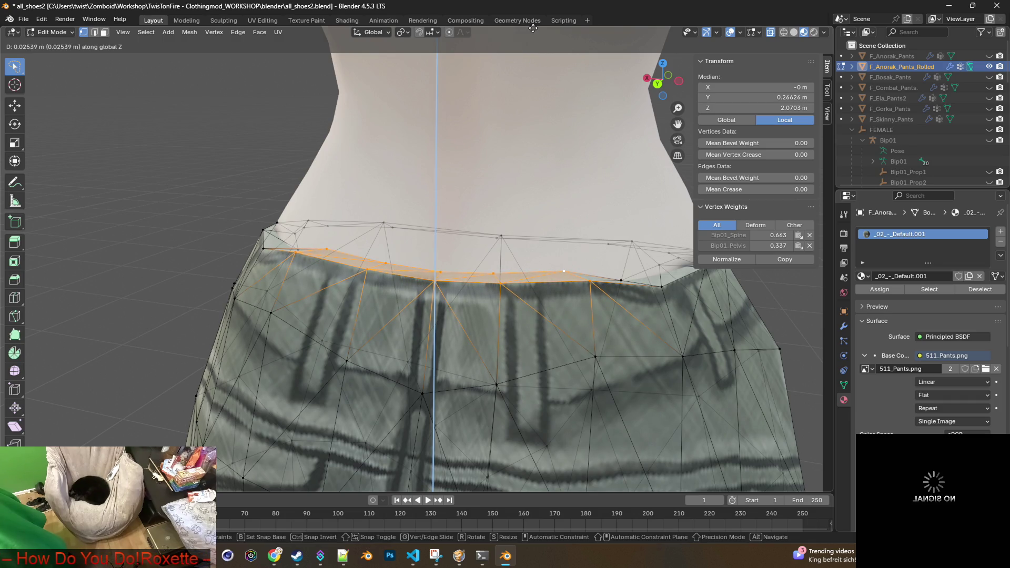
pyautogui.press('Escape')
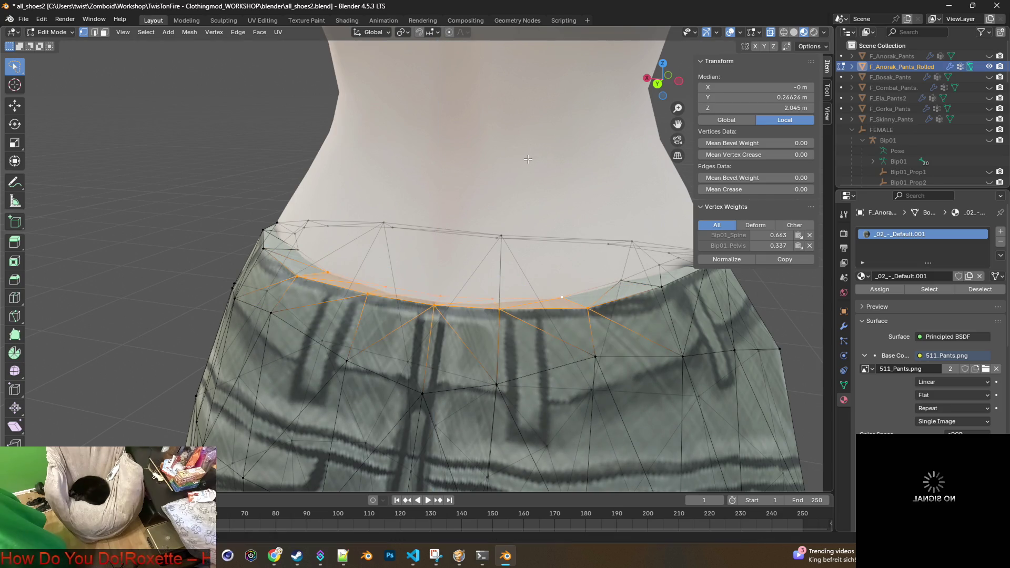
pyautogui.click(51, 32)
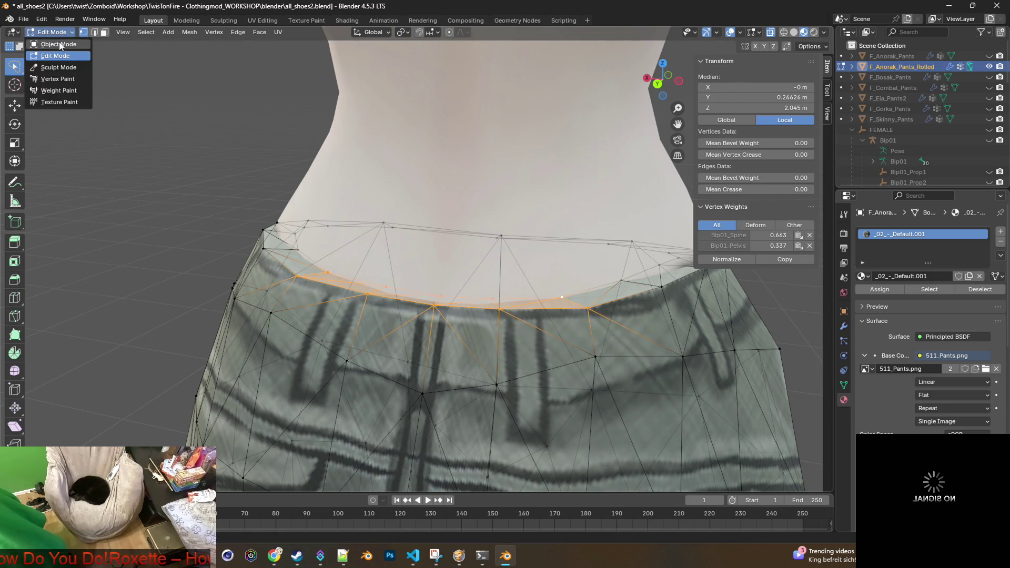
# Step: In Object Mode, toggle F_Anorak_Pants visibility repeatedly to compare the two waistbands
pyautogui.click(53, 42)
pyautogui.click(989, 56)
pyautogui.click(990, 57)
pyautogui.click(989, 58)
pyautogui.click(990, 58)
pyautogui.click(990, 58)
pyautogui.click(990, 58)
pyautogui.click(989, 58)
pyautogui.click(989, 58)
pyautogui.click(989, 57)
pyautogui.click(990, 57)
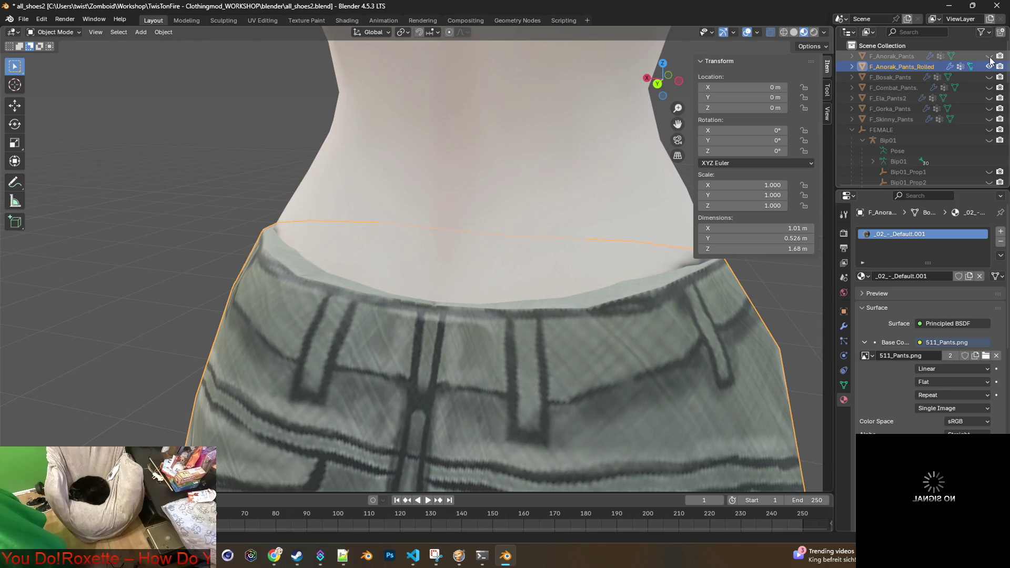
pyautogui.click(989, 58)
pyautogui.click(989, 58)
pyautogui.click(989, 58)
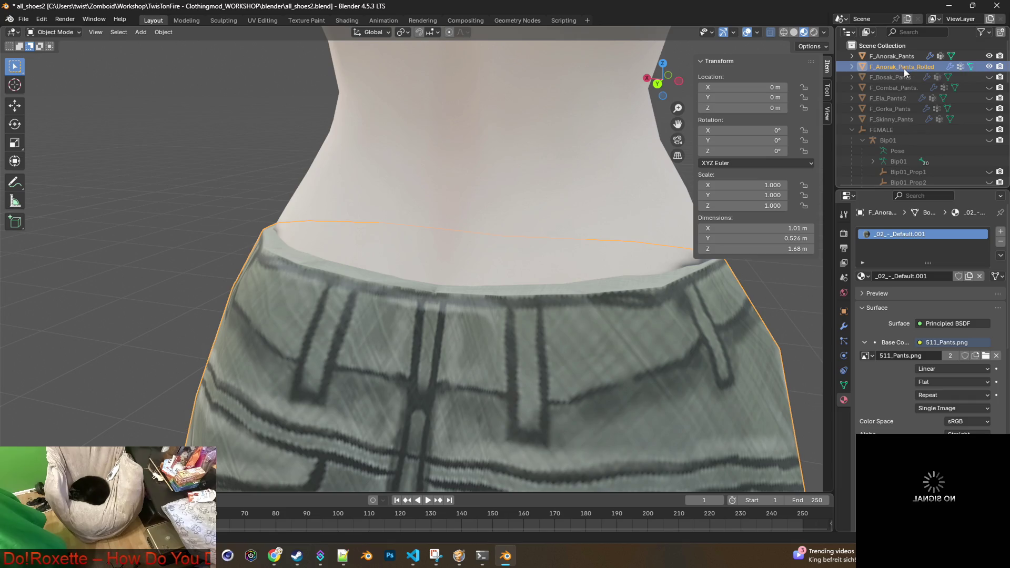
# Step: In Edit Mode, raise the rolled pants' front waistband vertices 0.009631 m along Z
pyautogui.click(55, 32)
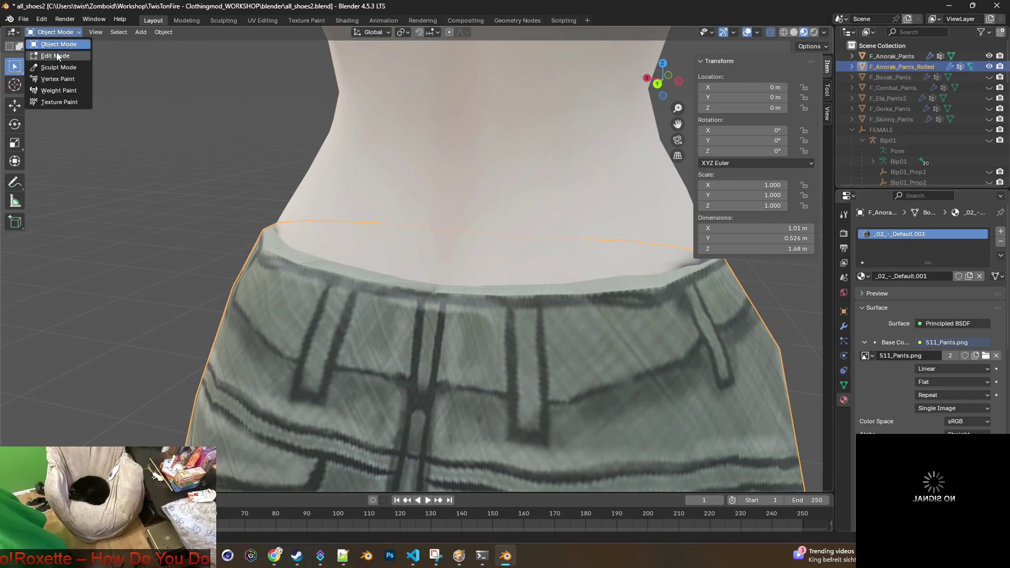
pyautogui.click(53, 55)
pyautogui.moveTo(424, 235)
pyautogui.mouseDown(button='middle')
pyautogui.moveTo(376, 228)
pyautogui.moveTo(393, 238)
pyautogui.mouseUp(button='middle')
pyautogui.keyDown('shift'); pyautogui.click(537, 294); pyautogui.keyUp('shift')
pyautogui.moveTo(567, 291)
pyautogui.mouseDown(button='middle')
pyautogui.moveTo(557, 275)
pyautogui.moveTo(590, 285)
pyautogui.moveTo(593, 277)
pyautogui.moveTo(529, 281)
pyautogui.mouseUp(button='middle')
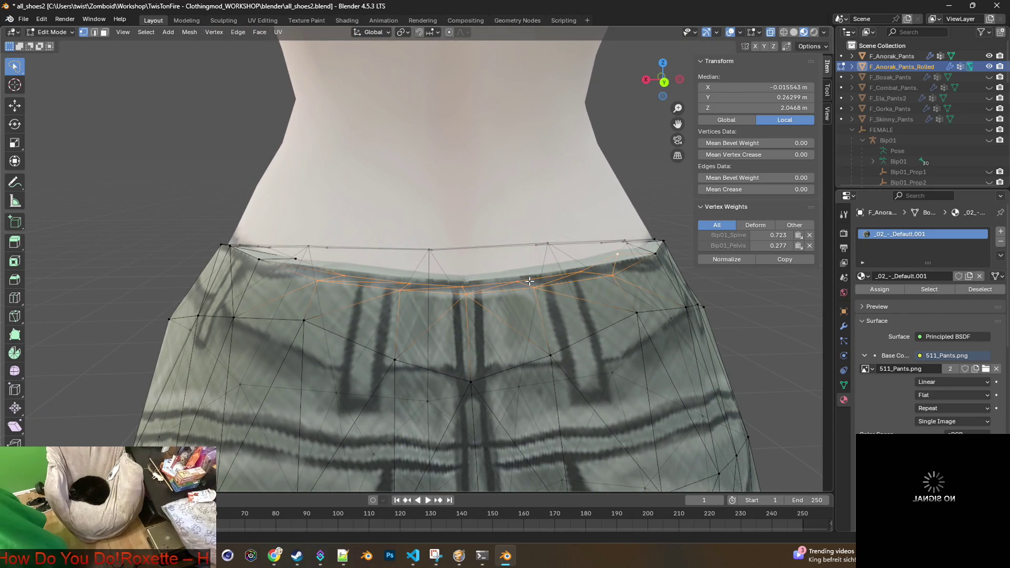
pyautogui.press('g')
pyautogui.press('z')
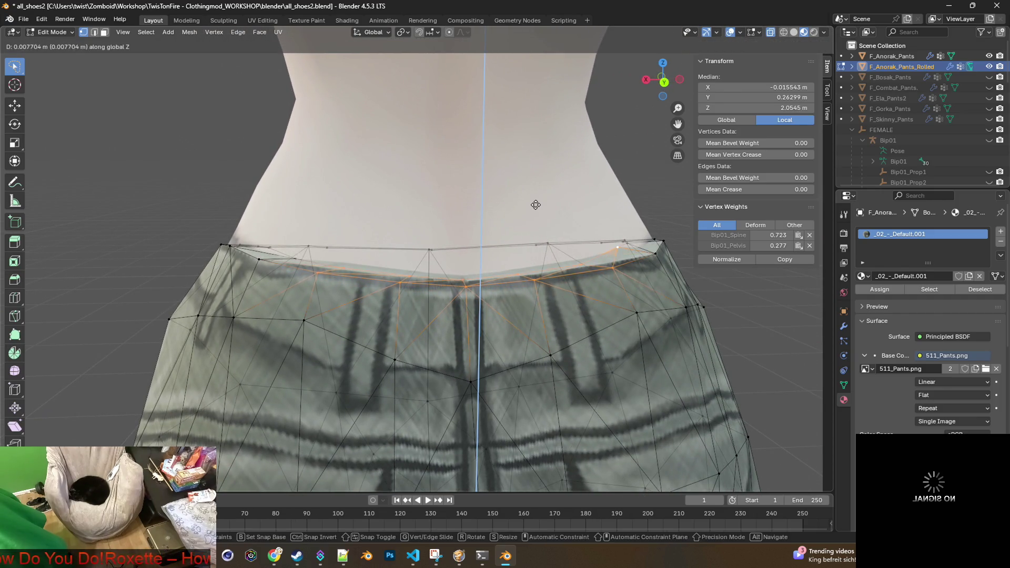
pyautogui.click(537, 156)
pyautogui.moveTo(569, 218)
pyautogui.mouseDown(button='middle')
pyautogui.moveTo(537, 224)
pyautogui.moveTo(608, 262)
pyautogui.moveTo(524, 261)
pyautogui.mouseUp(button='middle')
# Step: Lower one side waist vertex along Z so the rim fits the body
pyautogui.click(614, 264)
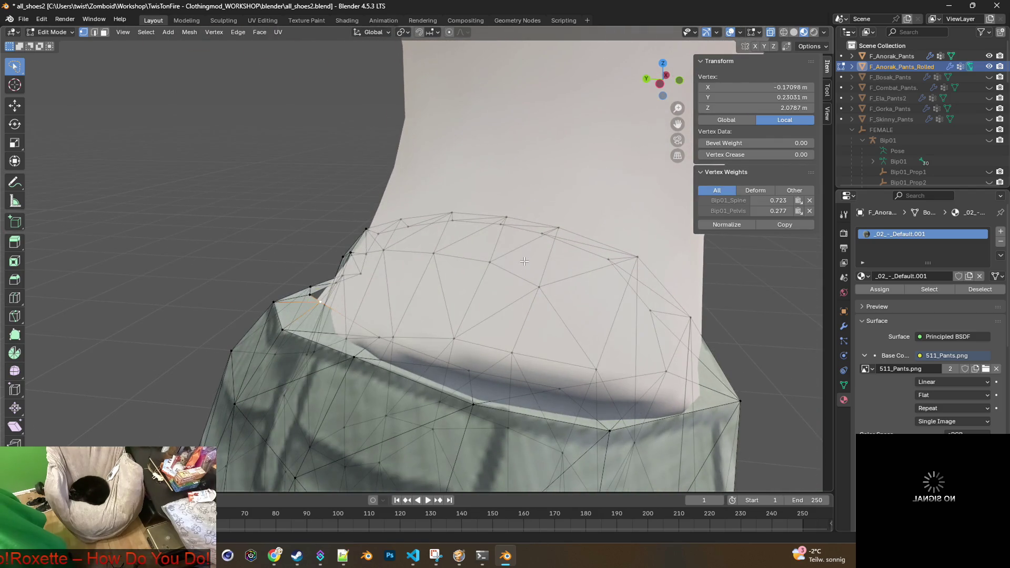
pyautogui.press('g')
pyautogui.press('z')
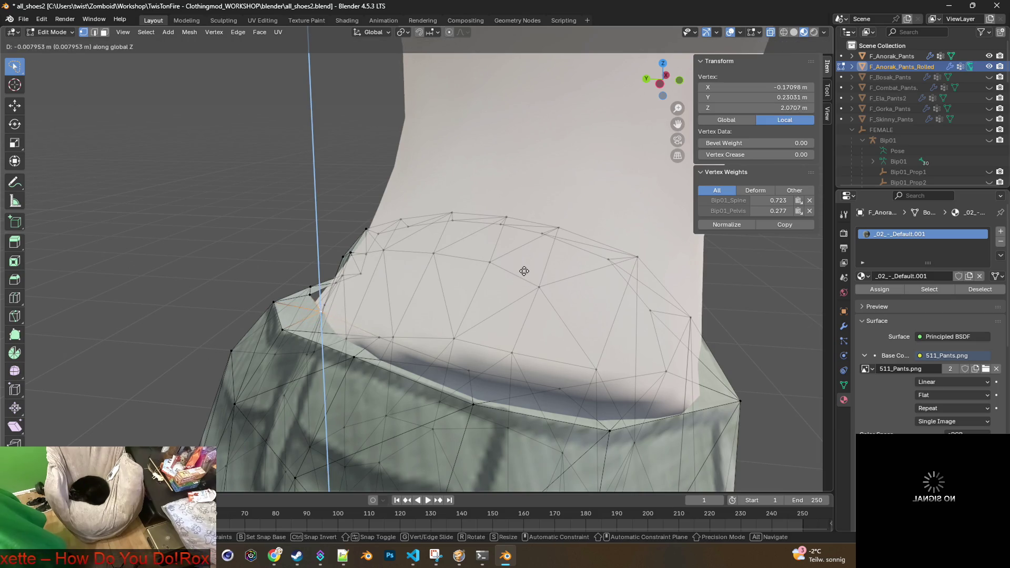
pyautogui.click(524, 273)
pyautogui.moveTo(524, 273)
pyautogui.mouseDown(button='middle')
pyautogui.moveTo(555, 301)
pyautogui.moveTo(509, 300)
pyautogui.mouseUp(button='middle')
pyautogui.moveTo(442, 297)
pyautogui.mouseDown(button='middle')
pyautogui.moveTo(431, 296)
pyautogui.moveTo(505, 302)
pyautogui.moveTo(398, 253)
pyautogui.mouseUp(button='middle')
# Step: Switch back to Object Mode and orbit to a side view of the pants
pyautogui.scroll(-3, 505, 303)
pyautogui.click(52, 32)
pyautogui.click(58, 41)
pyautogui.scroll(-3, 451, 226)
pyautogui.moveTo(580, 218)
pyautogui.mouseDown(button='middle')
pyautogui.moveTo(413, 200)
pyautogui.moveTo(423, 224)
pyautogui.mouseUp(button='middle')
pyautogui.scroll(-4, 413, 200)
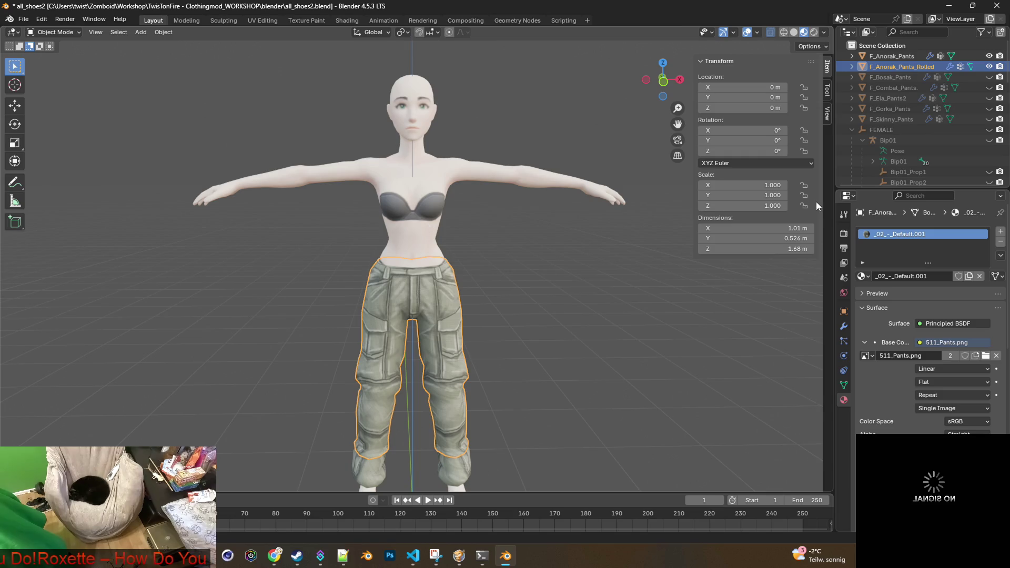
# Step: Hide F_Anorak_Pants_Rolled and Female, unhide Bip01, and show the bones solid
pyautogui.click(989, 66)
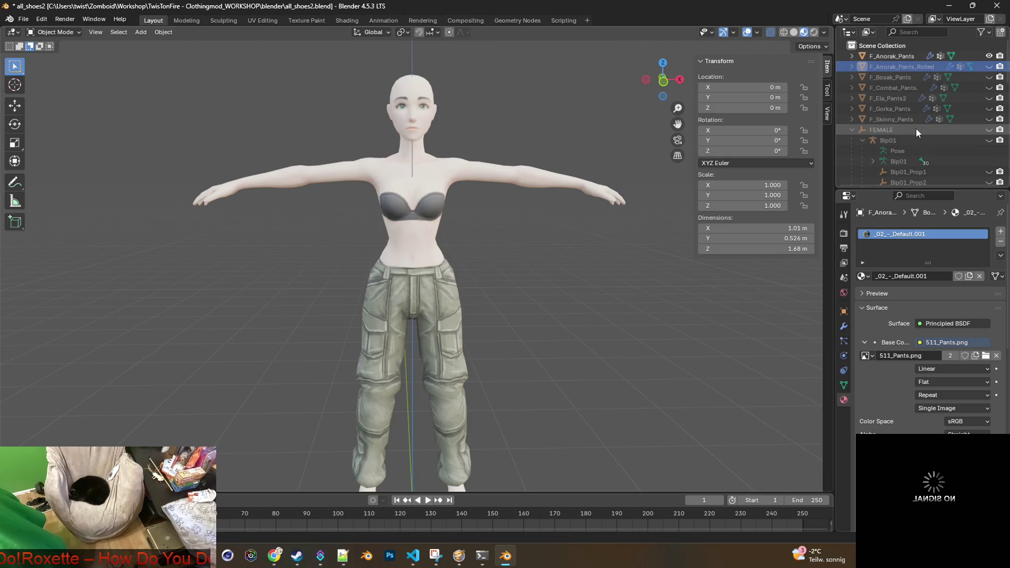
pyautogui.scroll(-3, 925, 134)
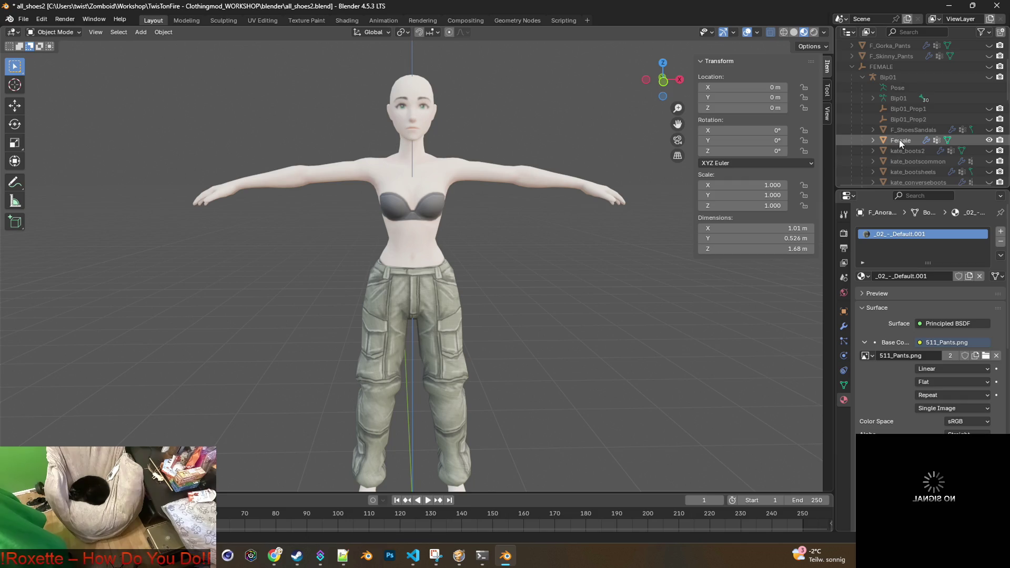
pyautogui.click(989, 140)
pyautogui.click(989, 77)
pyautogui.scroll(-2, 566, 218)
pyautogui.moveTo(557, 233)
pyautogui.mouseDown(button='middle')
pyautogui.moveTo(551, 263)
pyautogui.moveTo(590, 239)
pyautogui.mouseUp(button='middle')
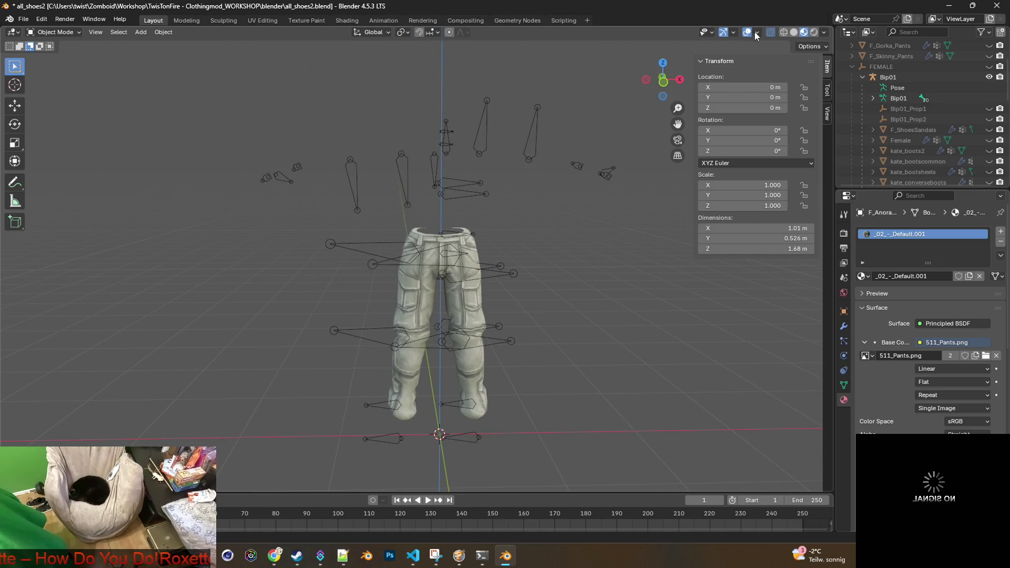
pyautogui.hotkey('alt', 'z')
# Step: Select the unrolled pants, rolled pants and Bip01 skeleton, ending on the rolled pants
pyautogui.click(474, 252)
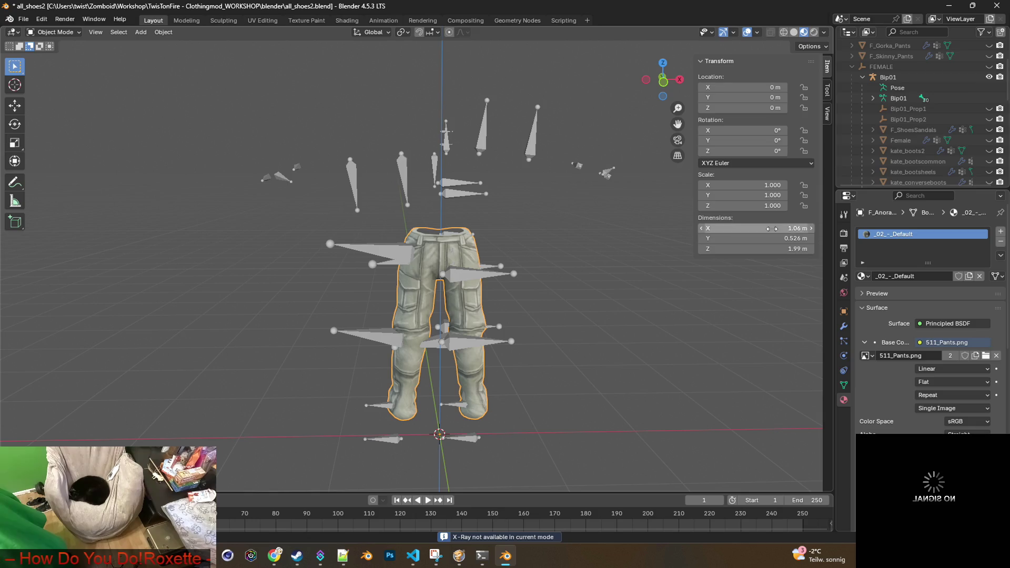
pyautogui.scroll(-6, 913, 147)
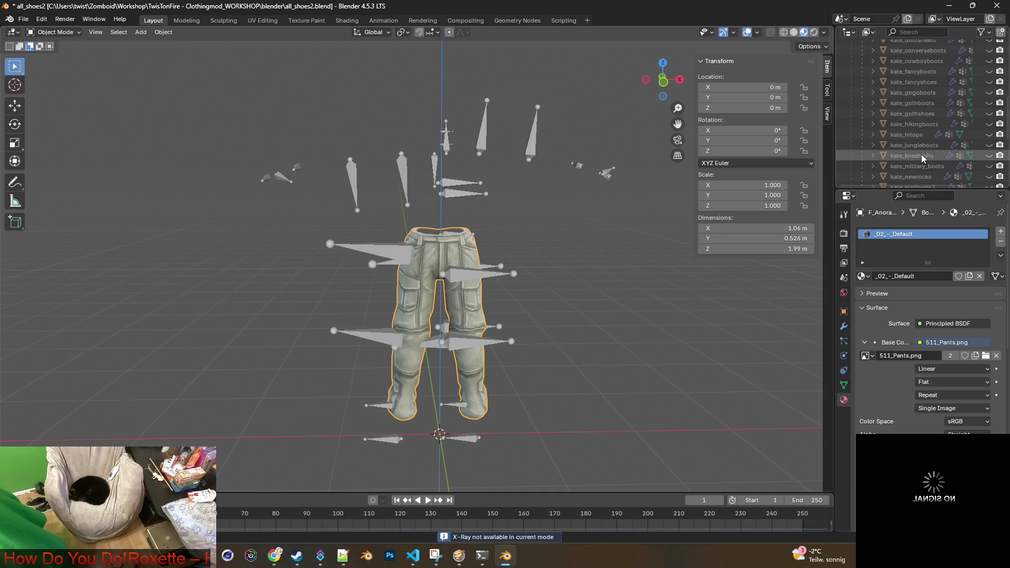
pyautogui.scroll(8, 921, 154)
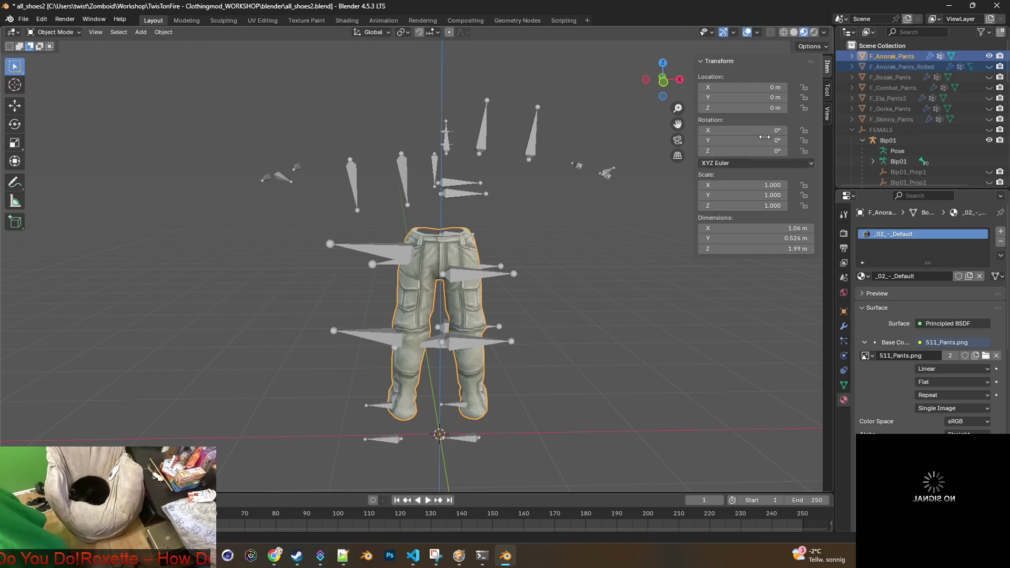
pyautogui.keyDown('shift'); pyautogui.click(896, 66); pyautogui.keyUp('shift')
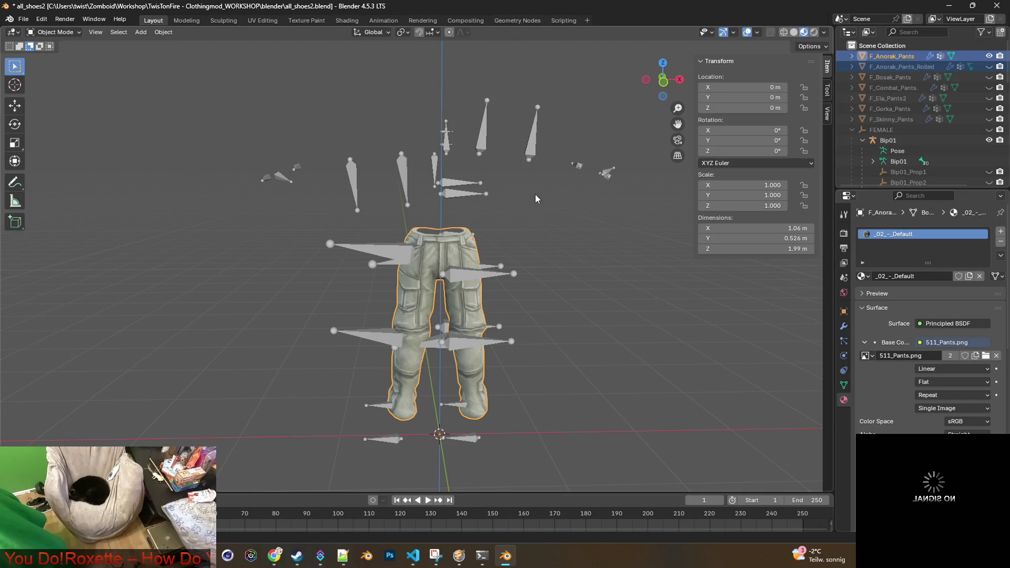
pyautogui.click(403, 169)
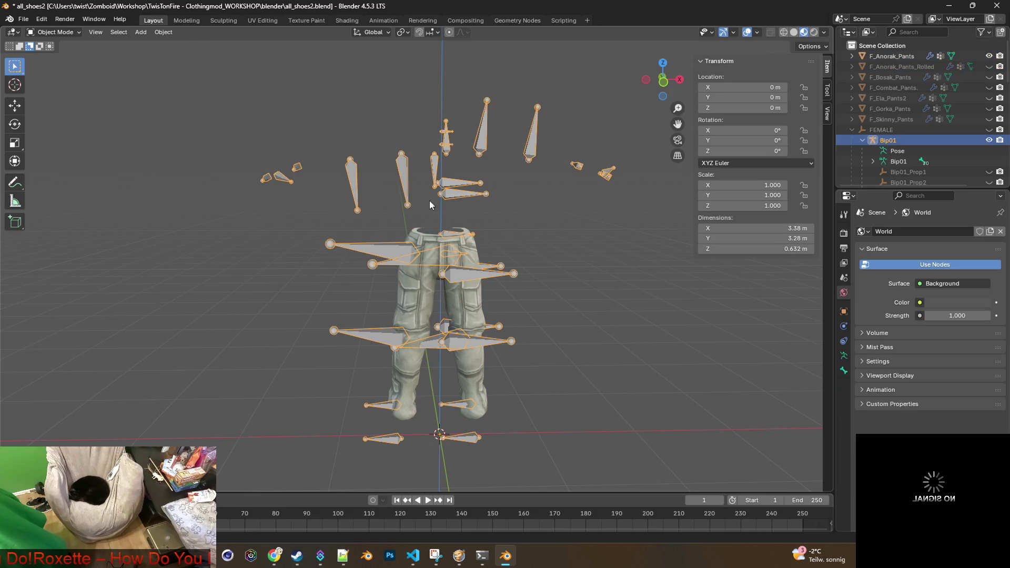
pyautogui.click(900, 66)
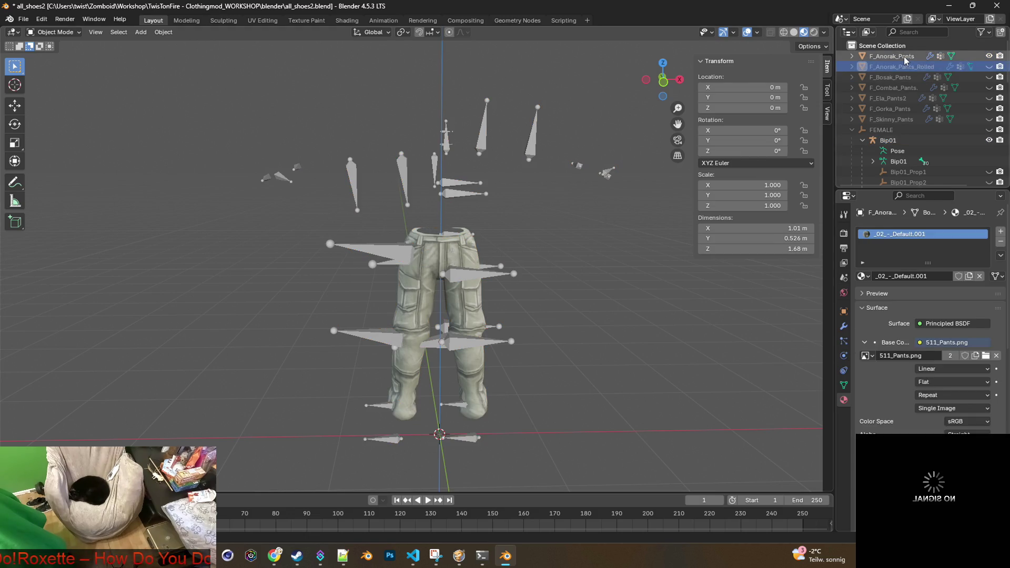
# Step: Unhide F_Anorak_Pants_Rolled, then parent it and F_Anorak_Pants to Bip01 with Ctrl+P
pyautogui.click(989, 66)
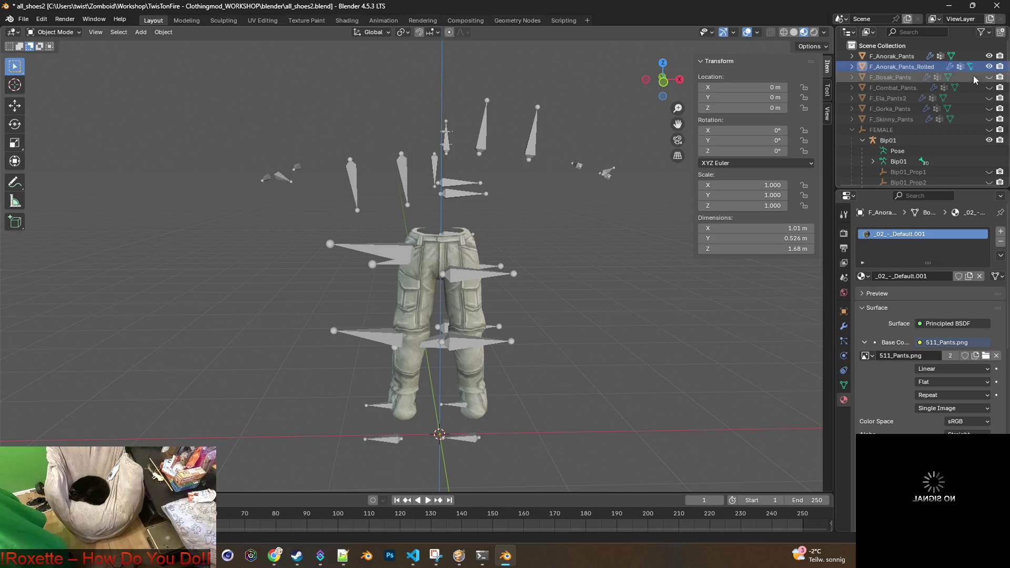
pyautogui.keyDown('ctrl'); pyautogui.click(894, 57); pyautogui.keyUp('ctrl')
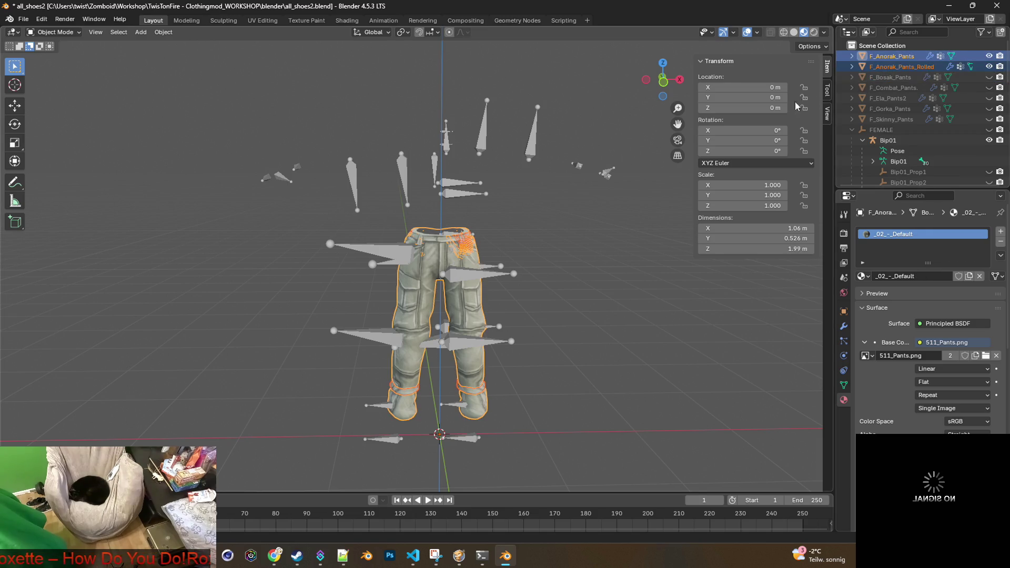
pyautogui.keyDown('shift'); pyautogui.click(402, 166); pyautogui.keyUp('shift')
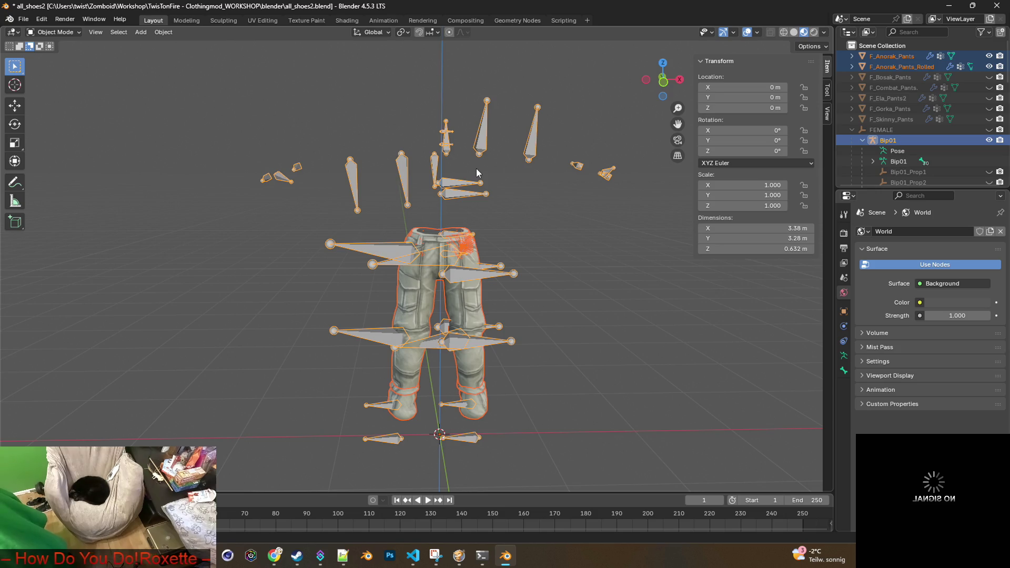
pyautogui.hotkey('ctrl', 'p')
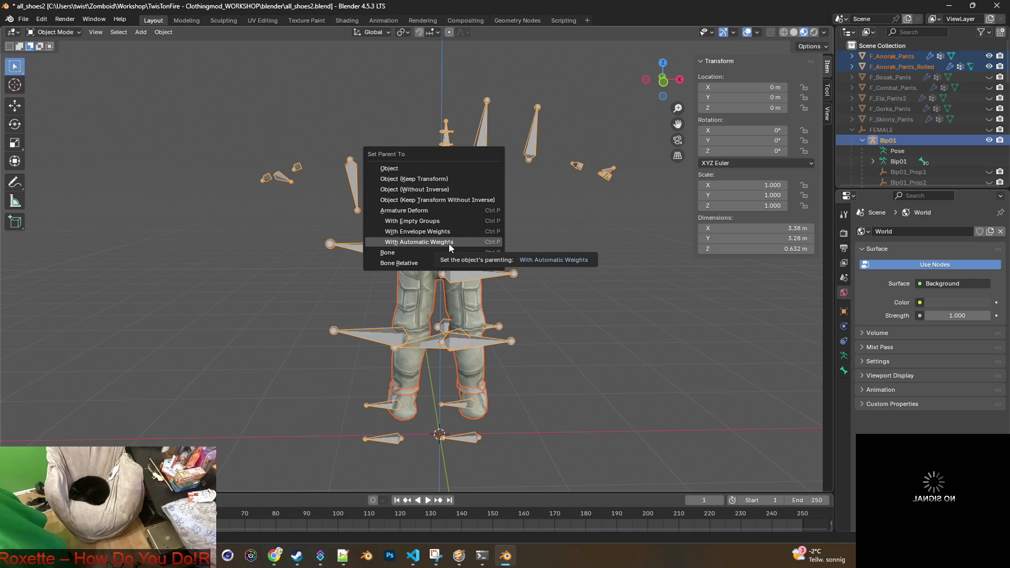
pyautogui.click(429, 180)
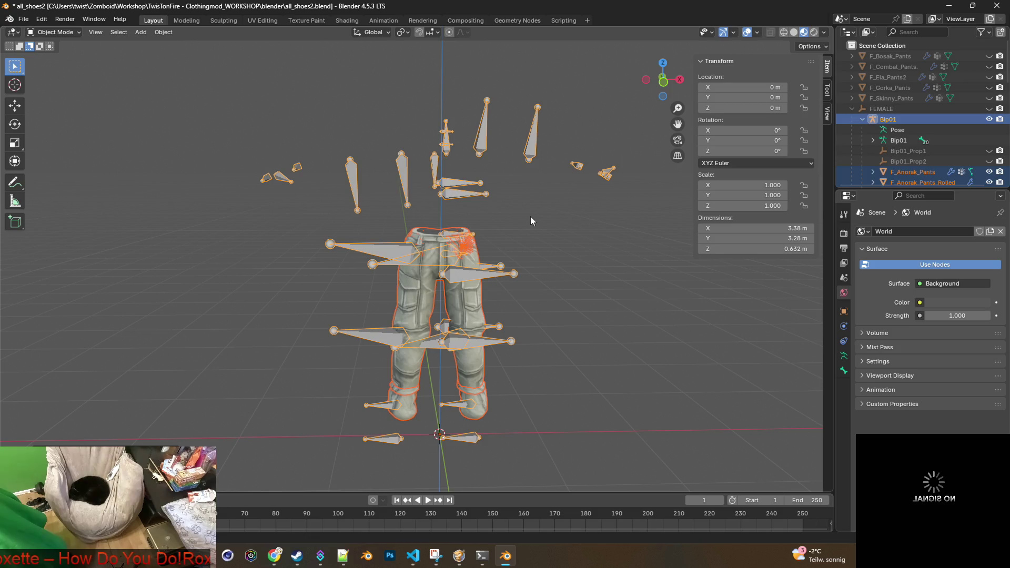
# Step: Set F_Anorak_Pants' Armature modifier object to Bip01
pyautogui.click(913, 172)
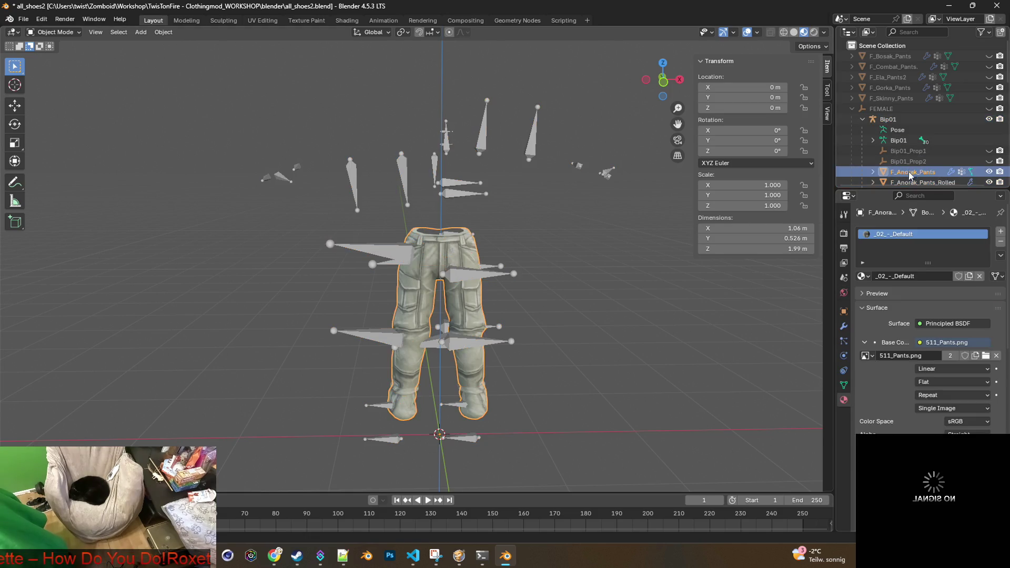
pyautogui.click(845, 328)
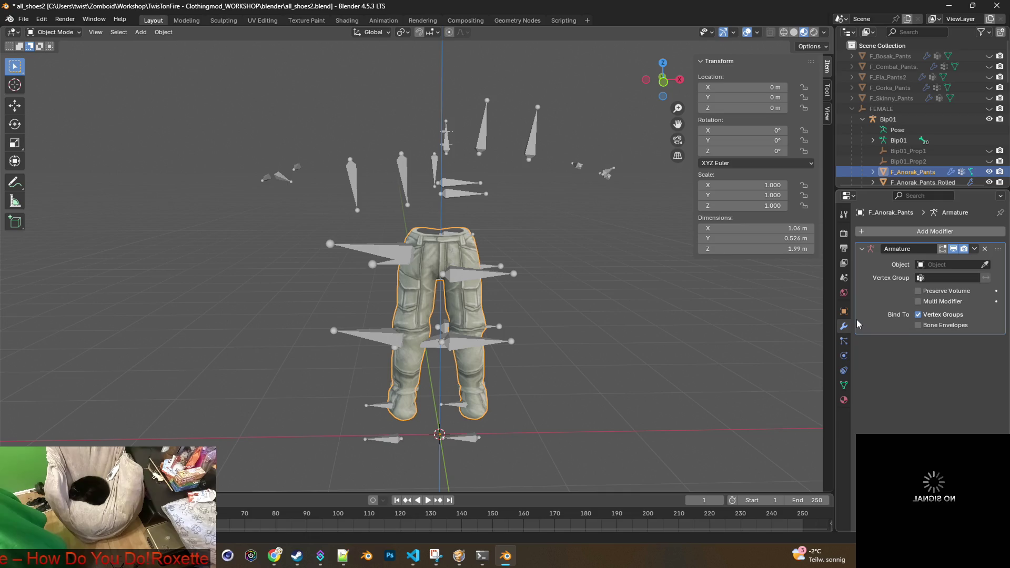
pyautogui.click(949, 264)
pyautogui.click(931, 282)
pyautogui.scroll(-2, 931, 169)
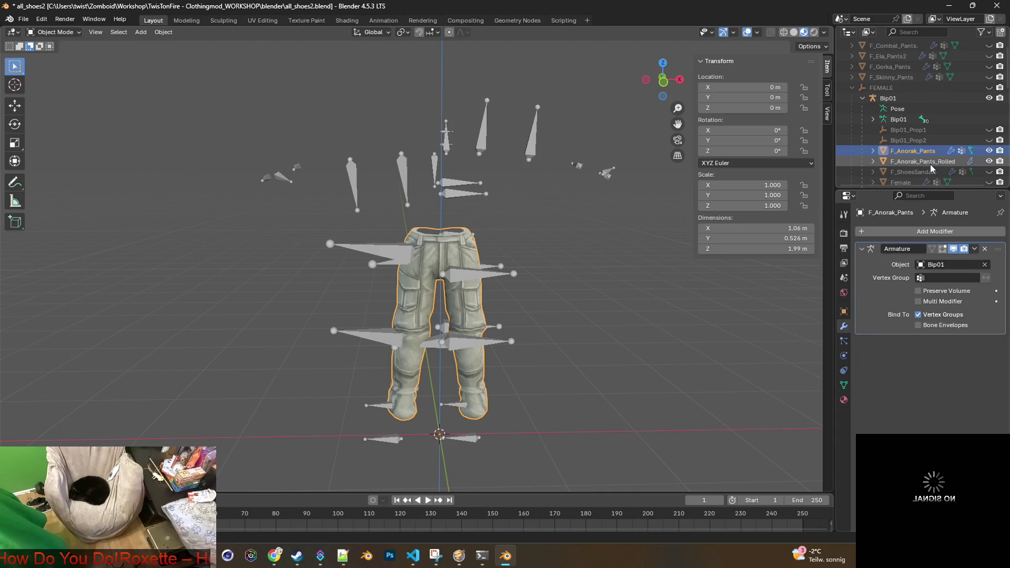
# Step: Set F_Anorak_Pants_Rolled's Armature modifier object to Bip01 and name the modifier Bip01
pyautogui.click(917, 163)
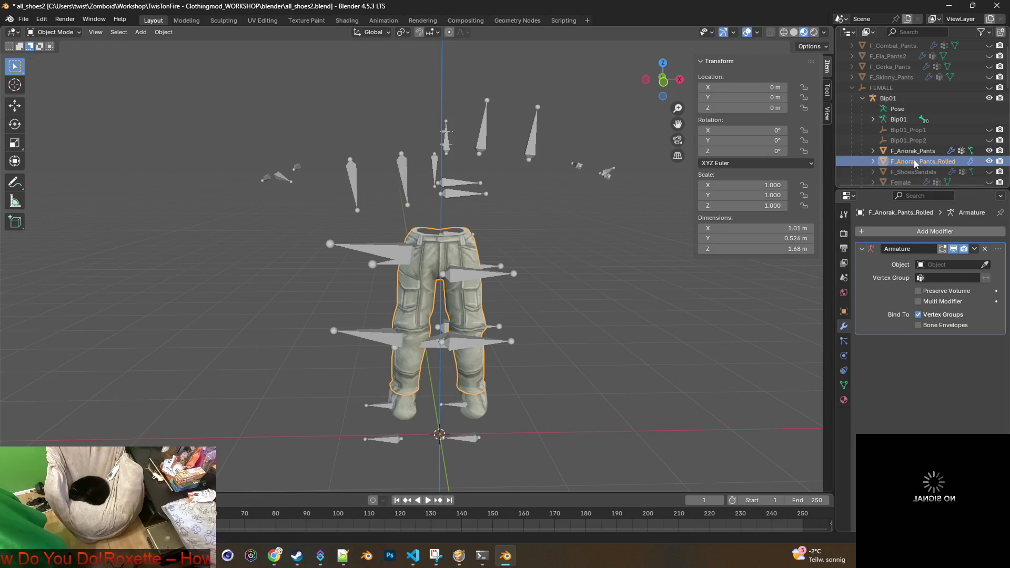
pyautogui.click(945, 264)
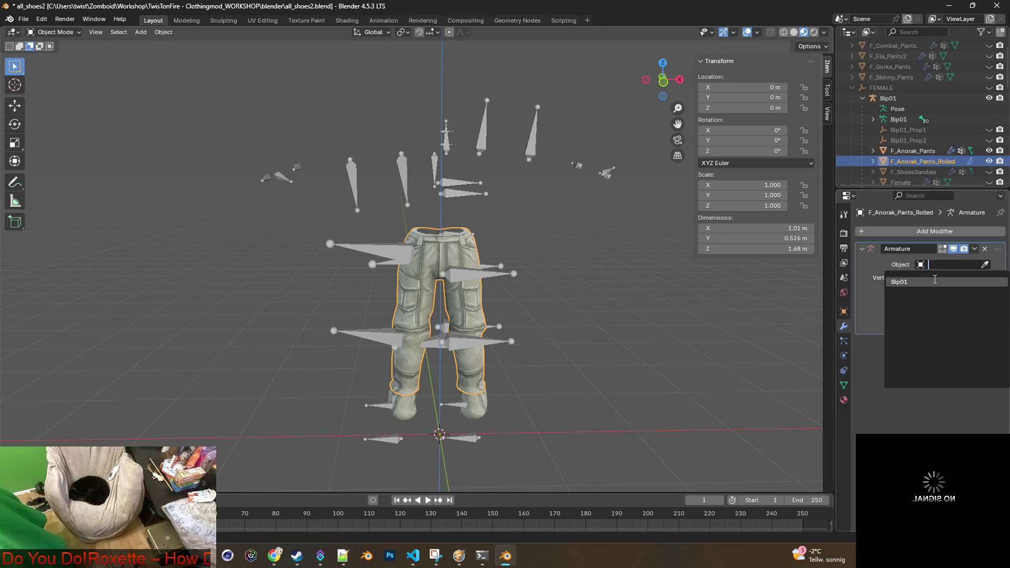
pyautogui.click(926, 280)
pyautogui.click(954, 263)
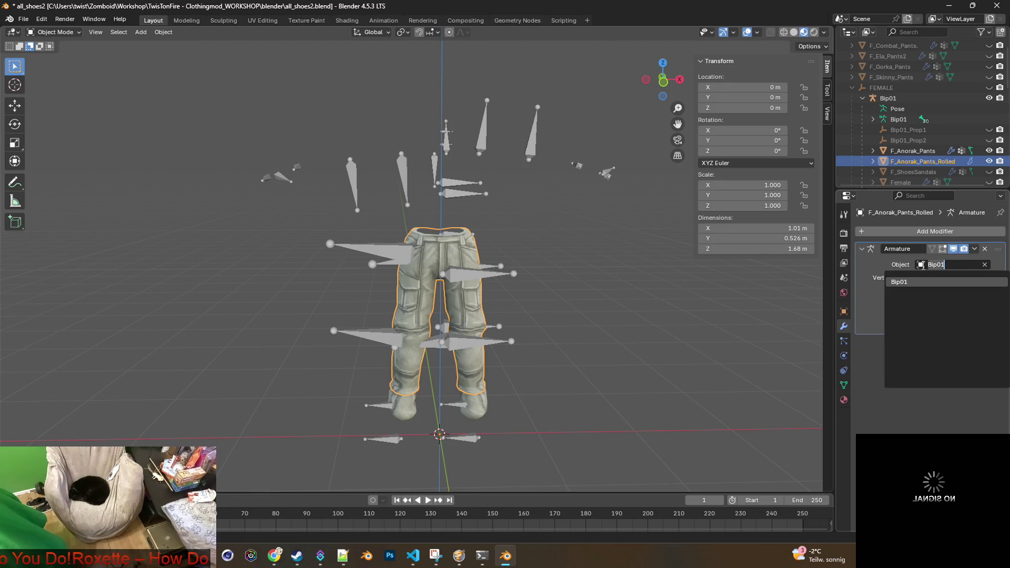
pyautogui.press('Return')
pyautogui.click(873, 248)
pyautogui.write('Bip01')
pyautogui.press('Return')
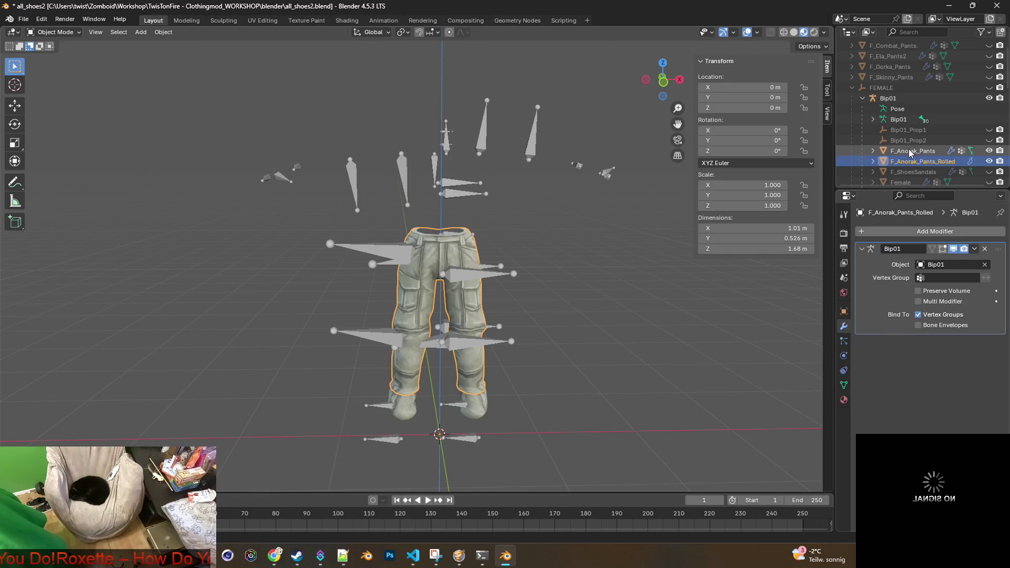
# Step: Check F_Anorak_Pants' armature modifier and hide F_Anorak_Pants_Rolled again
pyautogui.click(919, 153)
pyautogui.click(890, 248)
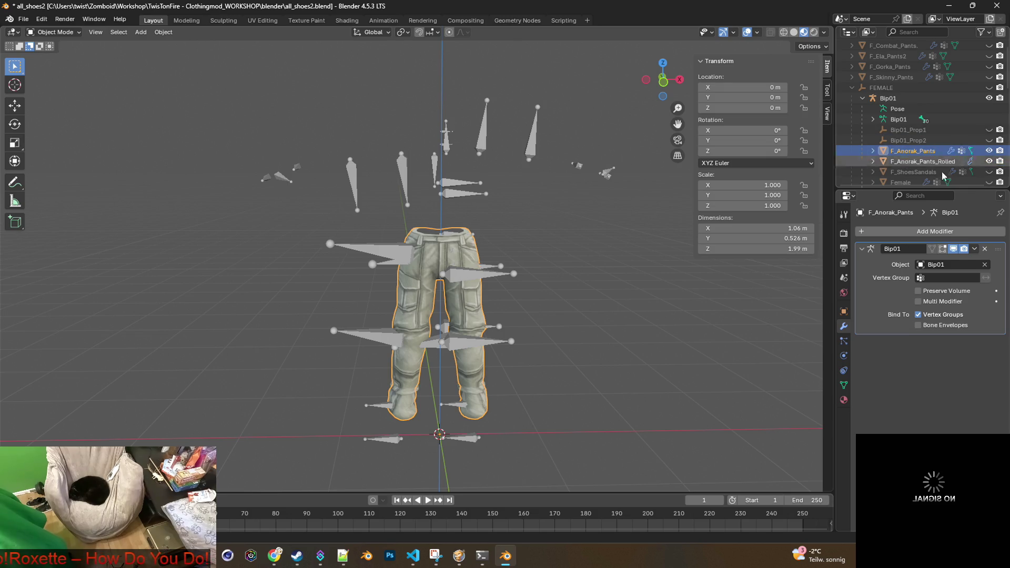
pyautogui.click(991, 162)
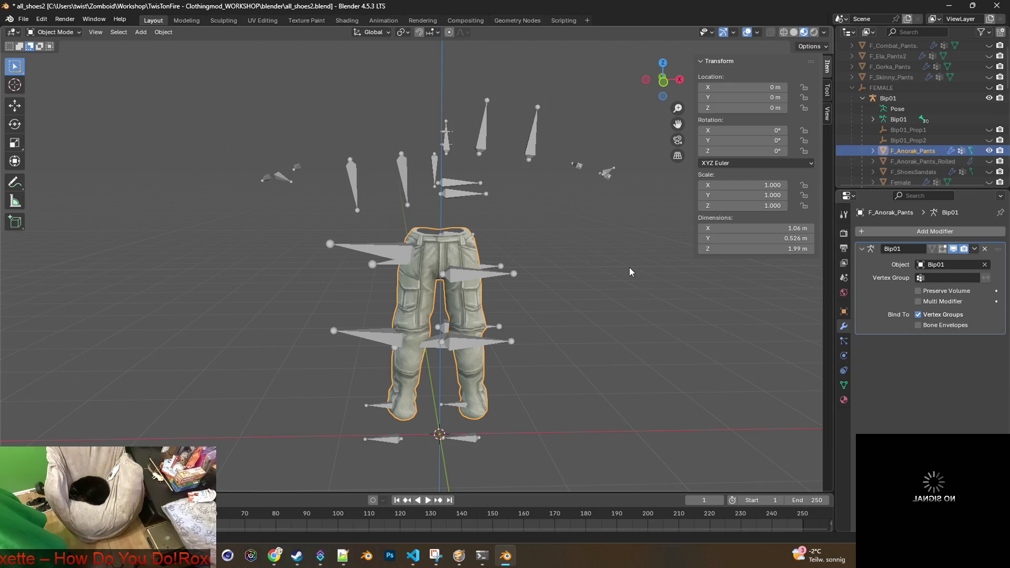
pyautogui.click(606, 255)
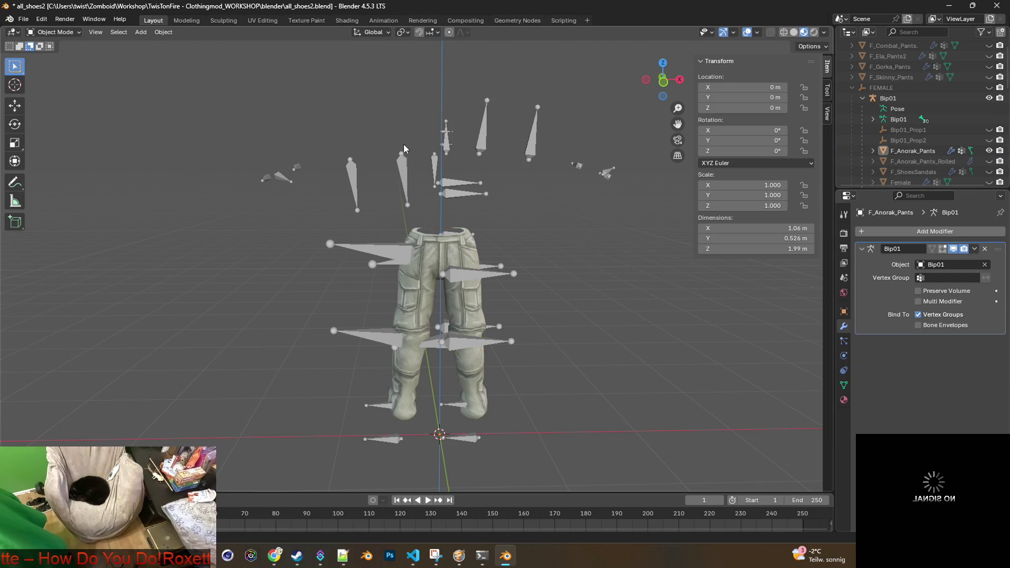
# Step: Reselect F_Anorak_Pants and open its name for editing, leaving it unchanged
pyautogui.click(907, 151)
pyautogui.scroll(-3, 910, 153)
pyautogui.doubleClick(935, 108)
pyautogui.hotkey('ctrl', 'c')
pyautogui.press('Home')
pyautogui.press('Return')
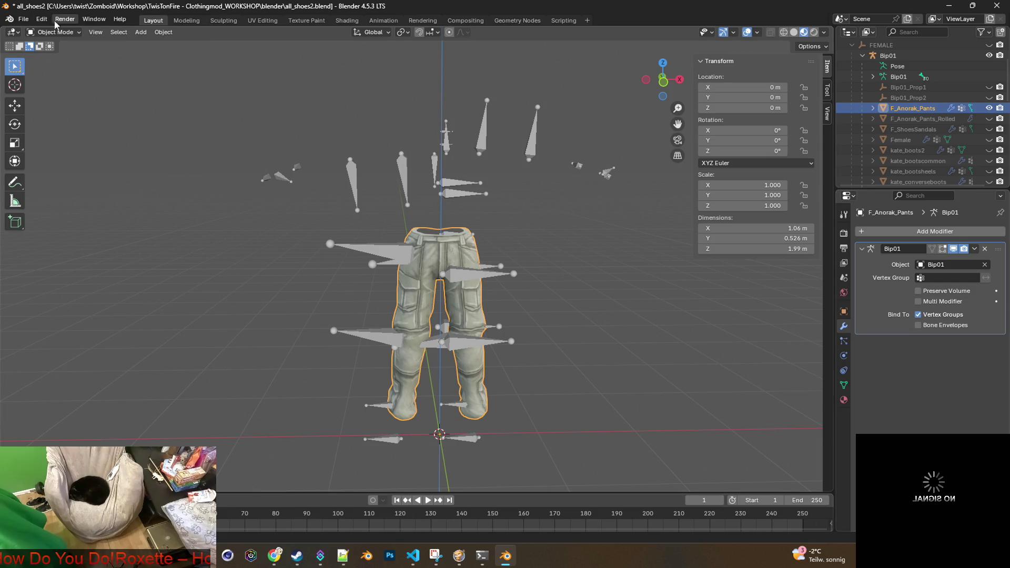
# Step: Save the blend file and start an FBX export
pyautogui.click(23, 19)
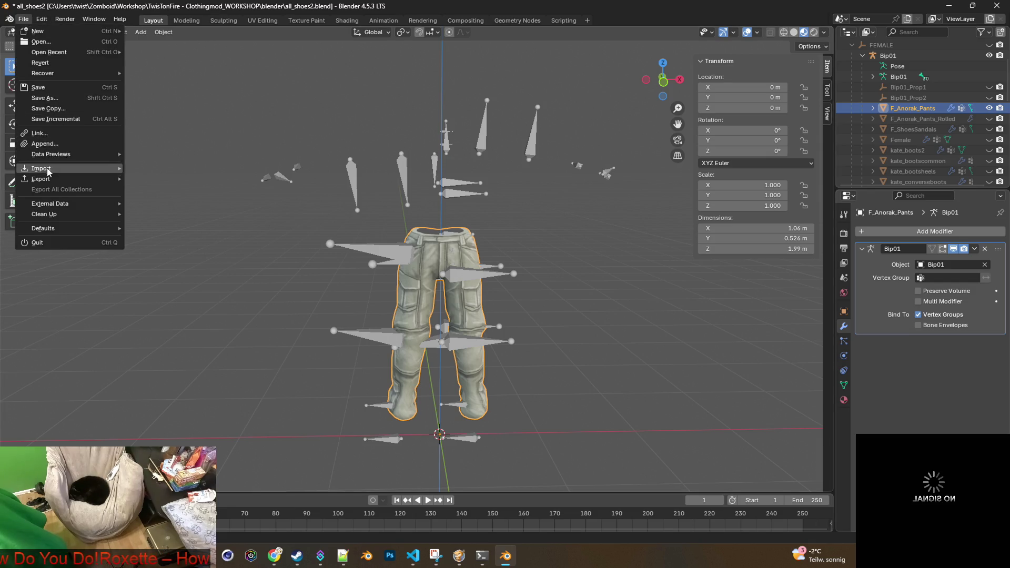
pyautogui.click(42, 87)
pyautogui.click(26, 21)
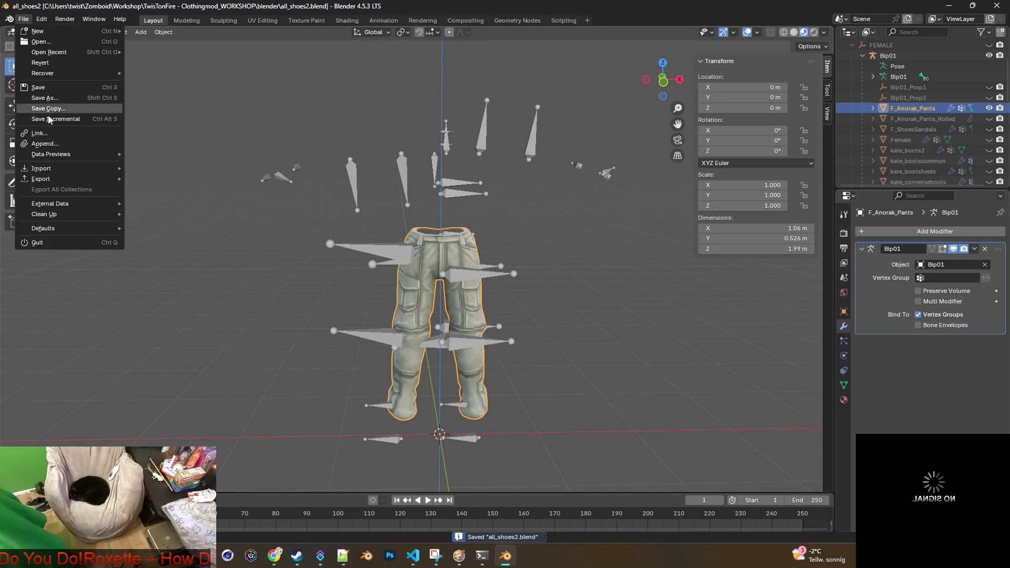
pyautogui.moveTo(52, 180)
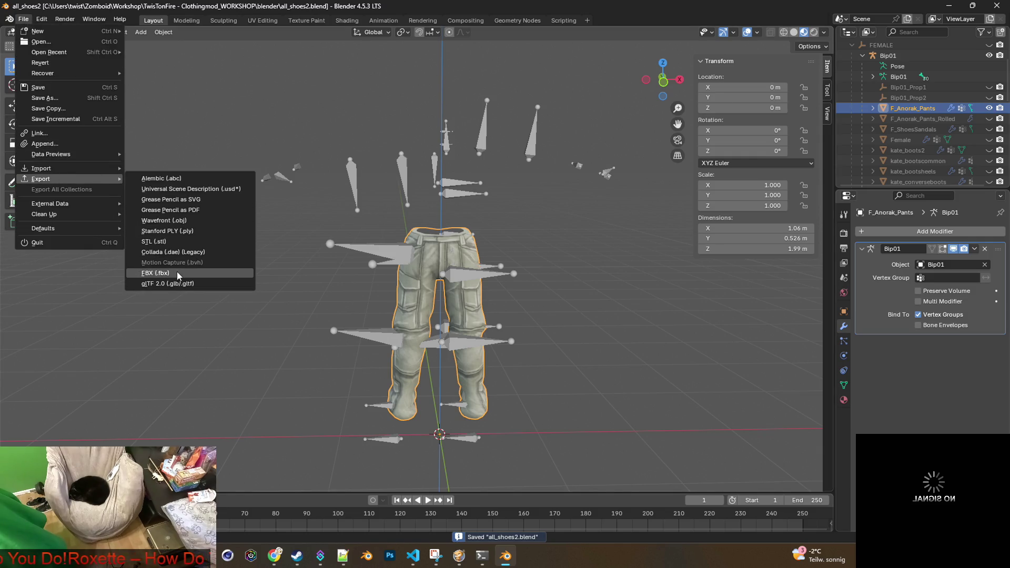
pyautogui.click(177, 273)
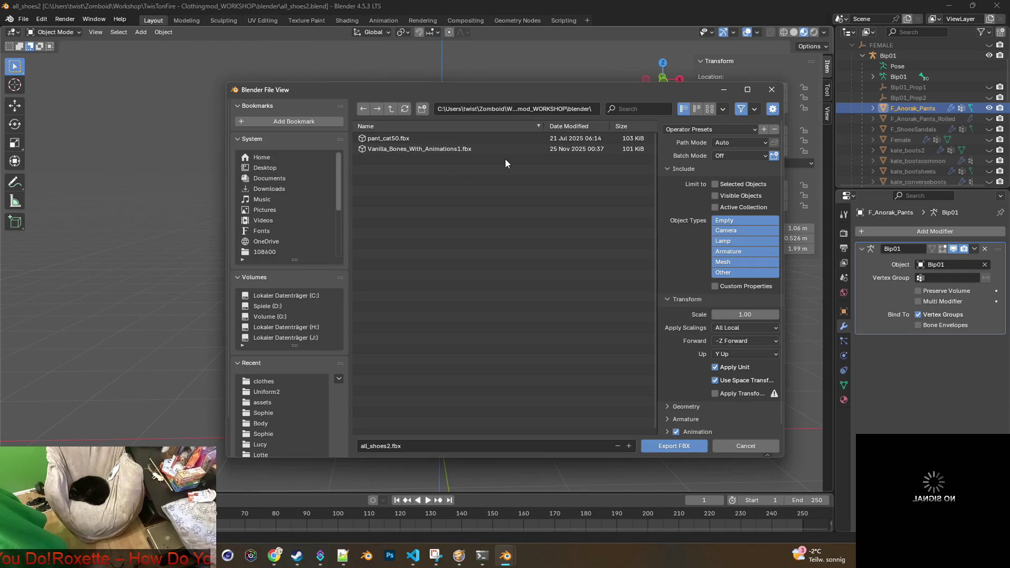
# Step: Target the clothes folder with the file name F_Anorak_Pants.fbx
pyautogui.click(269, 381)
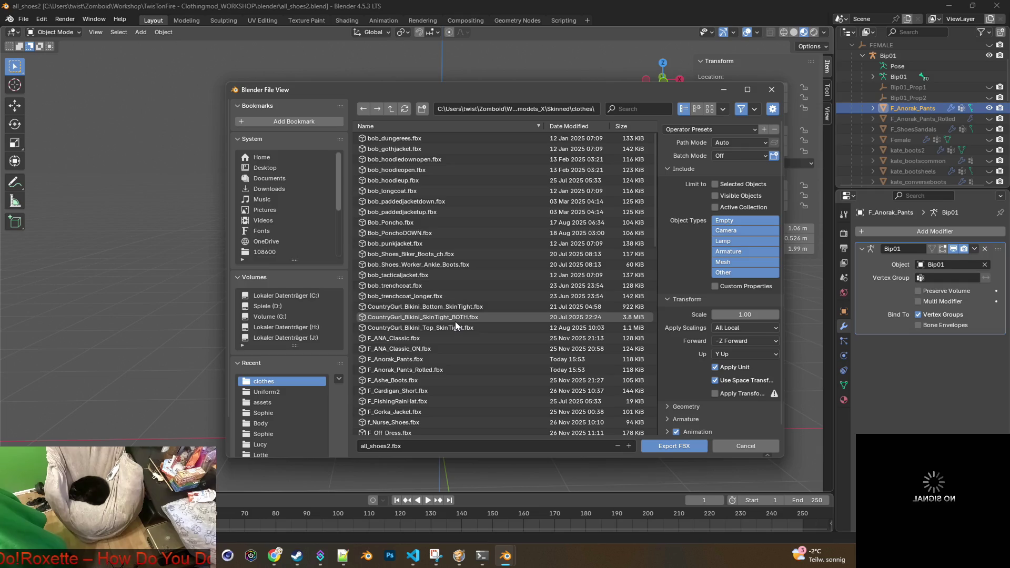
pyautogui.click(422, 447)
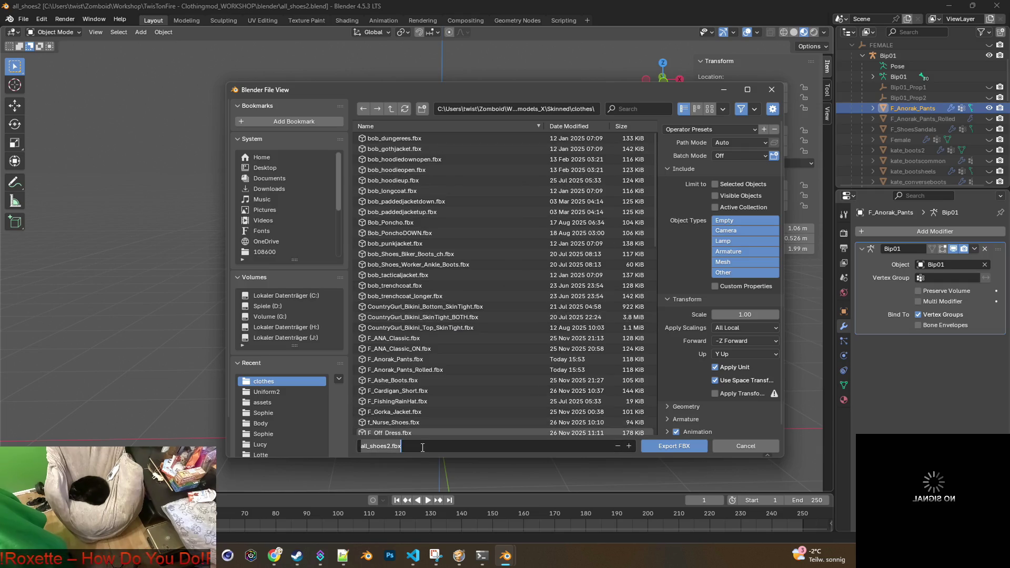
pyautogui.click(384, 447)
pyautogui.doubleClick(390, 447)
pyautogui.hotkey('ctrl', 'v')
# Step: Export with the clothing preset (Visible Objects, scale 0.10), then swap to the rolled pants
pyautogui.click(710, 147)
pyautogui.click(705, 130)
pyautogui.click(704, 156)
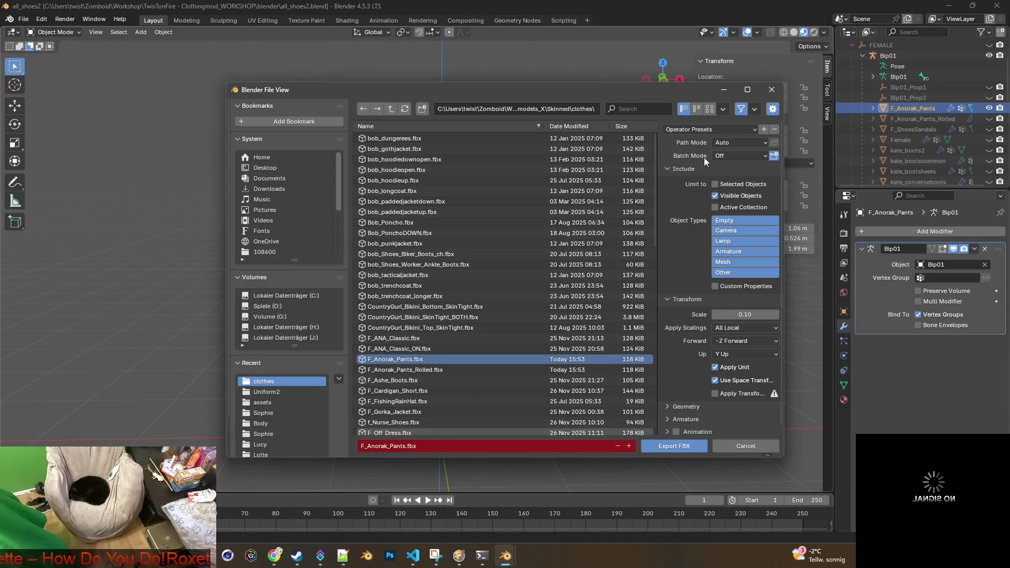
pyautogui.click(672, 446)
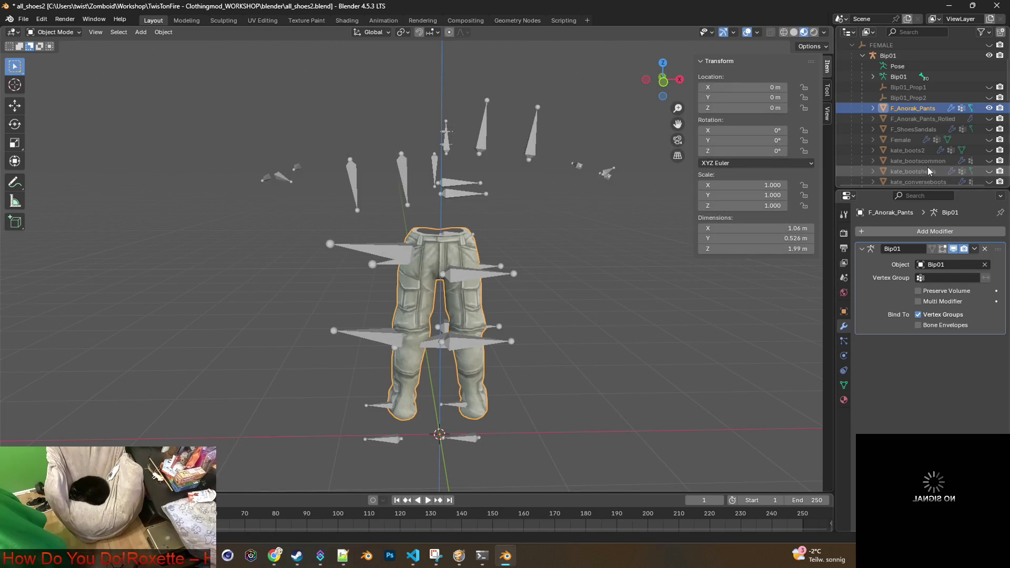
pyautogui.click(989, 108)
pyautogui.click(989, 119)
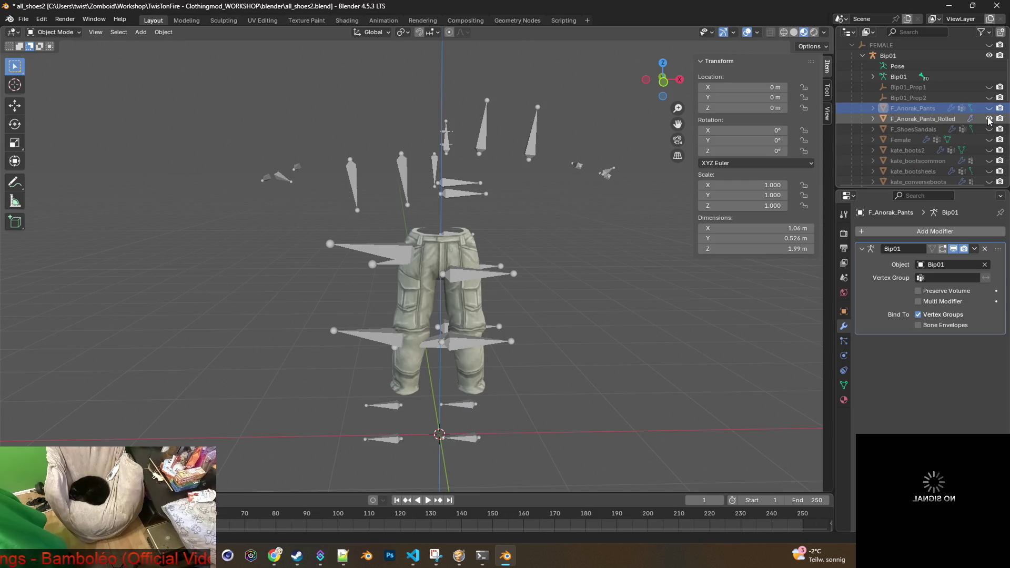
# Step: Select F_Anorak_Pants_Rolled and start an FBX export, cancelling an accidental outliner rename
pyautogui.click(928, 120)
pyautogui.click(23, 19)
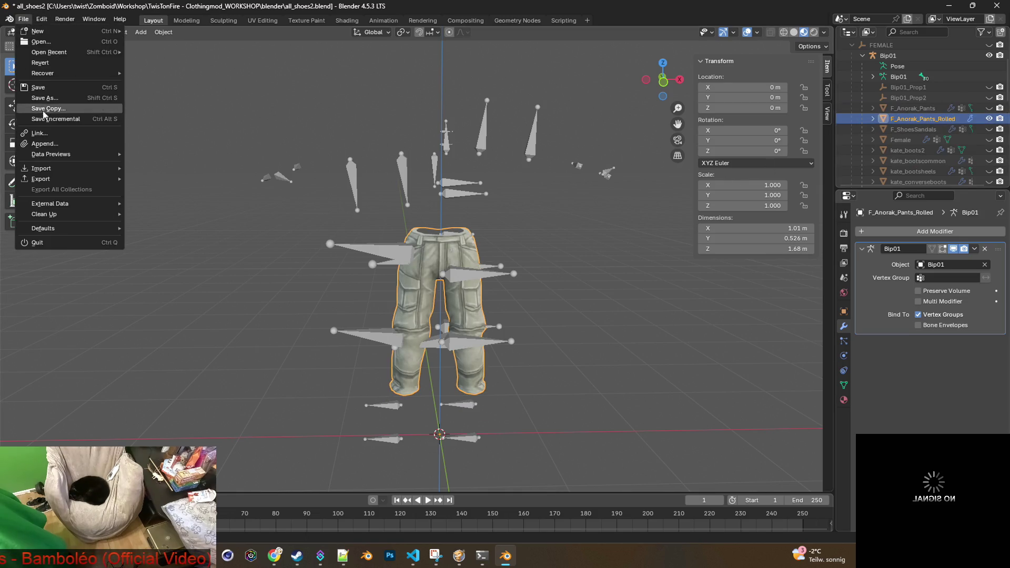
pyautogui.moveTo(46, 180)
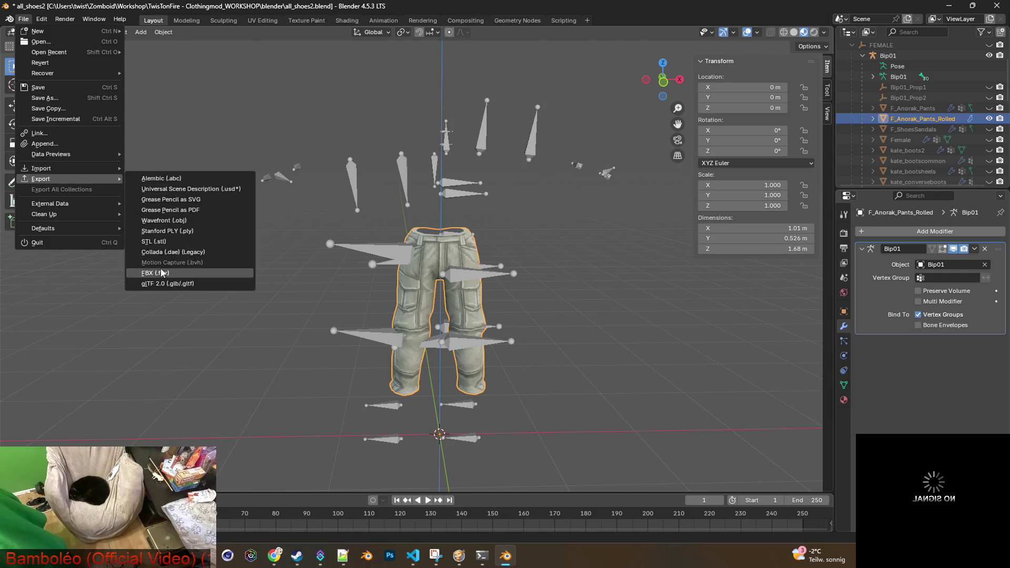
pyautogui.click(163, 273)
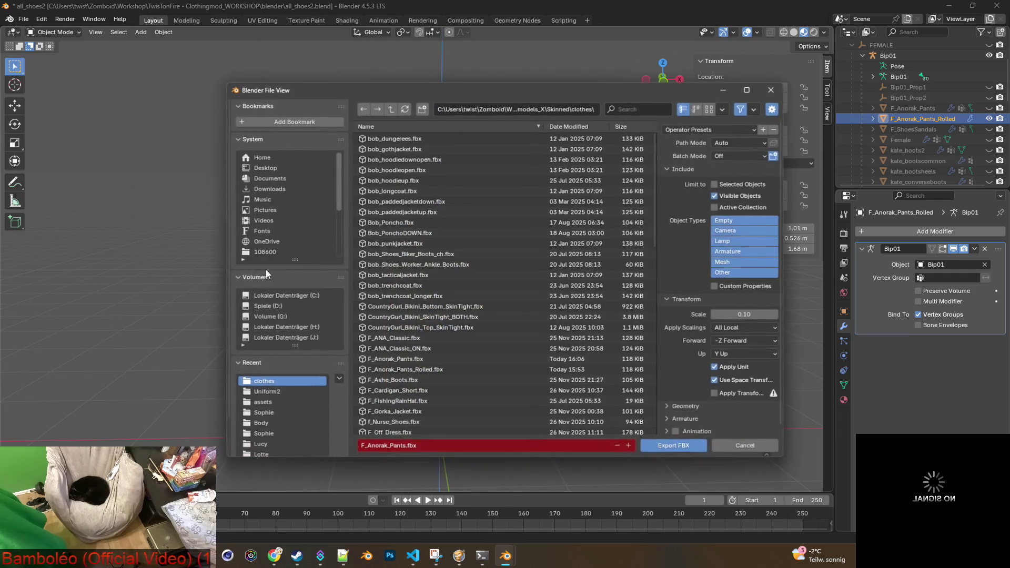
pyautogui.click(404, 447)
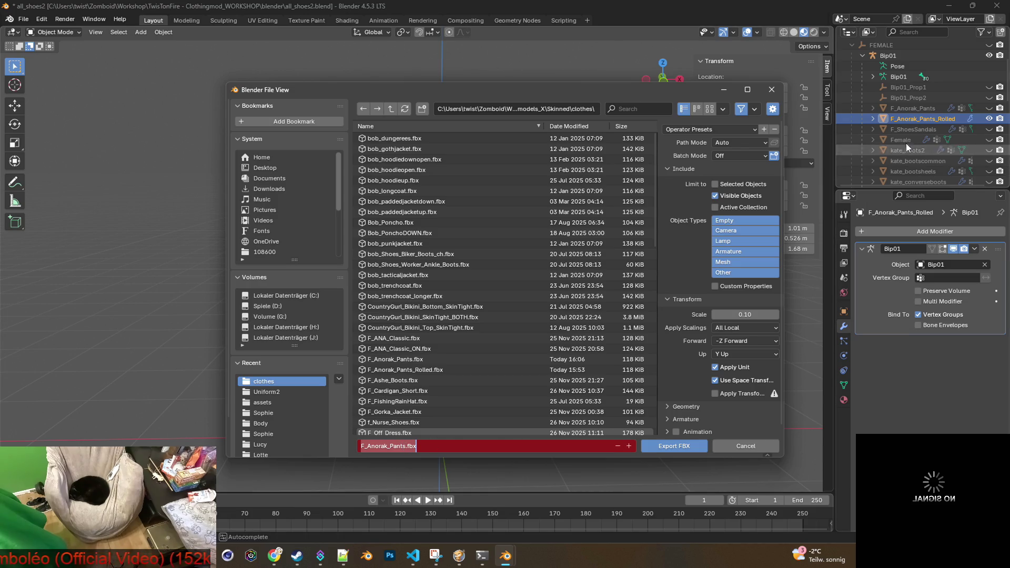
pyautogui.doubleClick(920, 118)
pyautogui.scroll(-1, 956, 111)
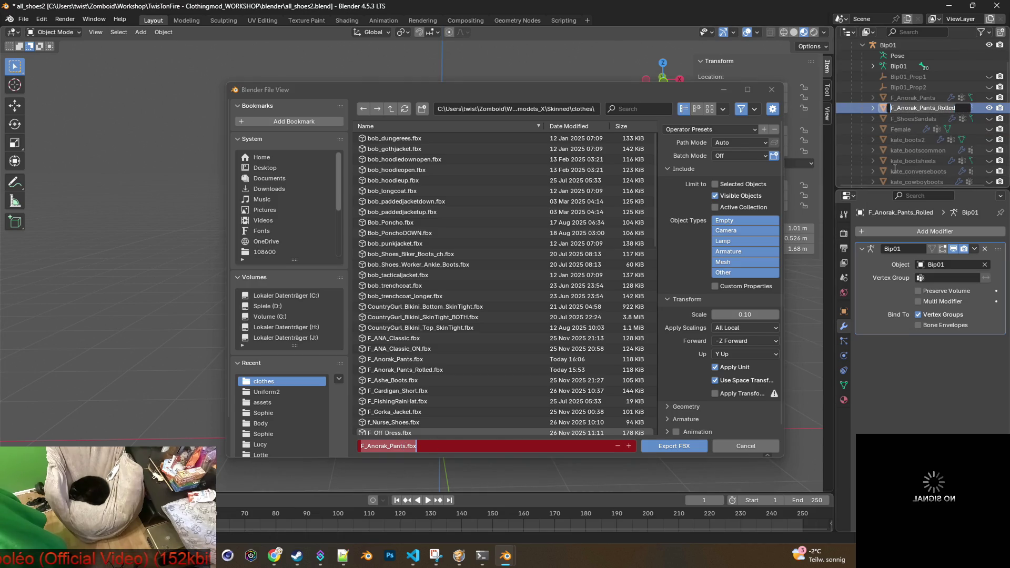
pyautogui.click(903, 378)
# Step: Name the file F_Anorak_Pants_Rolled.fbx and export it to the clothes folder
pyautogui.click(399, 446)
pyautogui.moveTo(405, 448); pyautogui.dragTo(359, 447)
pyautogui.write('F_Anorak_Pants_Rolled')
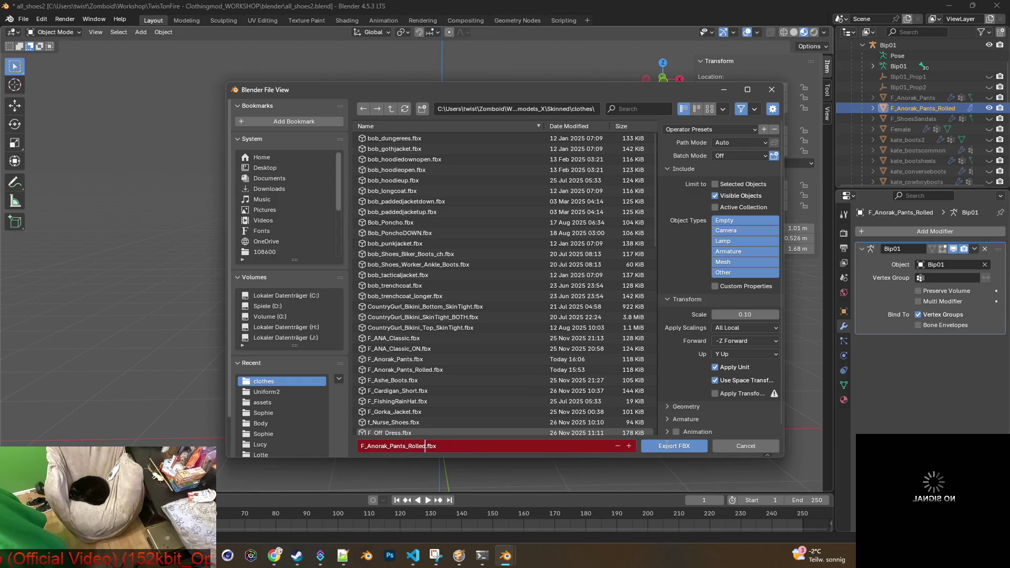
pyautogui.click(667, 443)
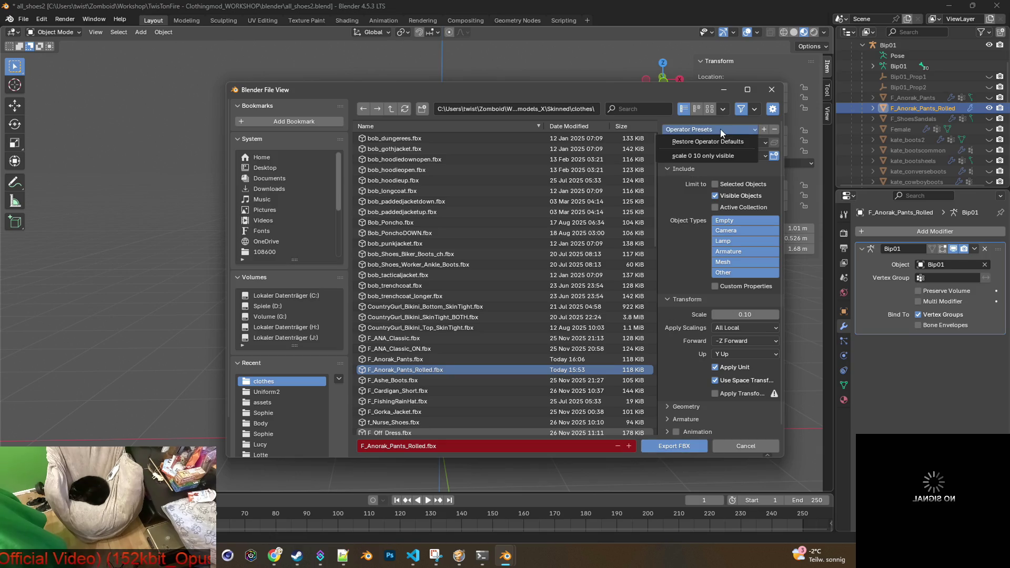
pyautogui.click(676, 443)
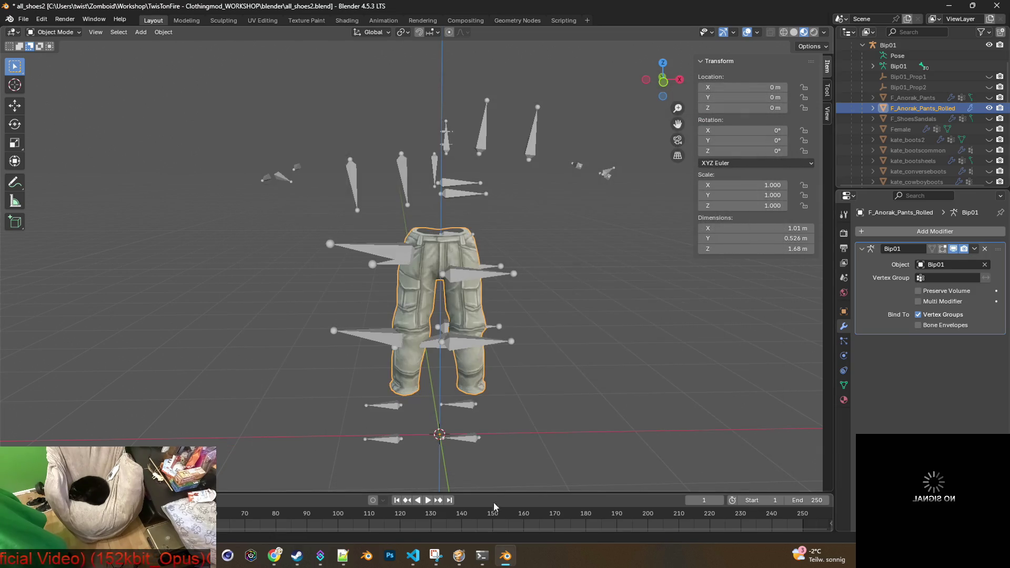
pyautogui.click(460, 556)
# Step: Unpause the game and walk the character around the store
pyautogui.press('space')
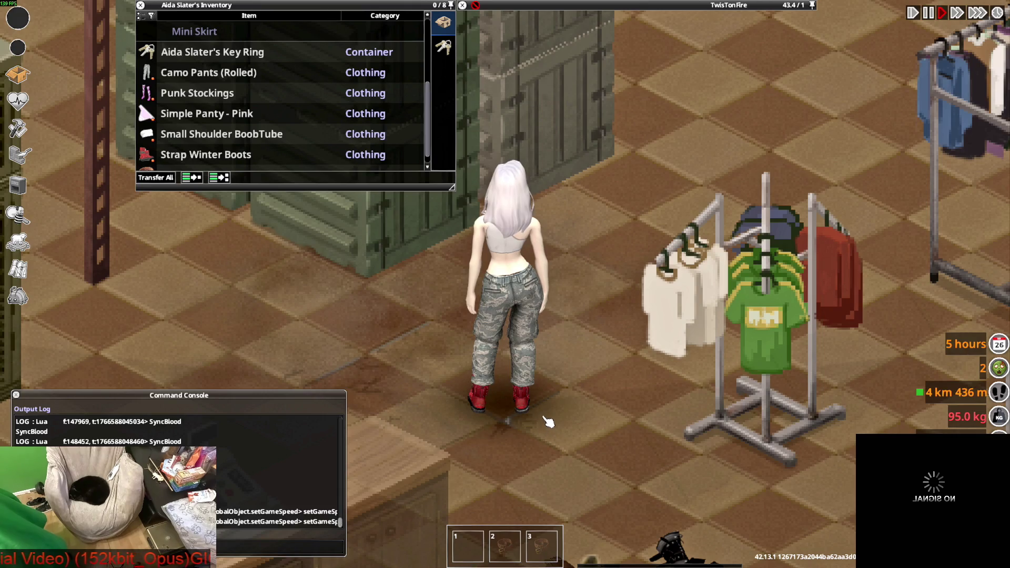
pyautogui.press('w')
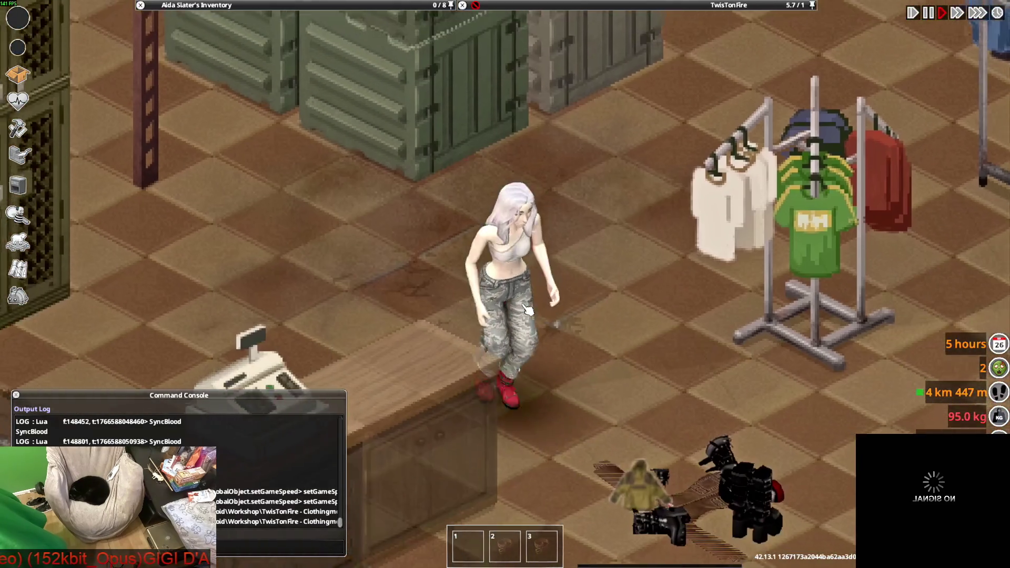
pyautogui.press('w')
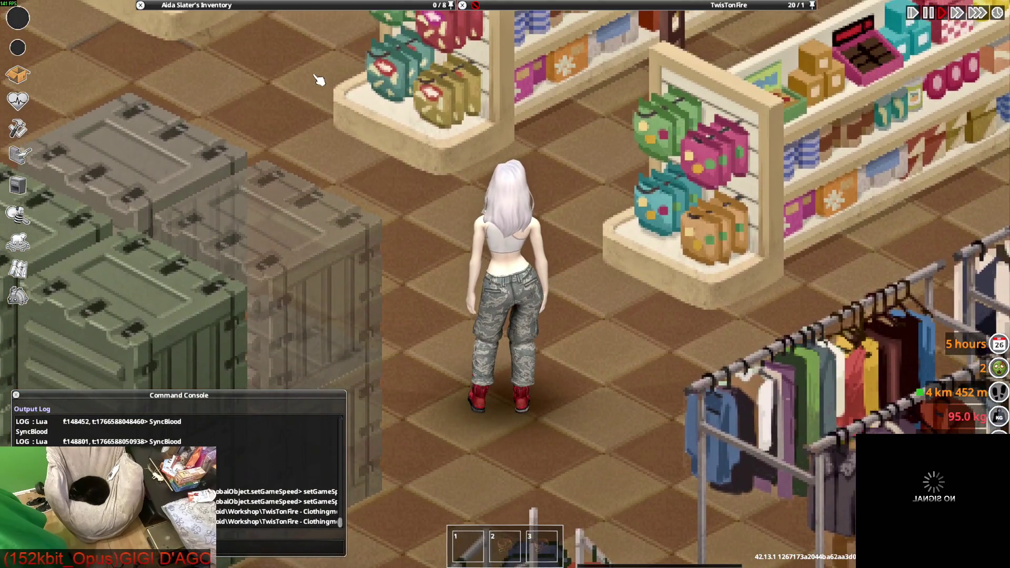
pyautogui.moveTo(211, 5)
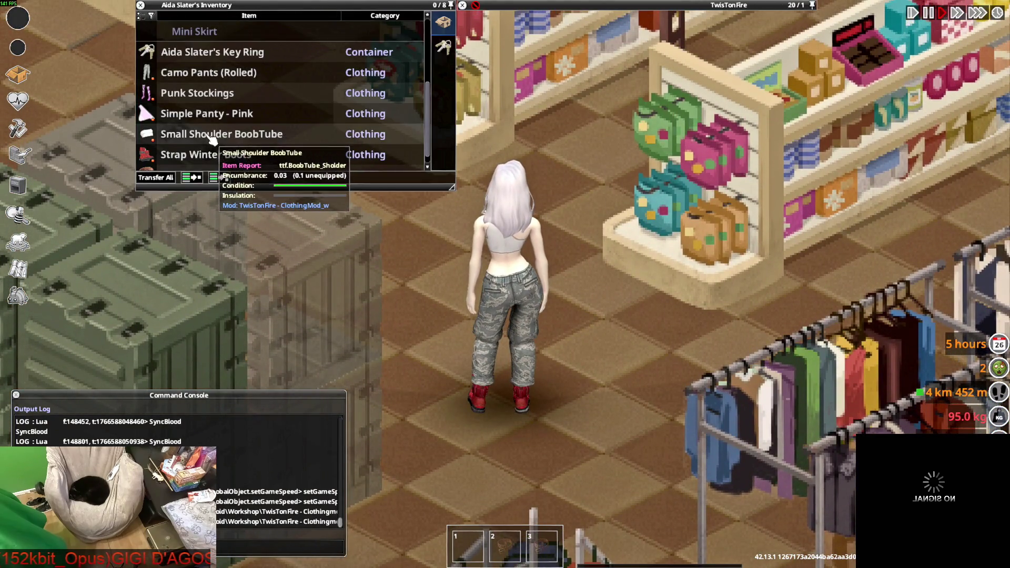
pyautogui.scroll(3, 212, 141)
pyautogui.scroll(2, 208, 132)
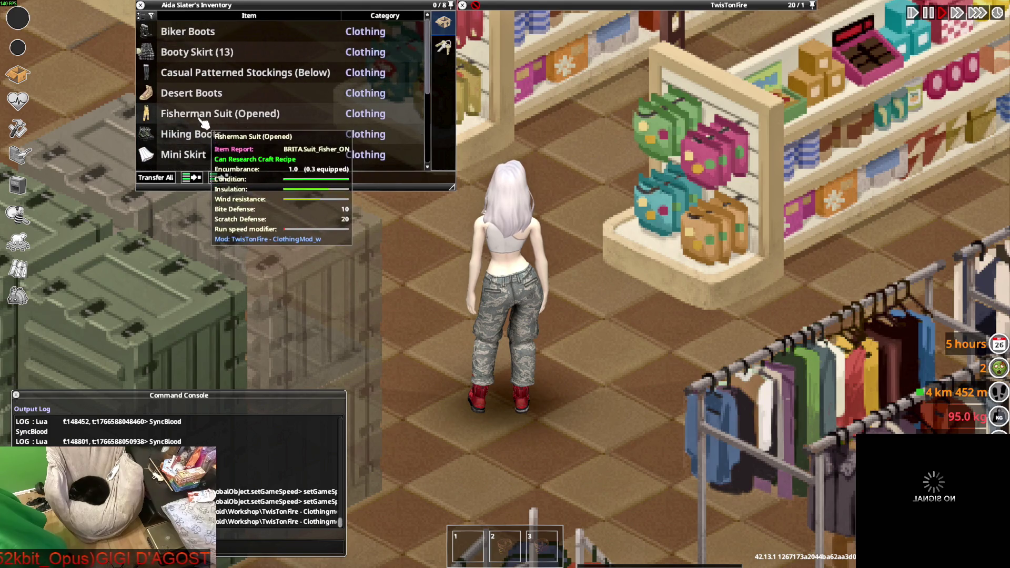
pyautogui.scroll(-3, 201, 109)
pyautogui.scroll(-2, 200, 109)
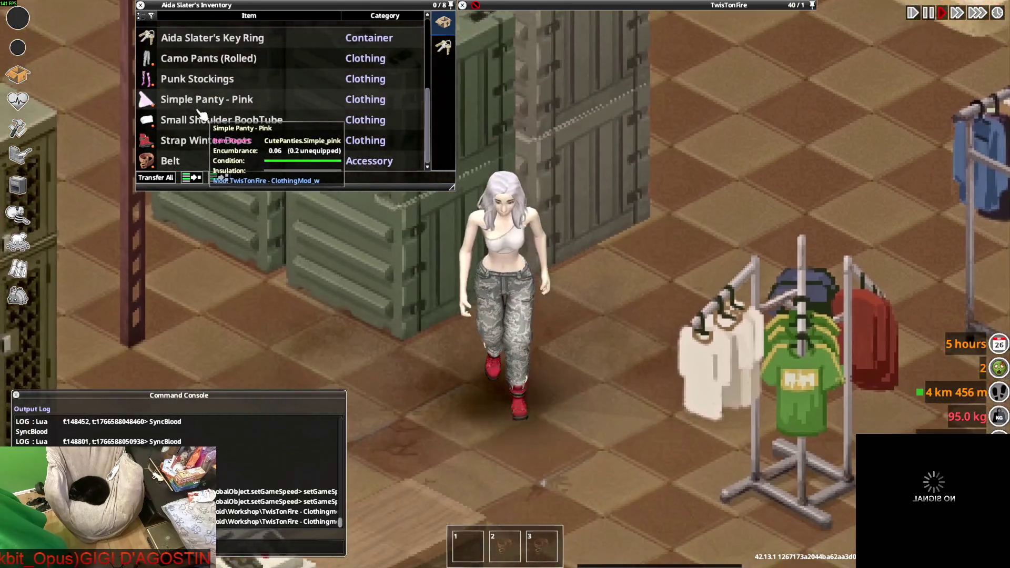
pyautogui.scroll(1, 200, 90)
# Step: Alternate the Camo Pants between Unrolled and Roll Up several times, ending unrolled
pyautogui.rightClick(193, 74)
pyautogui.moveTo(200, 84)
pyautogui.click(225, 106)
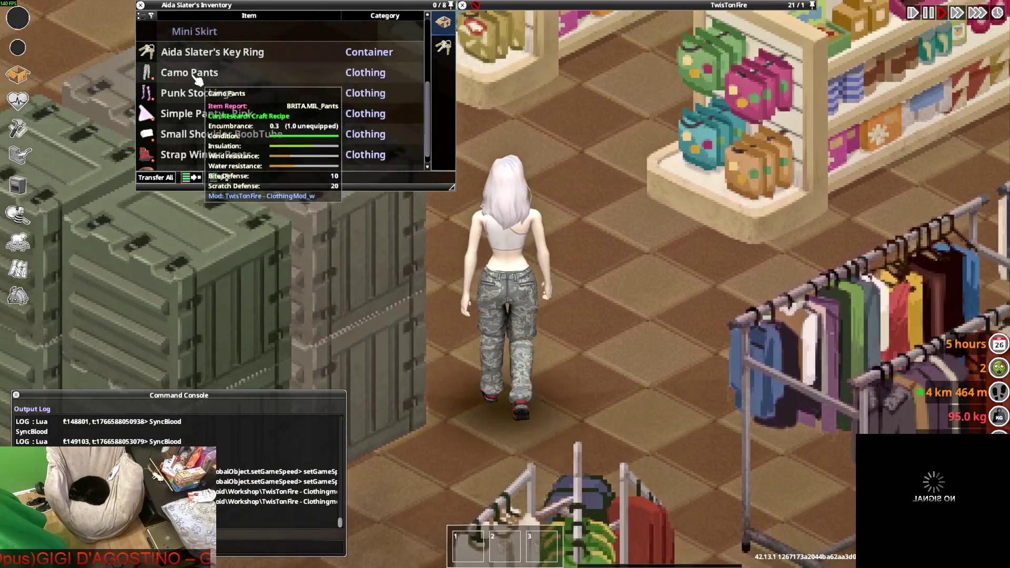
pyautogui.rightClick(193, 74)
pyautogui.click(227, 104)
pyautogui.rightClick(192, 73)
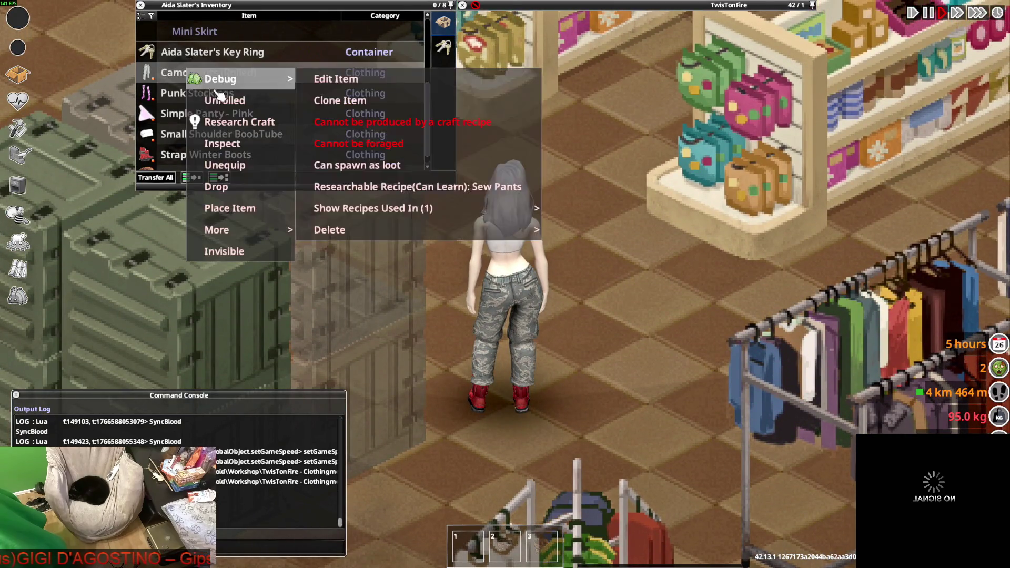
pyautogui.click(224, 100)
pyautogui.rightClick(192, 74)
pyautogui.click(225, 104)
pyautogui.rightClick(193, 74)
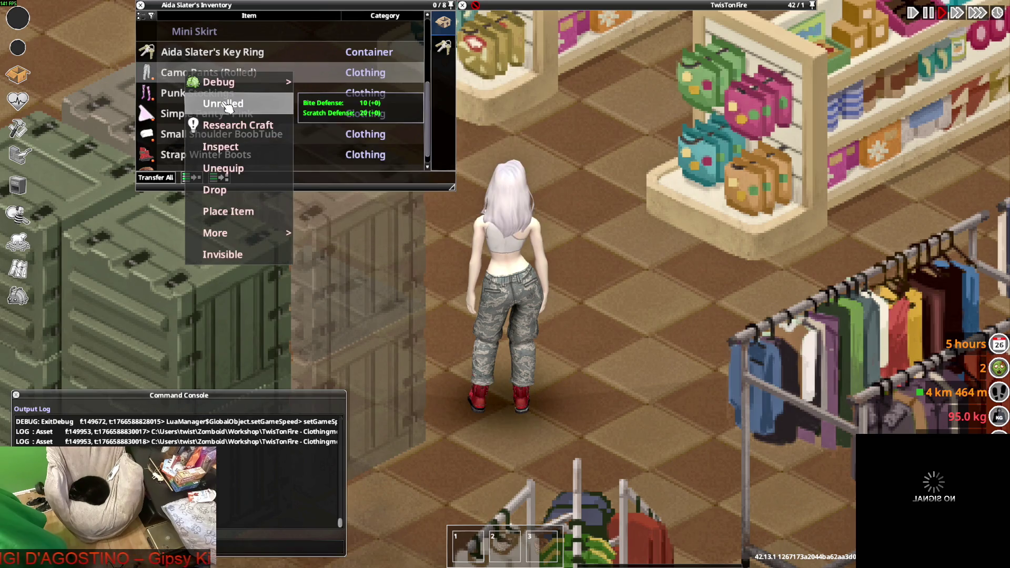
pyautogui.click(223, 100)
# Step: Walk through the store, then roll up the Camo Pants again
pyautogui.press('w')
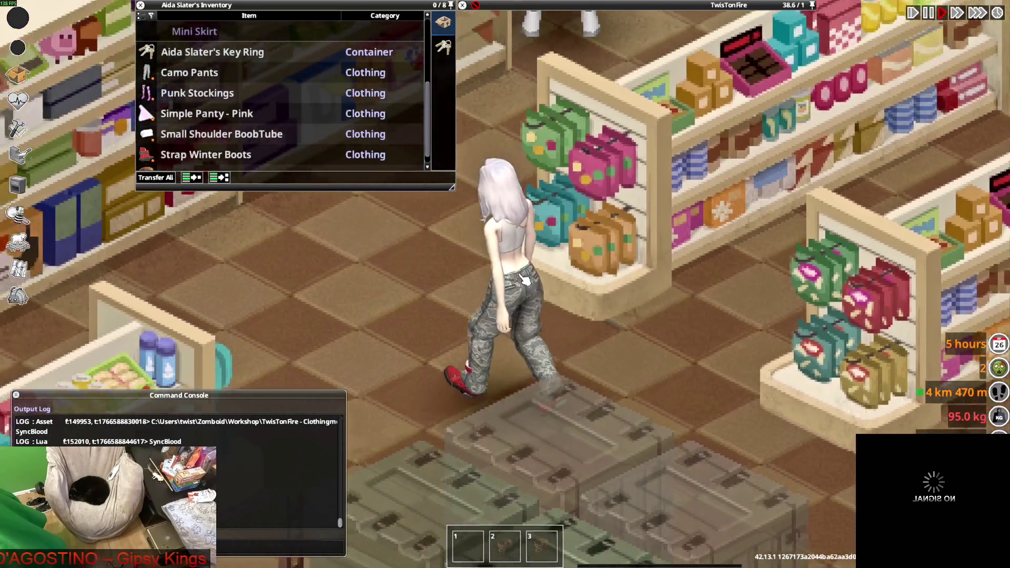
pyautogui.press('d')
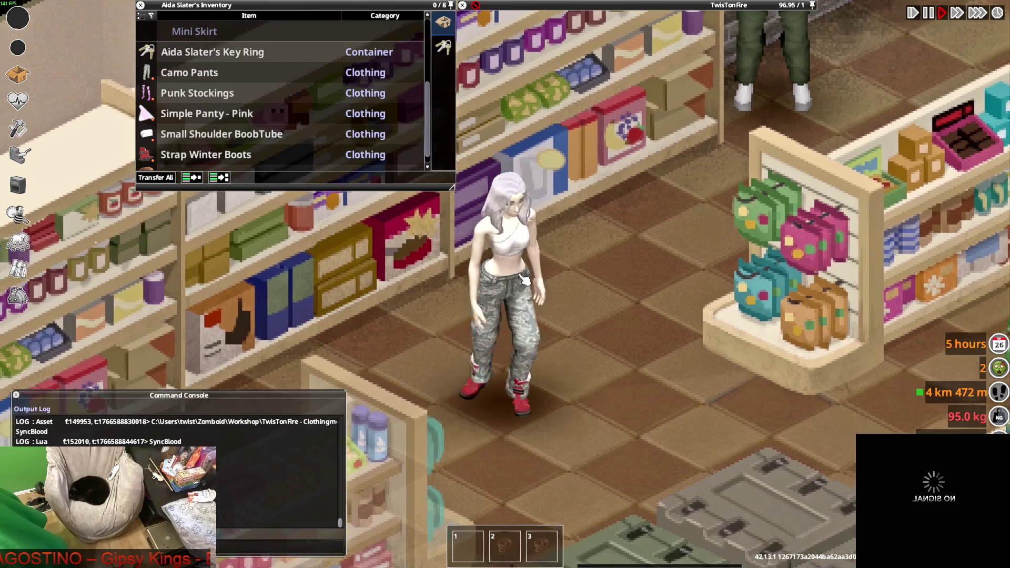
pyautogui.press('w')
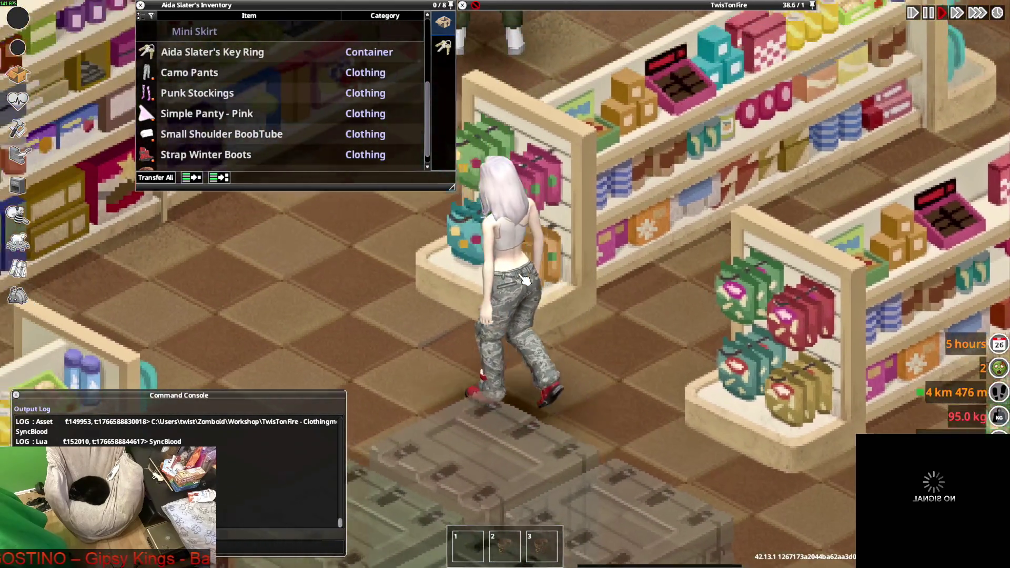
pyautogui.press('s')
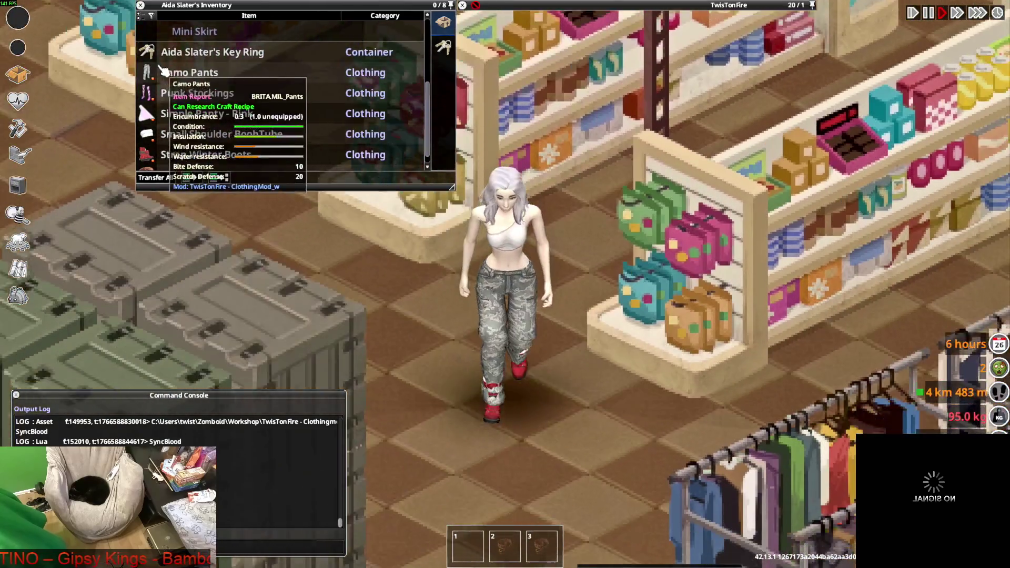
pyautogui.rightClick(163, 71)
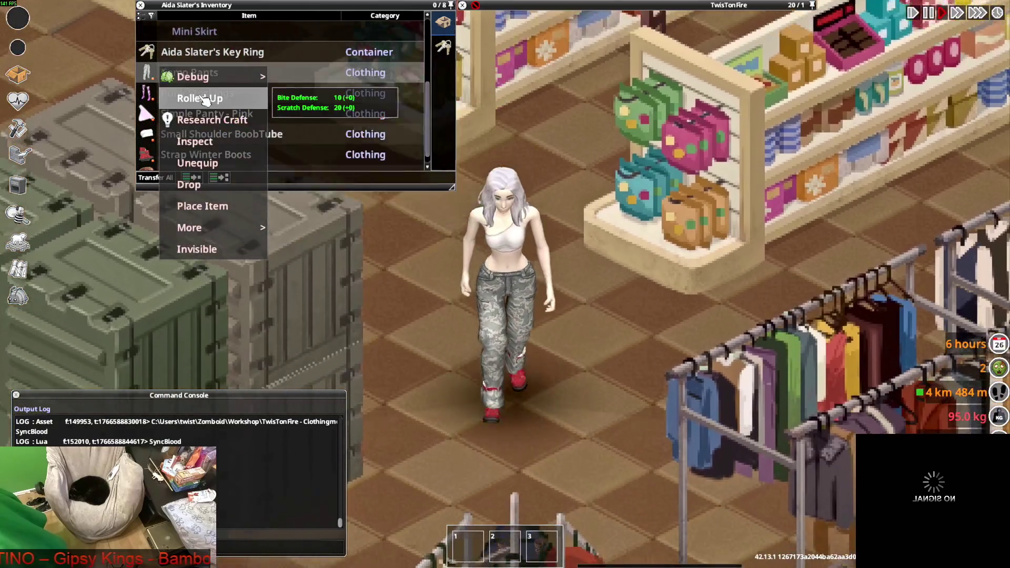
pyautogui.click(197, 99)
# Step: Walk, shove the display stand left and right, run up the aisle, then return to Blender
pyautogui.press('w')
pyautogui.press('d')
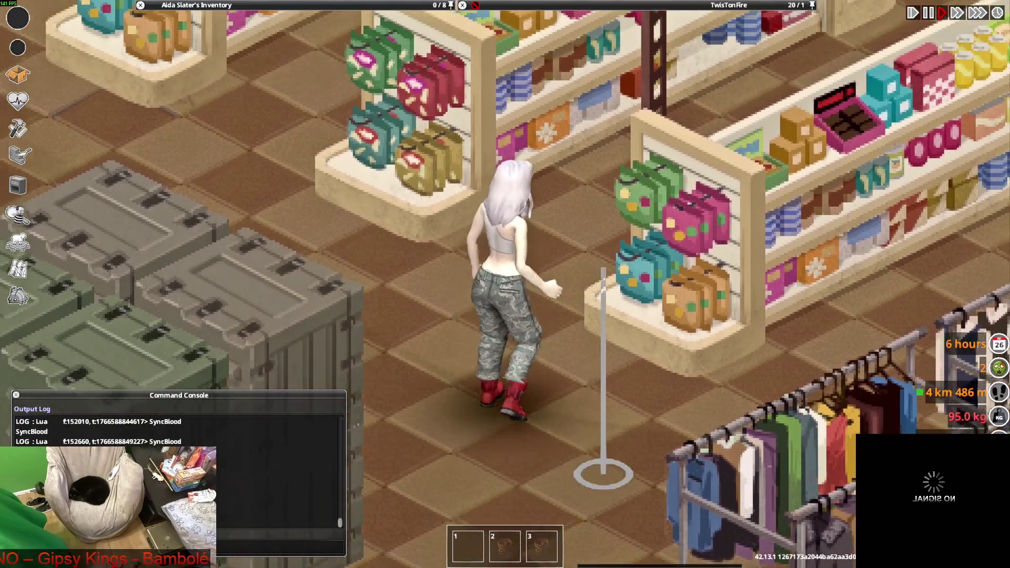
pyautogui.press('space')
pyautogui.press('a')
pyautogui.press('space')
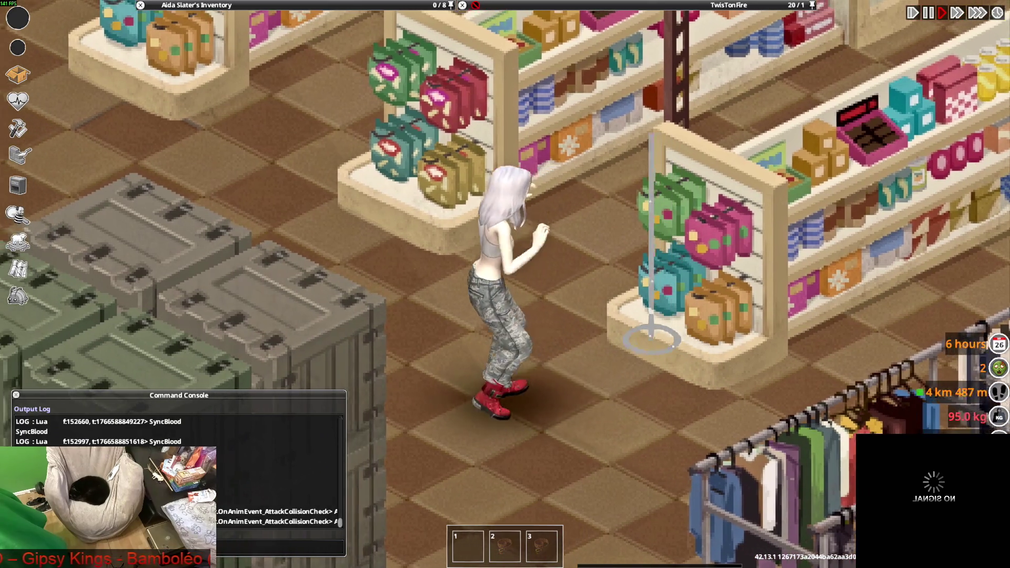
pyautogui.press('w')
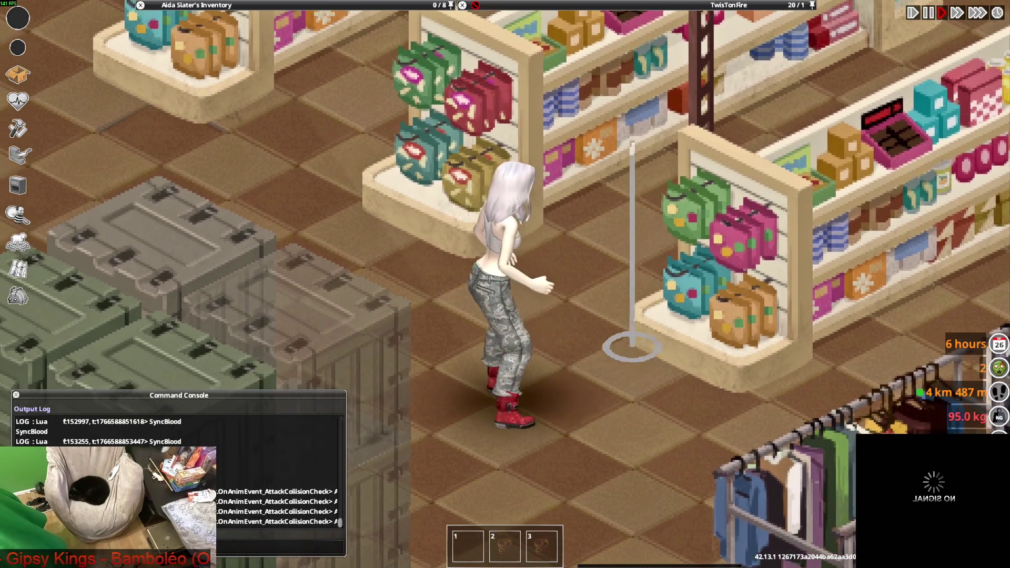
pyautogui.press('w')
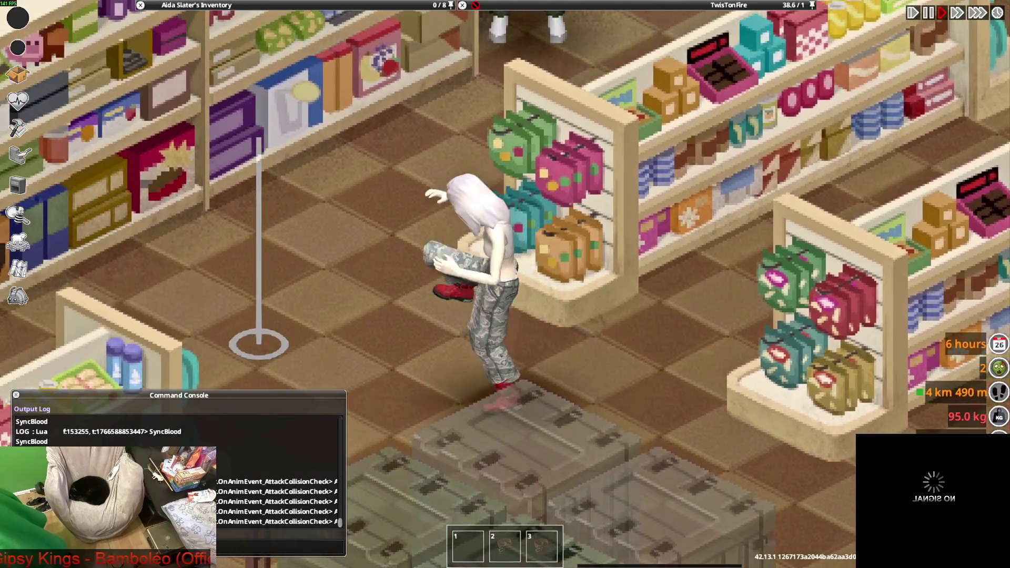
pyautogui.hotkey('alt', 'Tab')
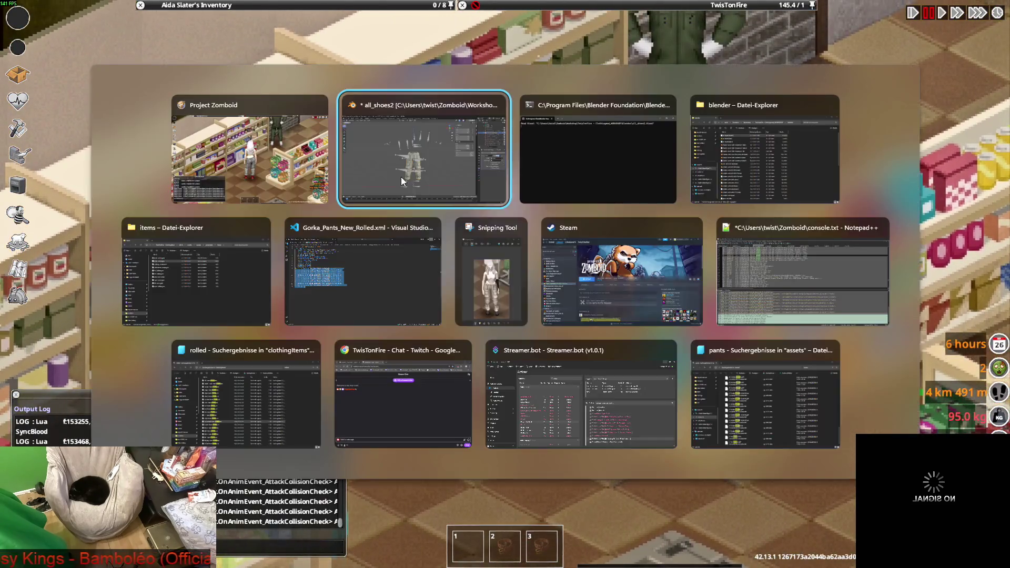
# Step: Put the rolled anorak pants into Edit Mode, orbiting around them
pyautogui.scroll(2, 389, 248)
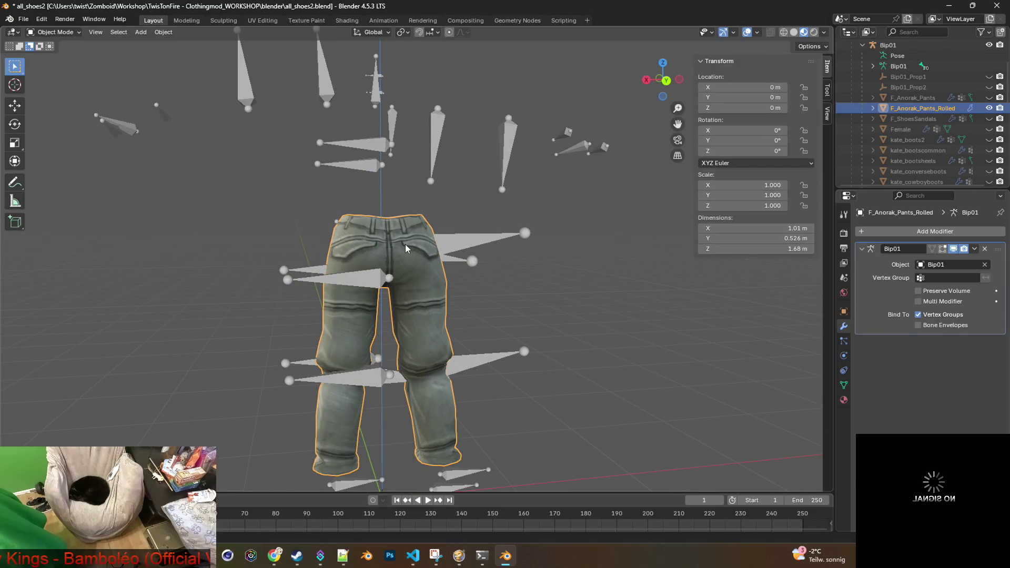
pyautogui.moveTo(398, 253)
pyautogui.mouseDown(button='middle')
pyautogui.moveTo(423, 238)
pyautogui.moveTo(514, 296)
pyautogui.moveTo(585, 290)
pyautogui.moveTo(591, 235)
pyautogui.mouseUp(button='middle')
pyautogui.click(53, 32)
pyautogui.click(62, 56)
pyautogui.scroll(2, 419, 268)
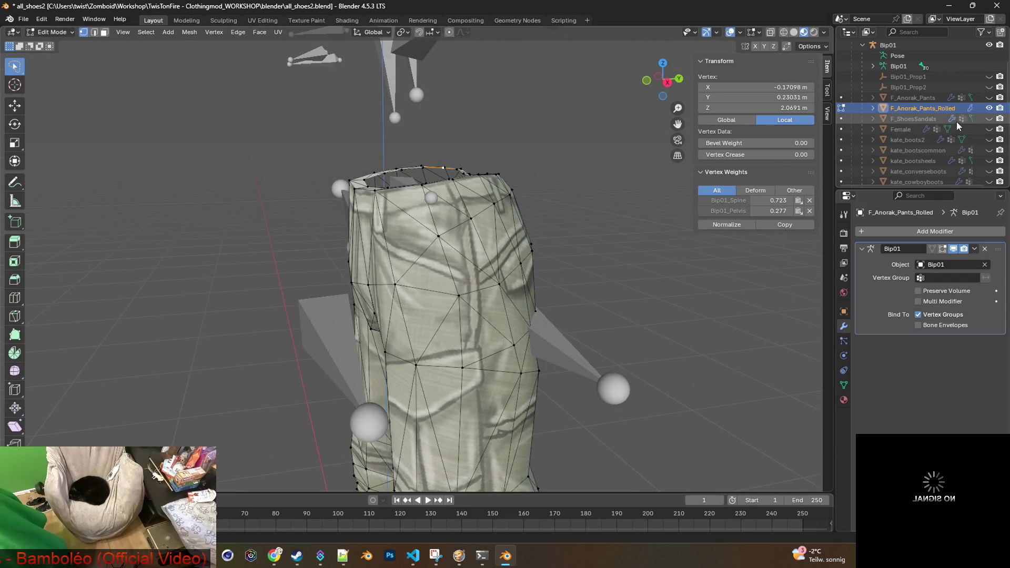
pyautogui.moveTo(598, 146); pyautogui.dragTo(614, 155, button='middle')
pyautogui.scroll(3, 955, 151)
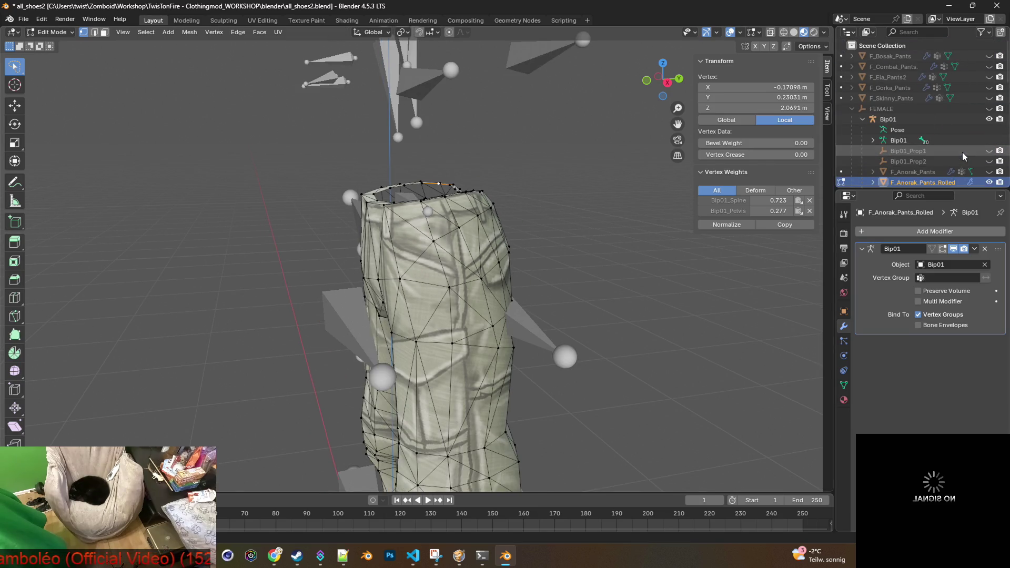
pyautogui.scroll(-5, 962, 153)
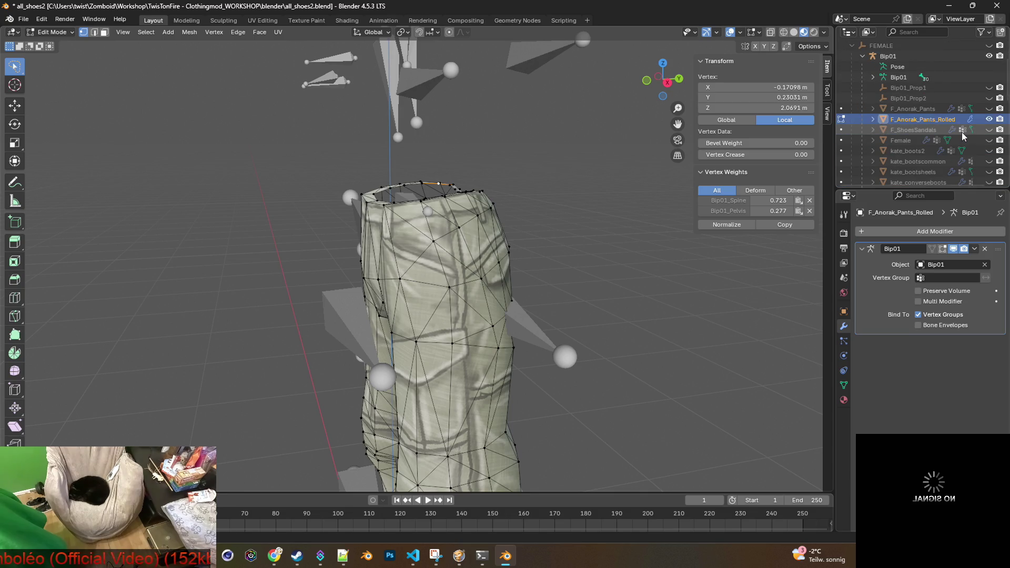
# Step: Show the Female body and zoom in on the side of the pants' waist
pyautogui.click(989, 140)
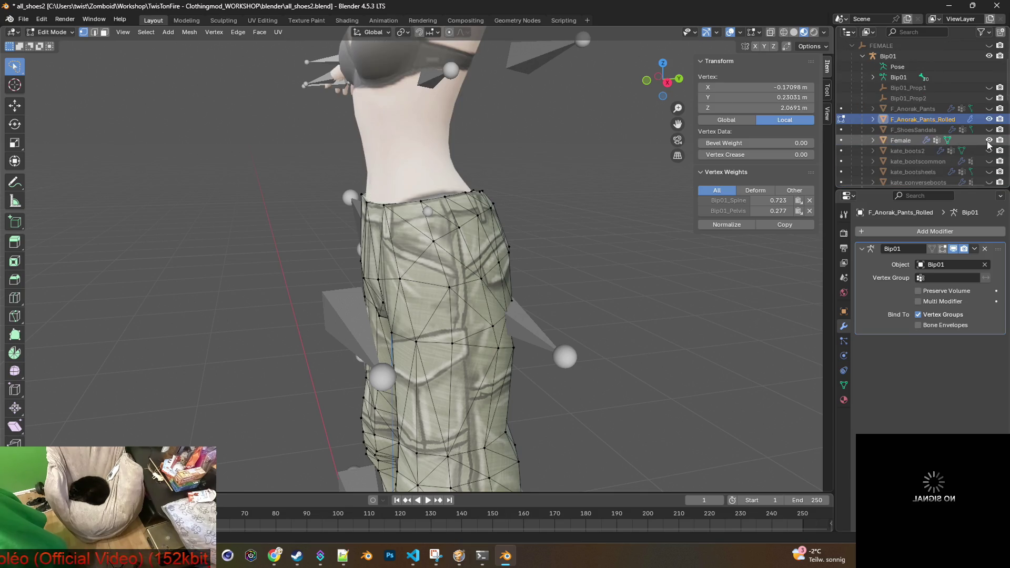
pyautogui.moveTo(565, 161)
pyautogui.mouseDown(button='middle')
pyautogui.moveTo(500, 171)
pyautogui.moveTo(568, 169)
pyautogui.moveTo(554, 181)
pyautogui.moveTo(580, 201)
pyautogui.moveTo(559, 197)
pyautogui.mouseUp(button='middle')
pyautogui.scroll(3, 527, 164)
pyautogui.scroll(5, 555, 181)
pyautogui.scroll(-2, 579, 201)
pyautogui.scroll(2, 560, 197)
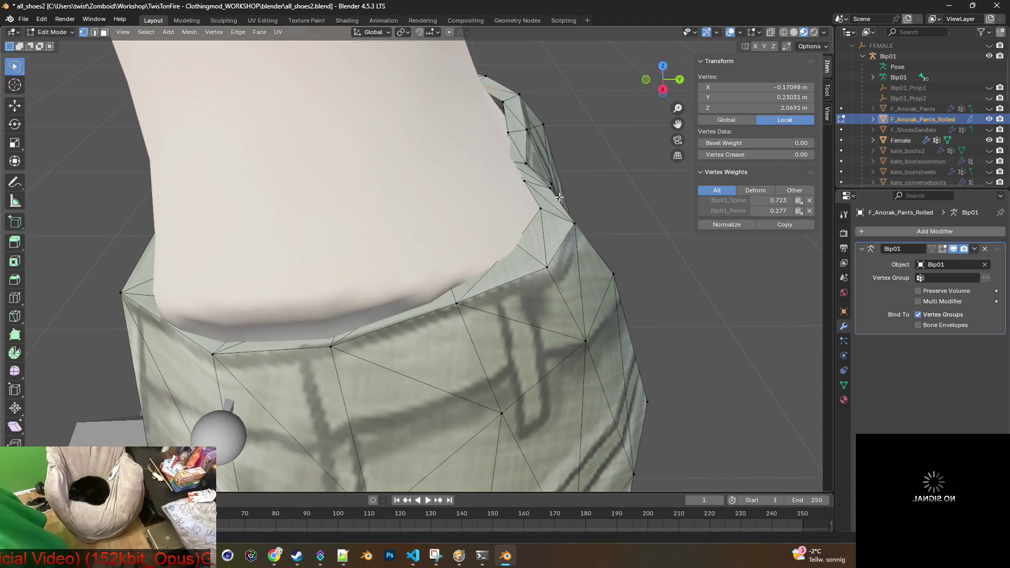
# Step: Orbit and zoom in closer on the rolled pants' waistband
pyautogui.moveTo(559, 197); pyautogui.dragTo(557, 187, button='middle')
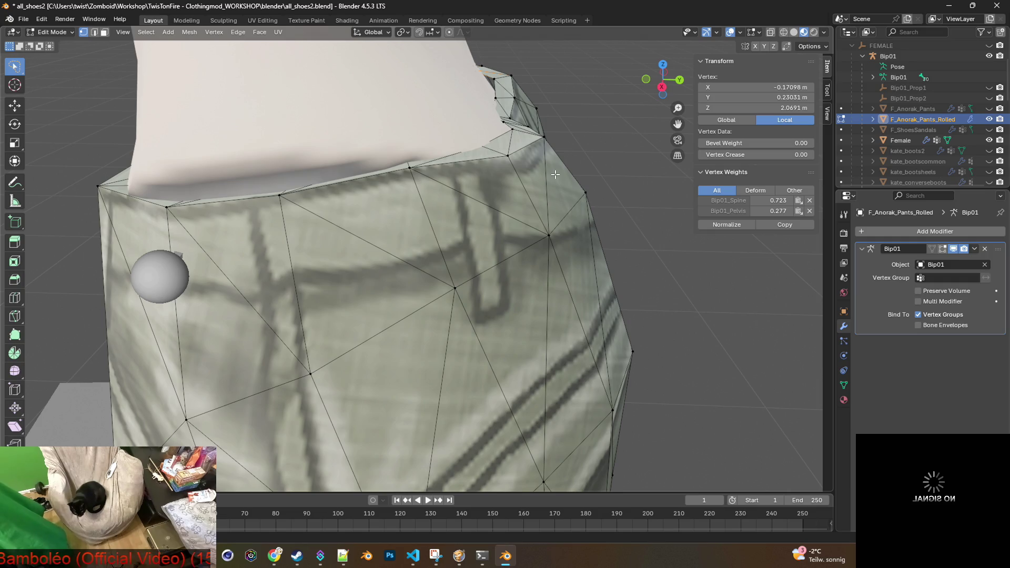
pyautogui.moveTo(579, 155)
pyautogui.mouseDown(button='middle')
pyautogui.moveTo(503, 152)
pyautogui.moveTo(500, 171)
pyautogui.mouseUp(button='middle')
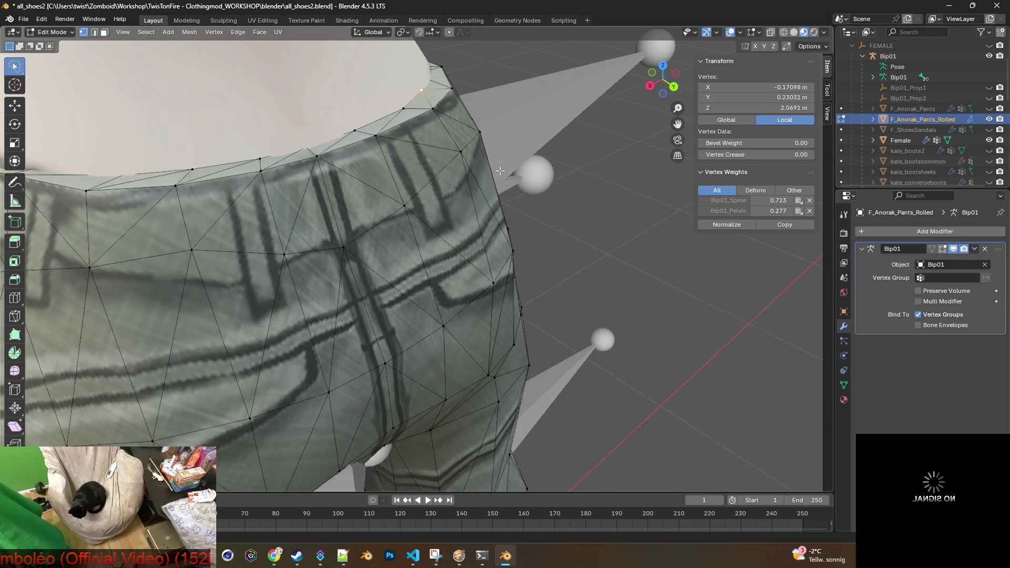
pyautogui.scroll(-2, 465, 166)
pyautogui.scroll(6, 526, 184)
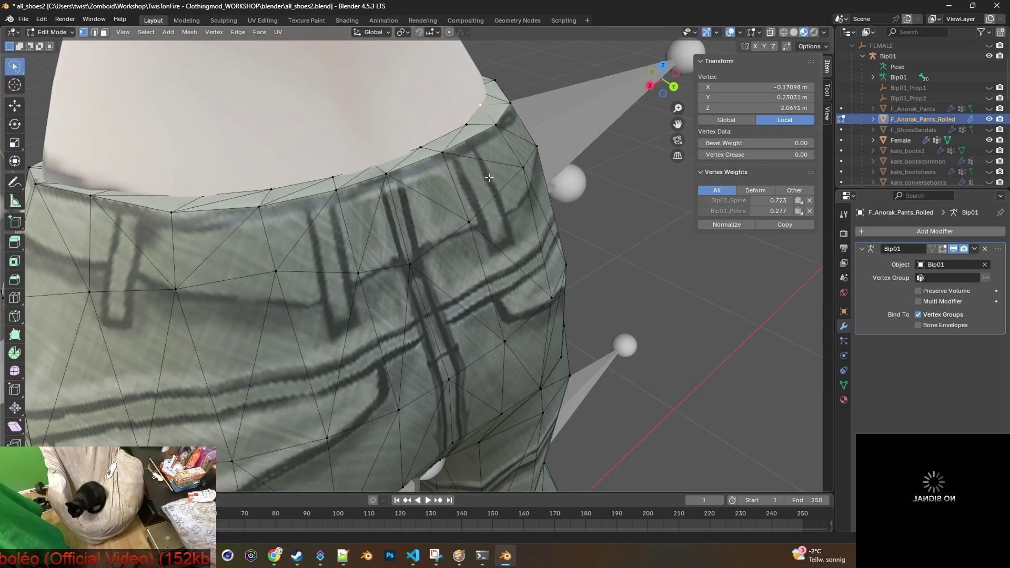
pyautogui.scroll(-5, 526, 185)
pyautogui.scroll(4, 520, 174)
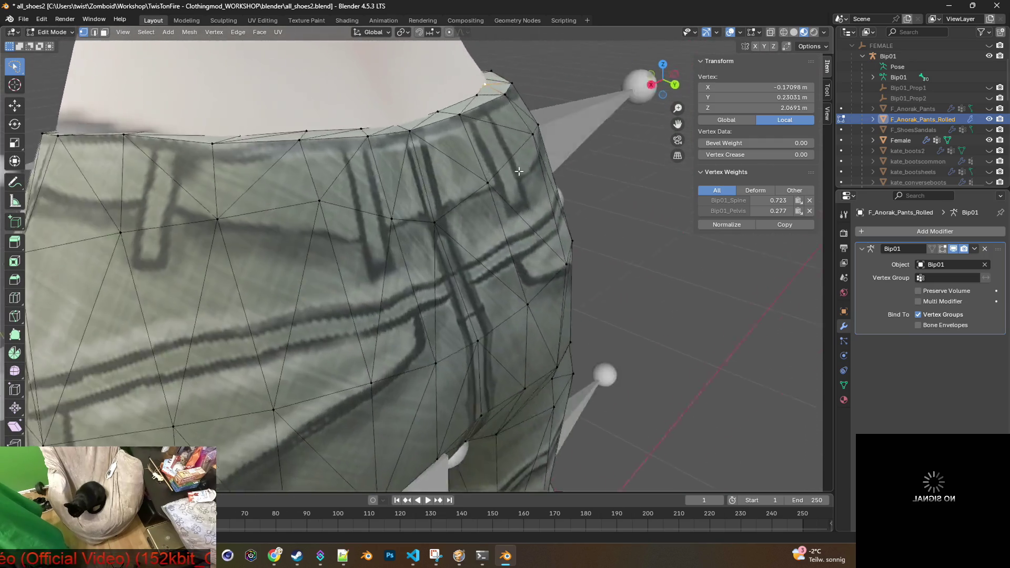
pyautogui.scroll(-4, 519, 171)
# Step: Orbit to the front, enable X-ray, and view the waistband from the side
pyautogui.moveTo(518, 171)
pyautogui.mouseDown(button='middle')
pyautogui.moveTo(445, 190)
pyautogui.moveTo(500, 226)
pyautogui.moveTo(505, 200)
pyautogui.mouseUp(button='middle')
pyautogui.scroll(4, 445, 190)
pyautogui.scroll(-3, 445, 190)
pyautogui.scroll(4, 501, 226)
pyautogui.scroll(-3, 500, 226)
pyautogui.scroll(3, 506, 199)
pyautogui.click(771, 32)
pyautogui.moveTo(578, 174)
pyautogui.mouseDown(button='middle')
pyautogui.moveTo(599, 179)
pyautogui.moveTo(619, 210)
pyautogui.moveTo(513, 205)
pyautogui.mouseUp(button='middle')
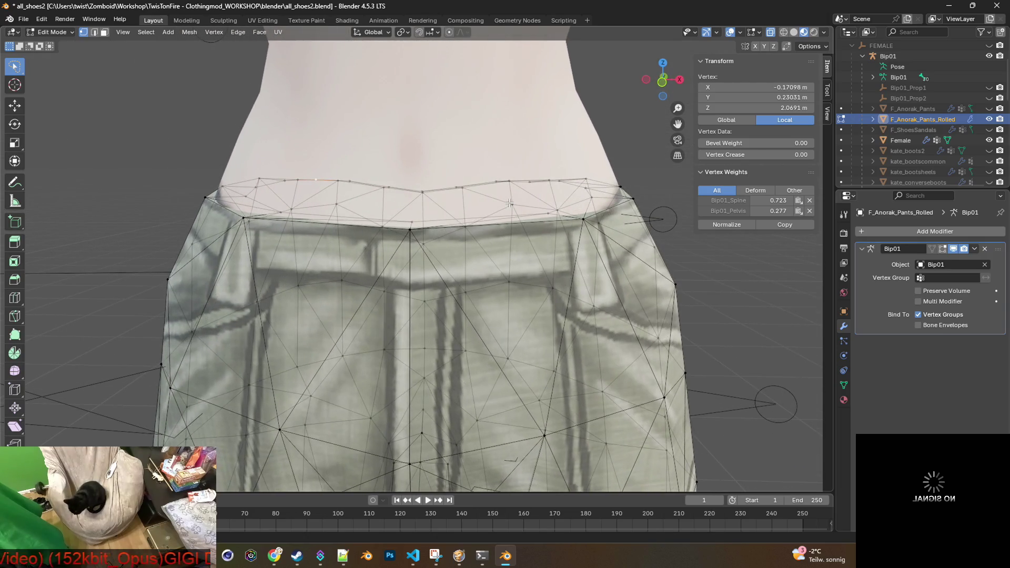
pyautogui.hotkey('alt', 'Tab')
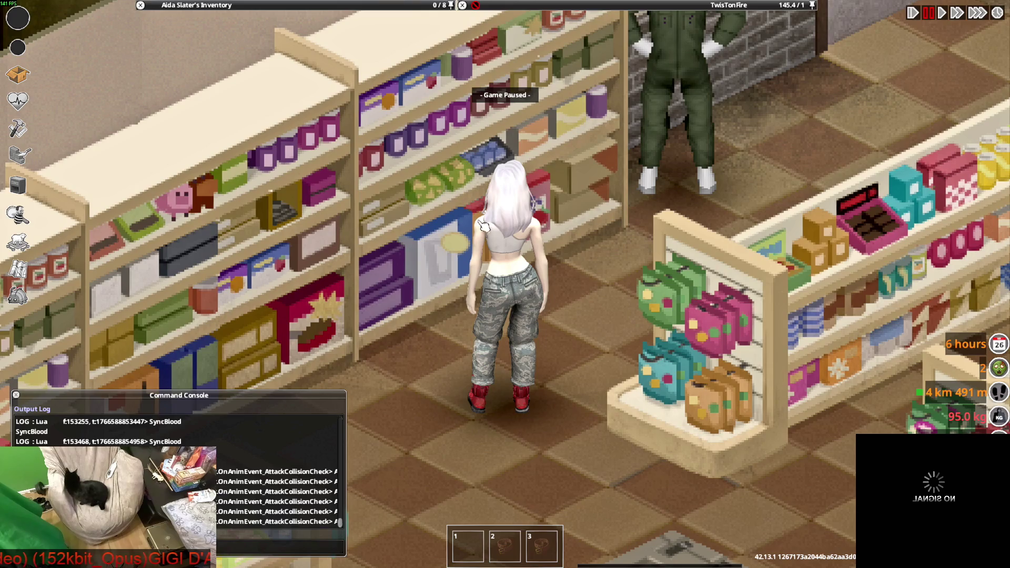
pyautogui.press('w')
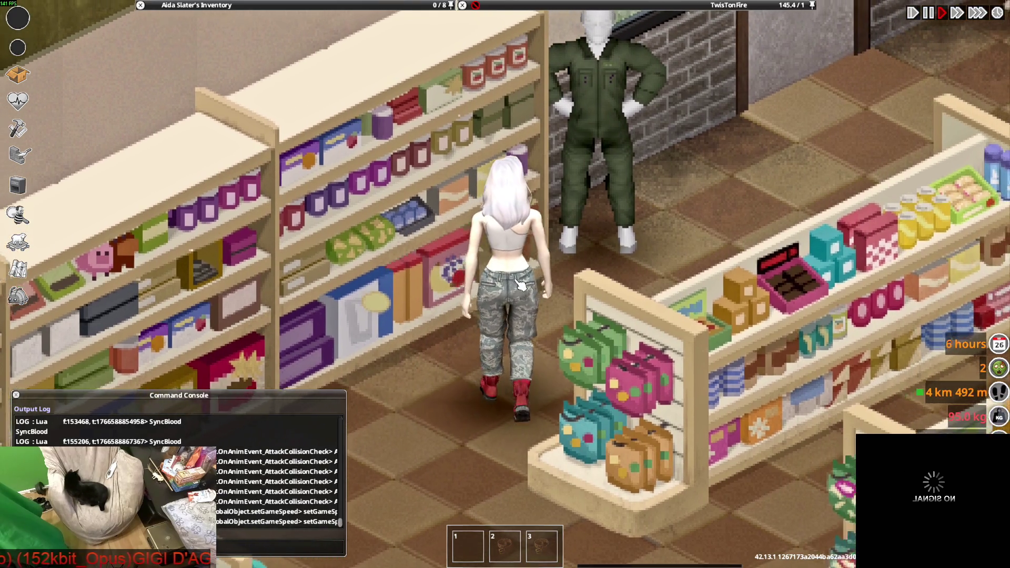
pyautogui.hotkey('alt', 'Tab')
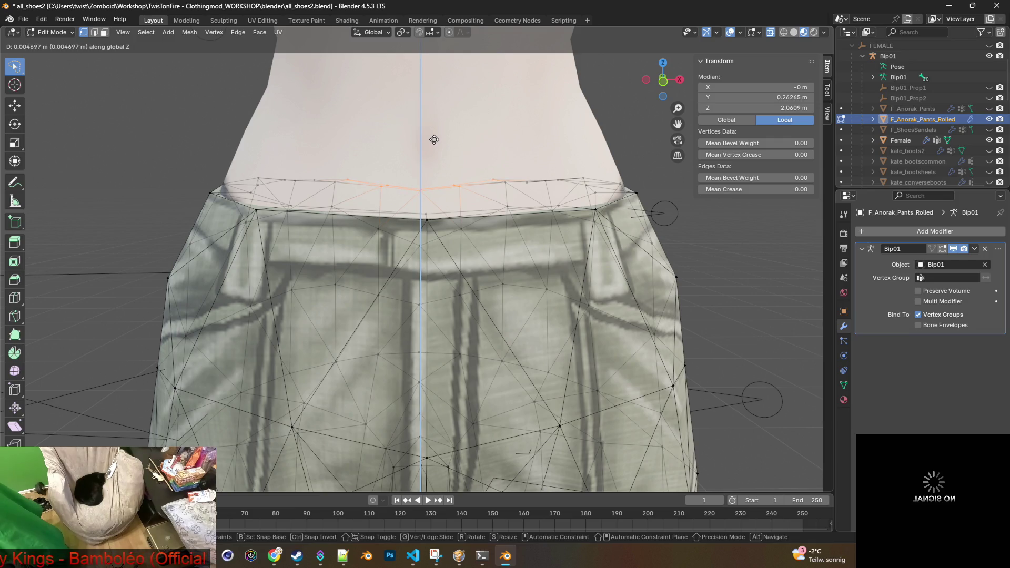
# Step: Confirm the front waistband vertices raised about 0.005 m along Z
pyautogui.click(435, 137)
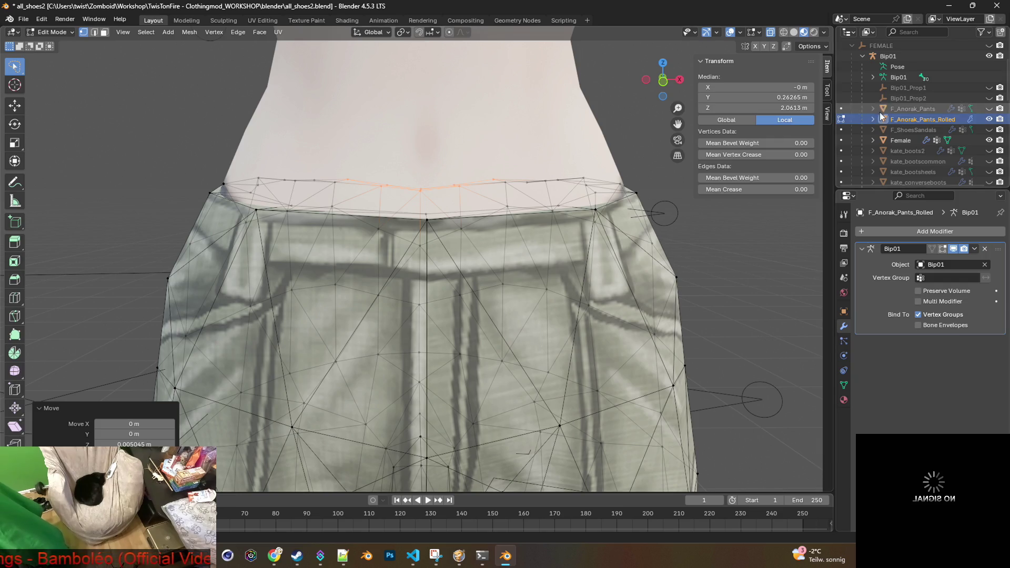
pyautogui.click(53, 32)
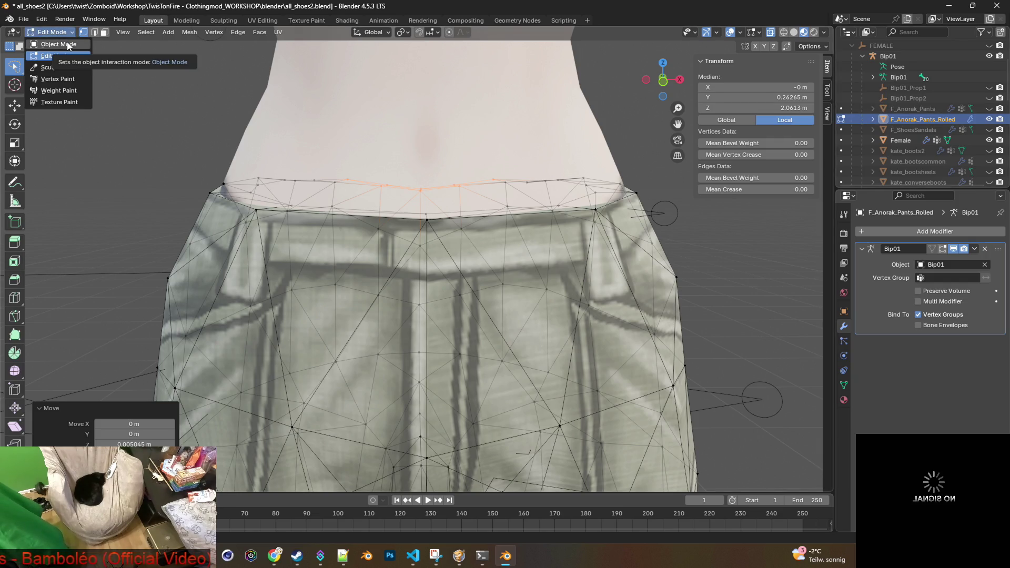
# Step: Show and select the unrolled F_Anorak_Pants, hide the rolled version, and enter Edit Mode
pyautogui.click(67, 44)
pyautogui.click(900, 108)
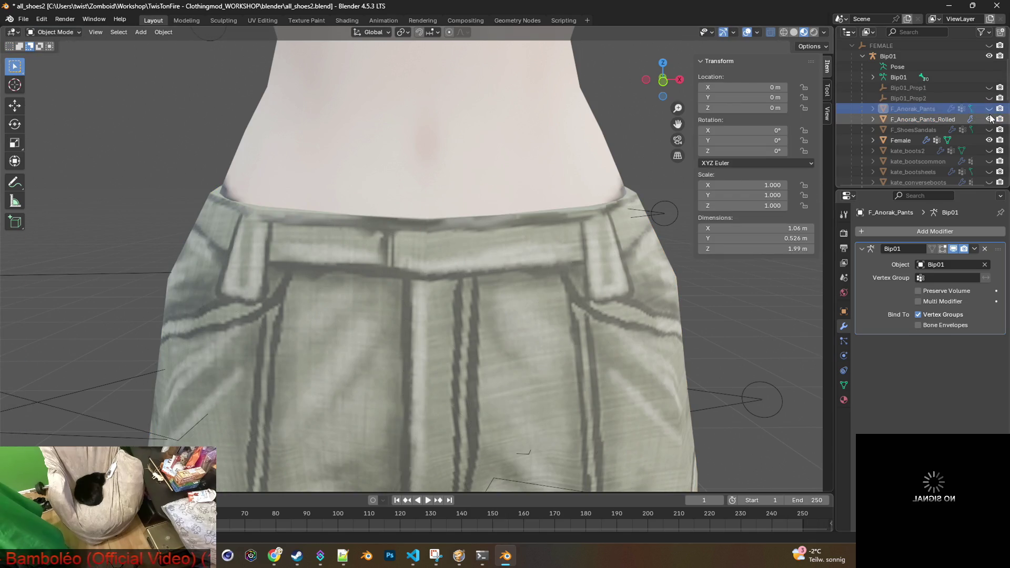
pyautogui.click(989, 108)
pyautogui.click(989, 119)
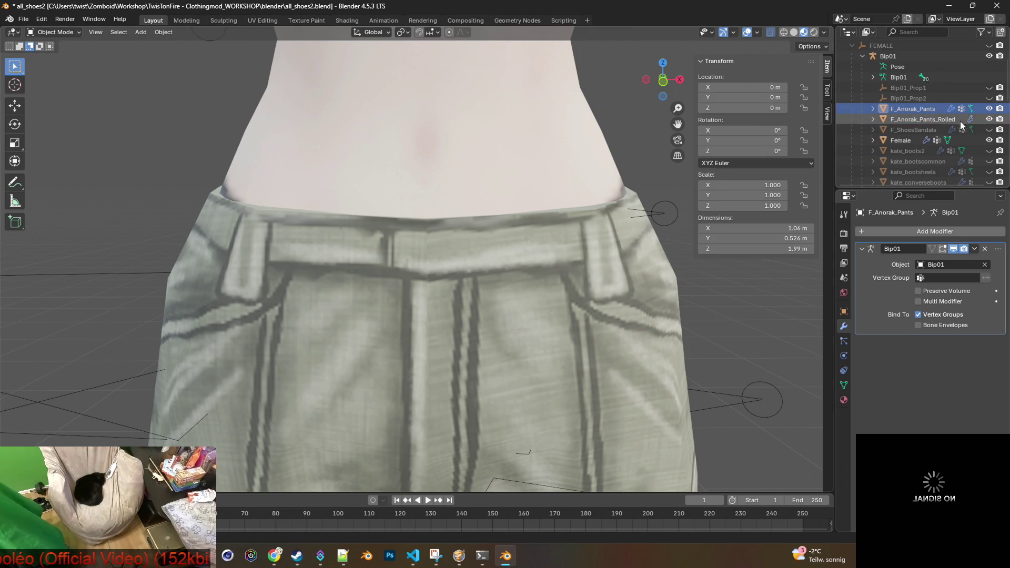
pyautogui.click(53, 32)
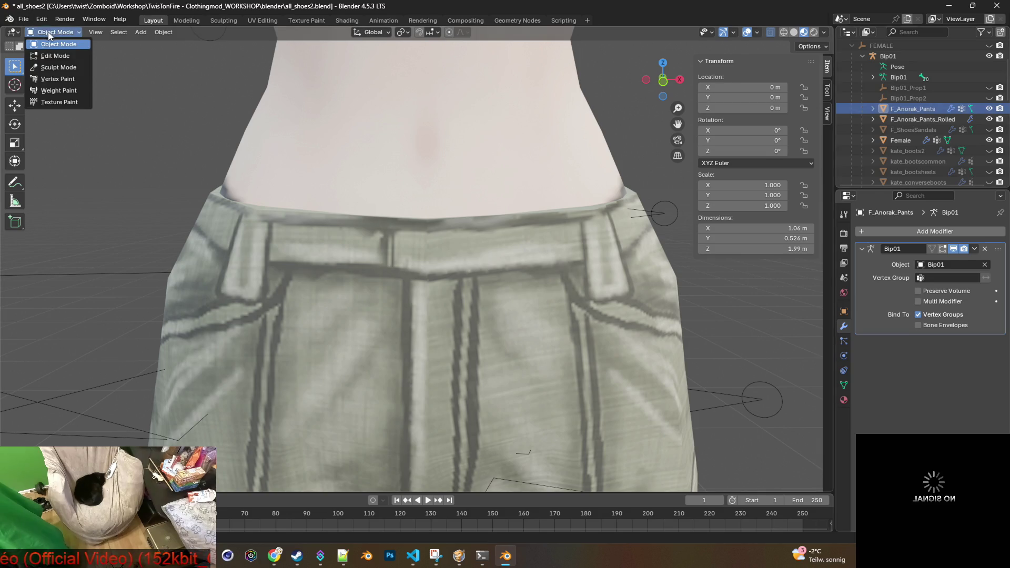
pyautogui.click(63, 55)
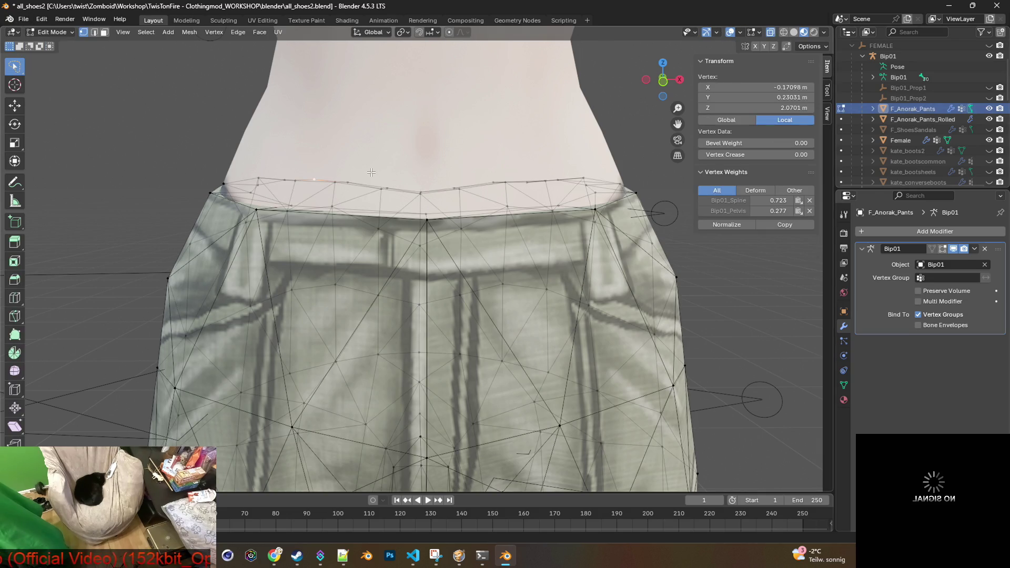
# Step: Raise the back centre waistband vertices about 5 mm along Z
pyautogui.moveTo(354, 189)
pyautogui.mouseDown()
pyautogui.moveTo(374, 205)
pyautogui.moveTo(458, 206)
pyautogui.moveTo(501, 174)
pyautogui.moveTo(499, 193)
pyautogui.mouseUp()
pyautogui.moveTo(484, 194); pyautogui.dragTo(406, 205, button='middle')
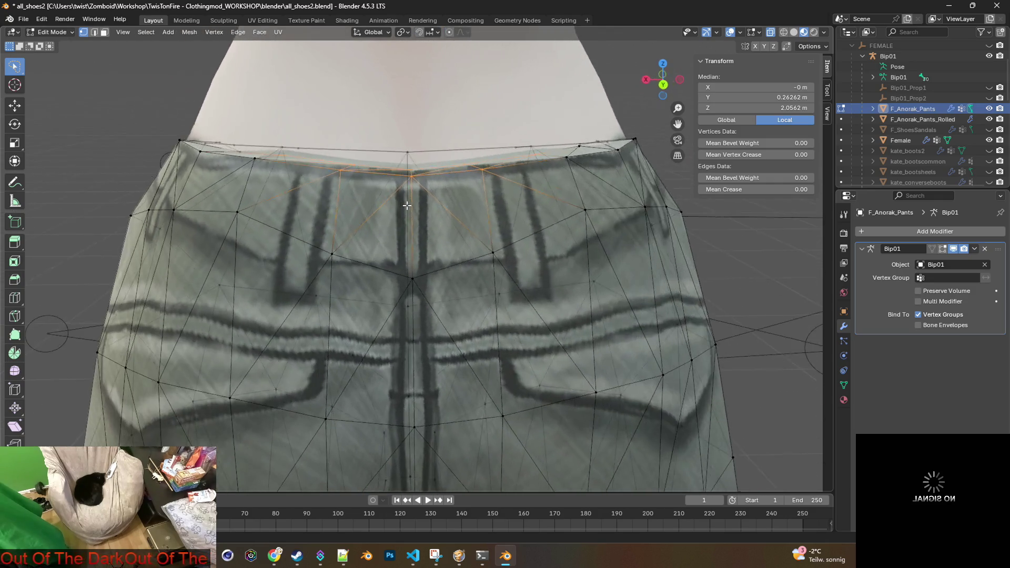
pyautogui.press('g')
pyautogui.press('z')
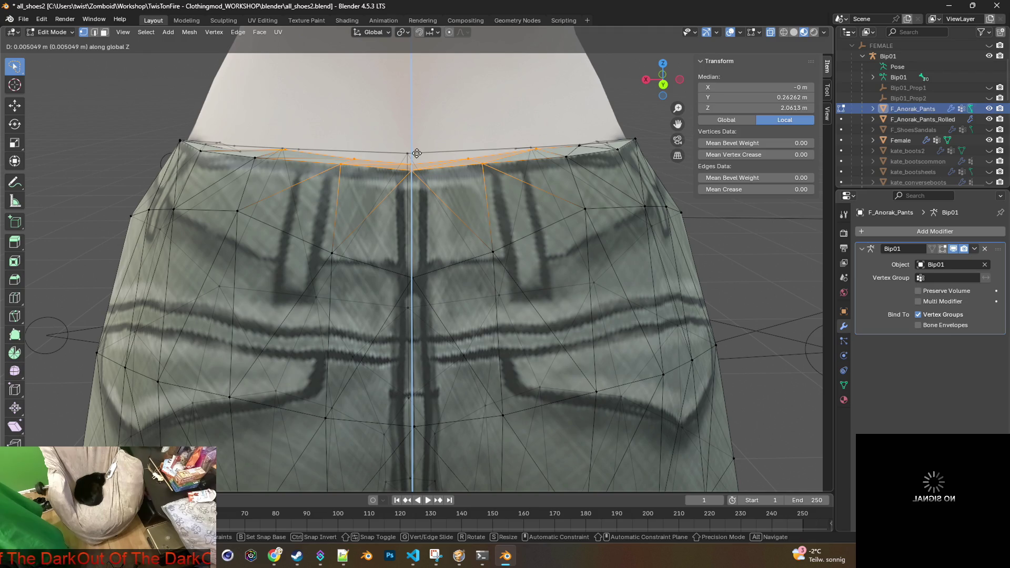
pyautogui.click(417, 153)
# Step: Raise the front waistband vertices along Z, then return to Object Mode
pyautogui.moveTo(407, 166)
pyautogui.mouseDown(button='middle')
pyautogui.moveTo(547, 181)
pyautogui.moveTo(423, 160)
pyautogui.moveTo(456, 202)
pyautogui.mouseUp(button='middle')
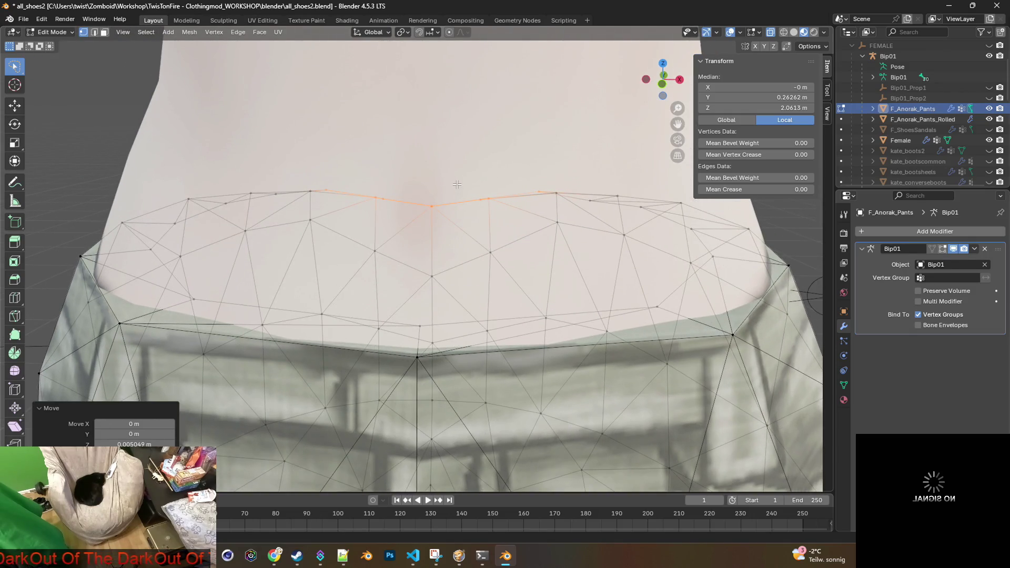
pyautogui.scroll(4, 457, 184)
pyautogui.click(461, 186)
pyautogui.keyDown('ctrl'); pyautogui.moveTo(463, 188); pyautogui.dragTo(427, 161, button='right'); pyautogui.keyUp('ctrl')
pyautogui.moveTo(452, 159); pyautogui.dragTo(469, 160, button='middle')
pyautogui.press('g')
pyautogui.press('z')
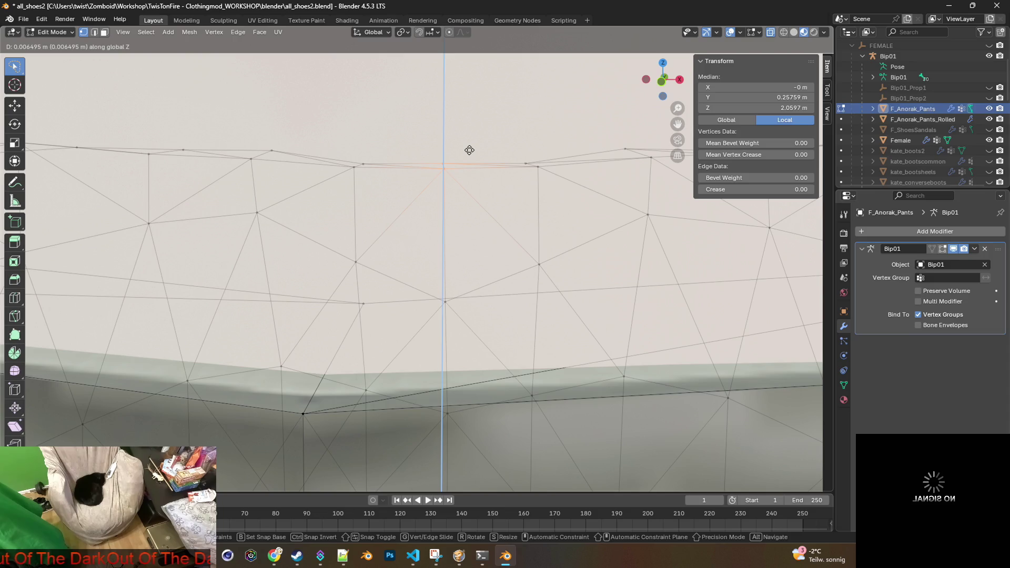
pyautogui.click(469, 150)
pyautogui.click(59, 34)
pyautogui.click(59, 44)
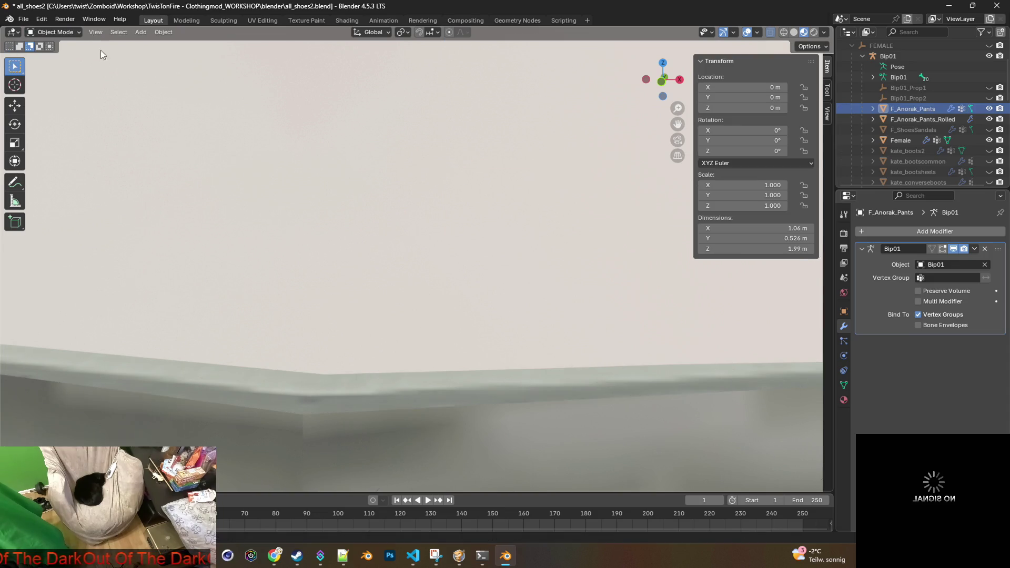
# Step: Raise the centre front waistband edge of F_Anorak_Pants_Rolled about 6 mm along Z
pyautogui.click(915, 120)
pyautogui.click(52, 32)
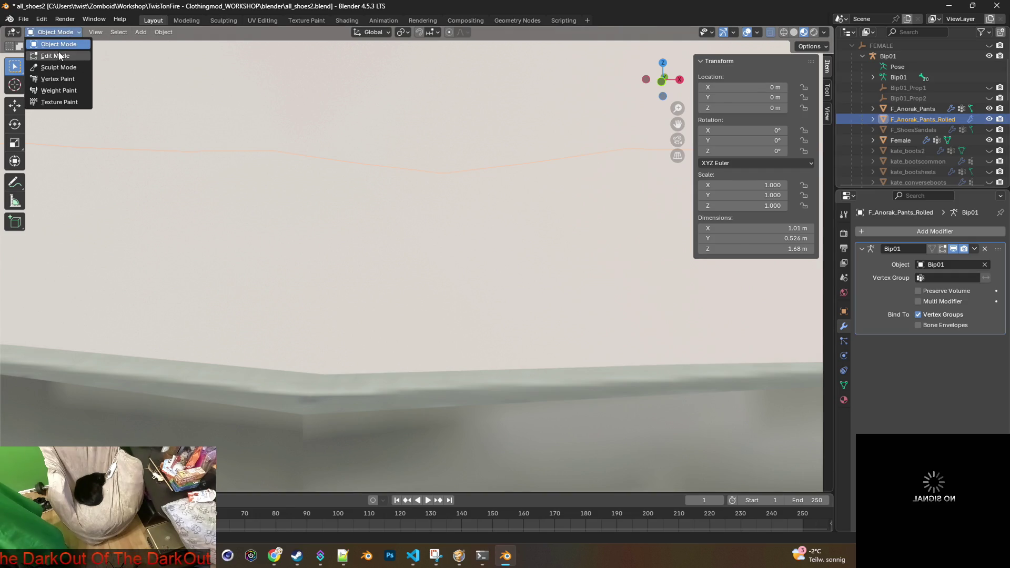
pyautogui.click(55, 56)
pyautogui.click(461, 190)
pyautogui.keyDown('shift'); pyautogui.click(424, 184); pyautogui.keyUp('shift')
pyautogui.moveTo(425, 183)
pyautogui.mouseDown(button='middle')
pyautogui.moveTo(283, 169)
pyautogui.moveTo(425, 186)
pyautogui.moveTo(492, 218)
pyautogui.mouseUp(button='middle')
pyautogui.press('g')
pyautogui.press('z')
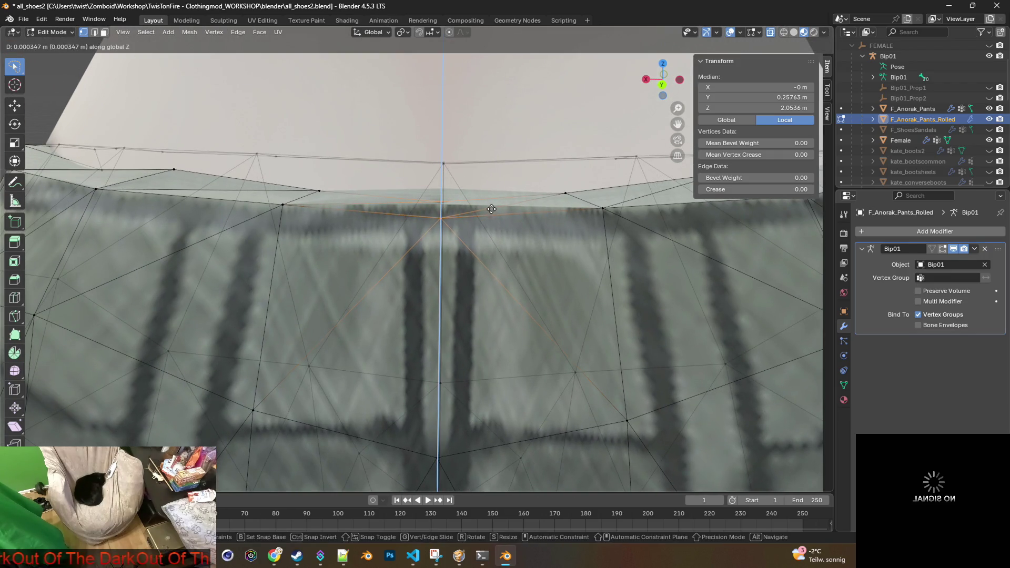
pyautogui.moveTo(496, 83)
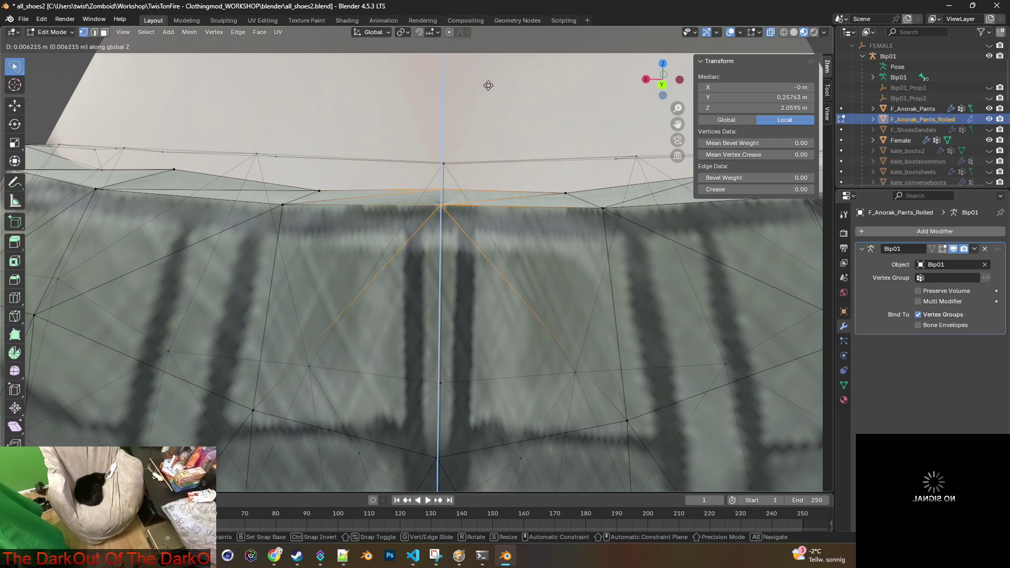
pyautogui.click(493, 94)
# Step: Return to Object Mode and inspect the raised waistband from above and the front
pyautogui.moveTo(493, 94)
pyautogui.mouseDown(button='middle')
pyautogui.moveTo(421, 105)
pyautogui.moveTo(174, 95)
pyautogui.mouseUp(button='middle')
pyautogui.click(53, 32)
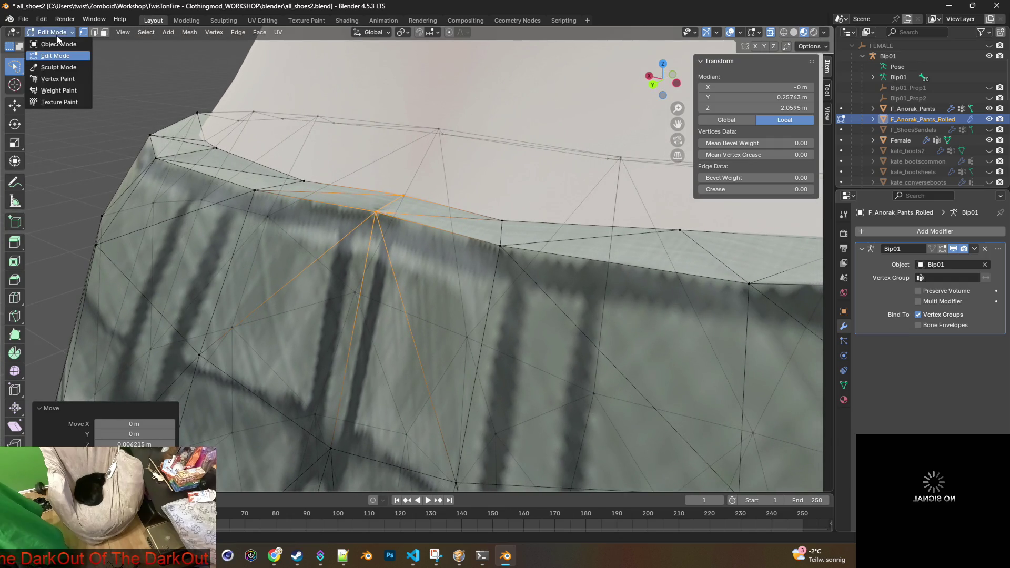
pyautogui.click(64, 47)
pyautogui.scroll(-5, 416, 194)
pyautogui.moveTo(417, 198); pyautogui.dragTo(365, 198, button='middle')
pyautogui.scroll(2, 361, 195)
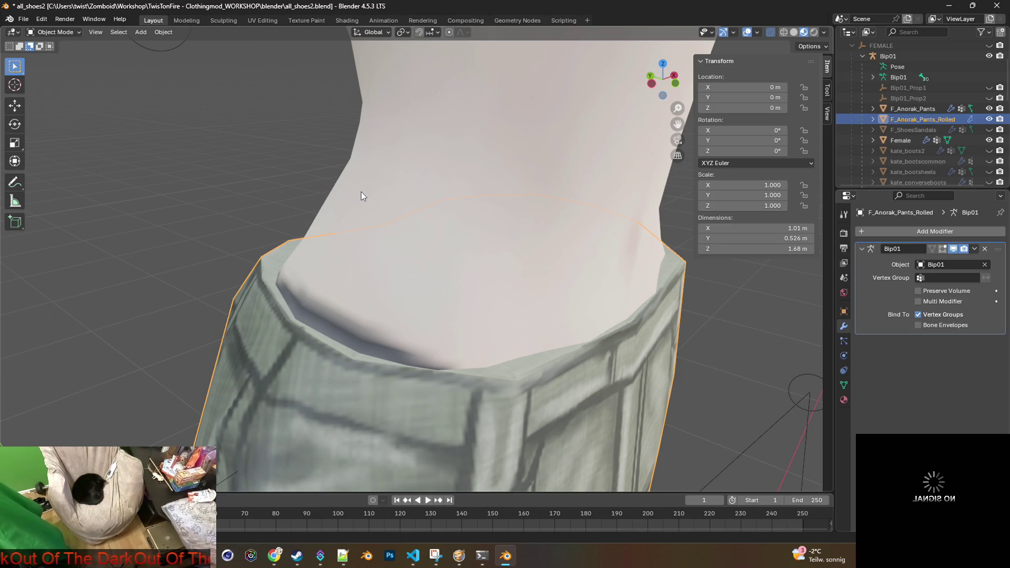
pyautogui.scroll(-4, 361, 193)
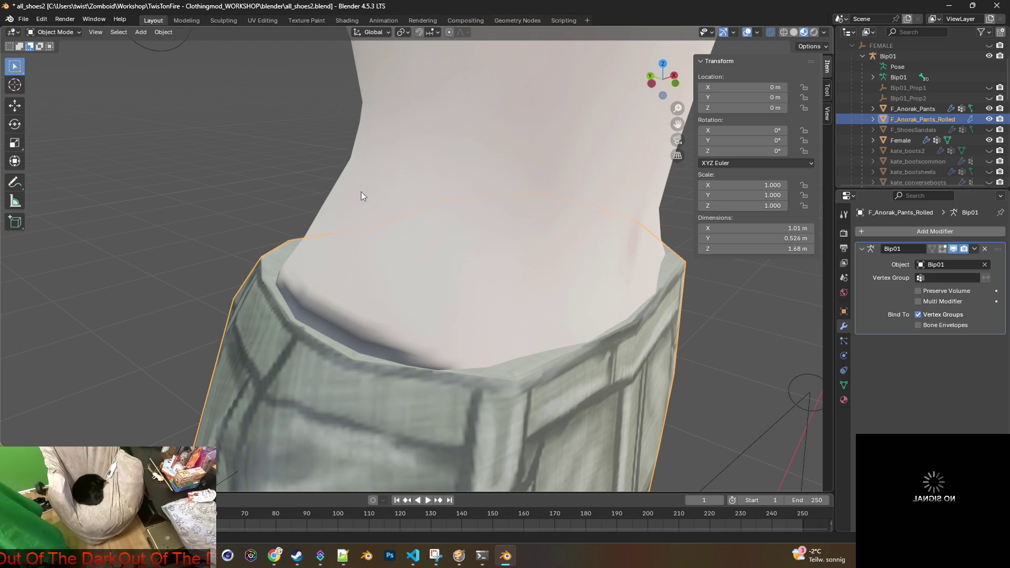
pyautogui.moveTo(393, 207)
pyautogui.mouseDown(button='middle')
pyautogui.moveTo(405, 200)
pyautogui.moveTo(386, 193)
pyautogui.mouseUp(button='middle')
# Step: Hide the Female body and rolled pants, select F_Anorak_Pants, and turn off X-Ray
pyautogui.click(594, 204)
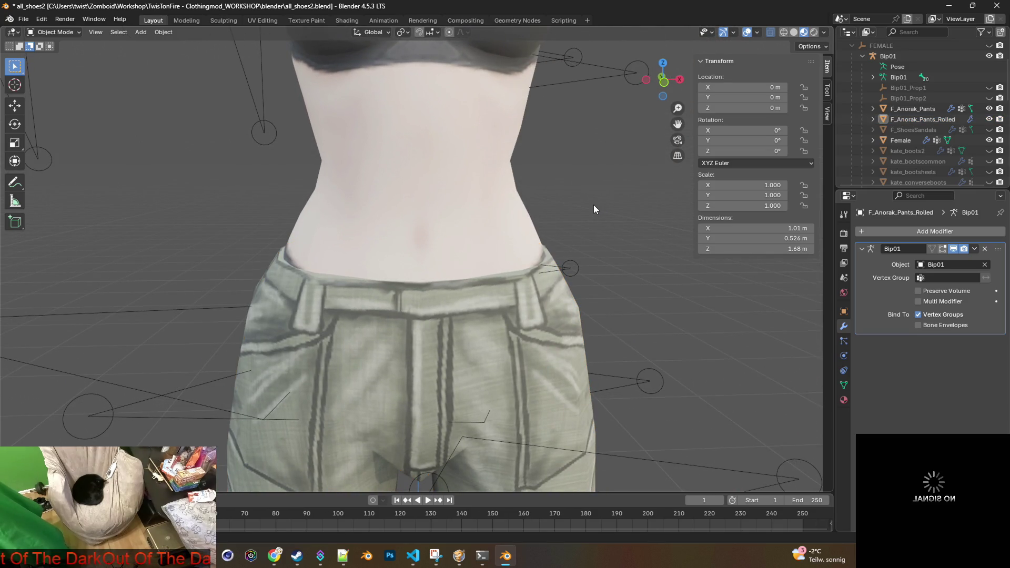
pyautogui.click(987, 140)
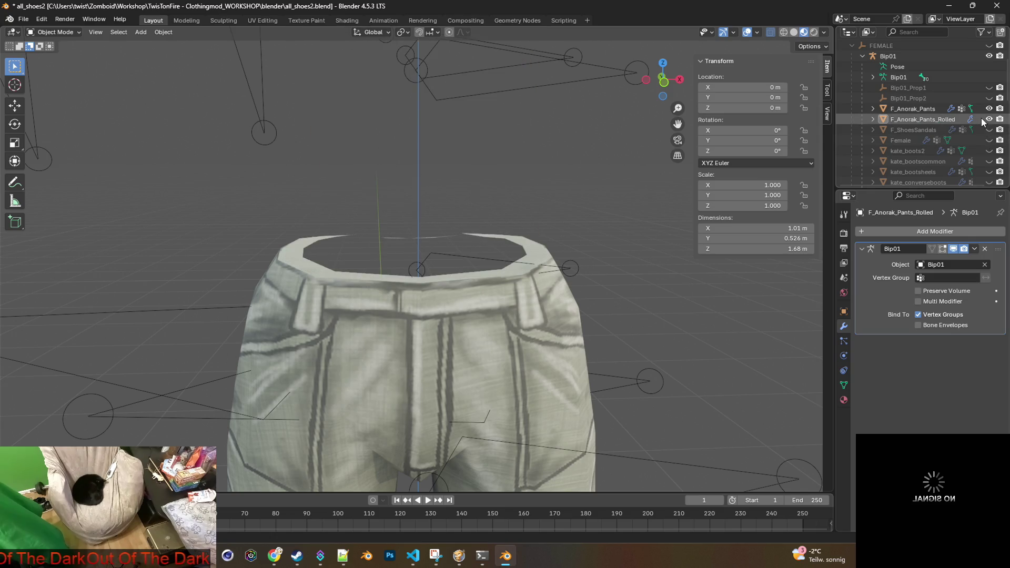
pyautogui.click(989, 120)
pyautogui.click(922, 108)
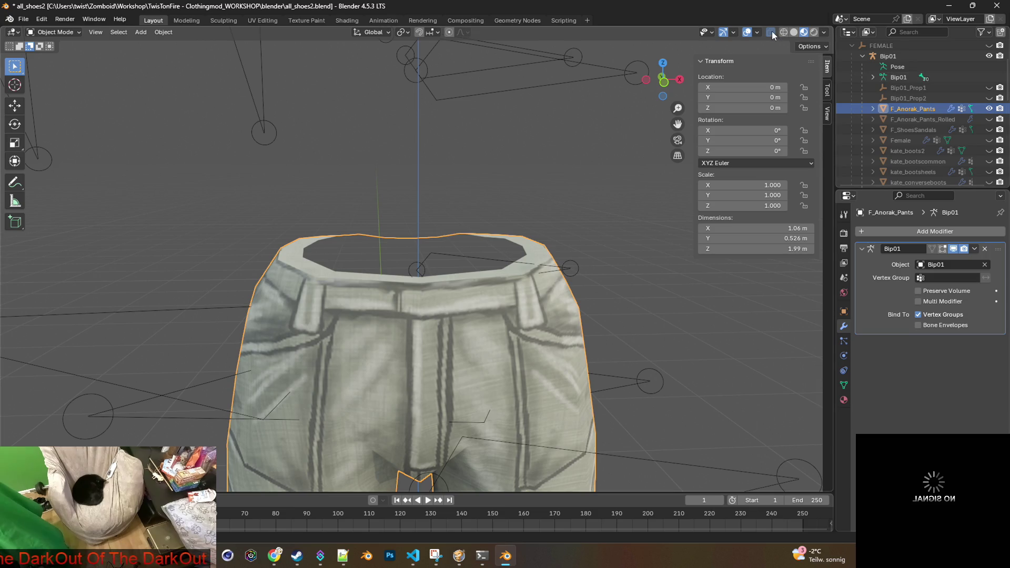
pyautogui.click(771, 31)
pyautogui.scroll(-3, 557, 156)
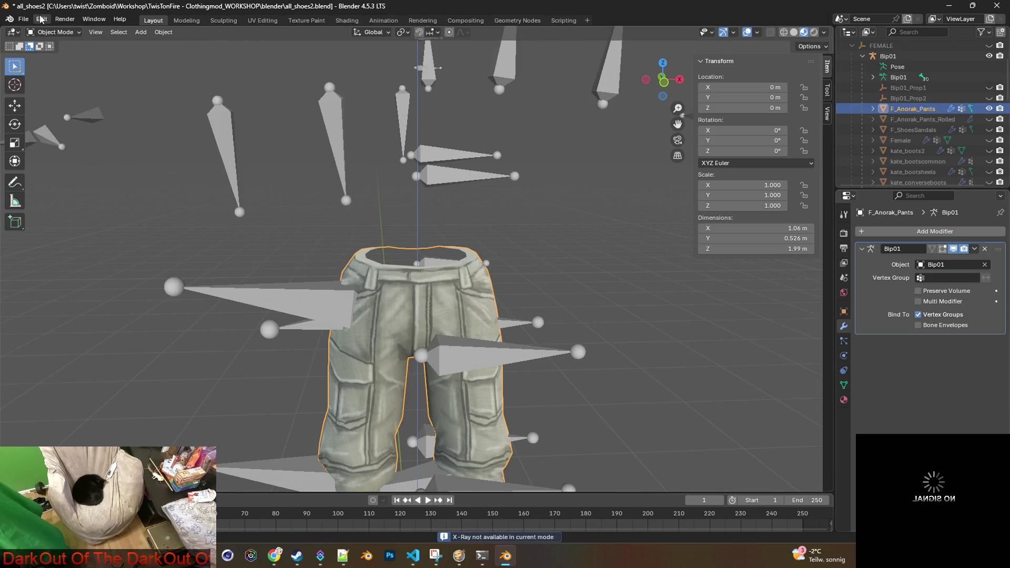
# Step: Check the F_Anorak_Pants name and open the FBX export dialog, then cancel it
pyautogui.click(27, 22)
pyautogui.moveTo(52, 181)
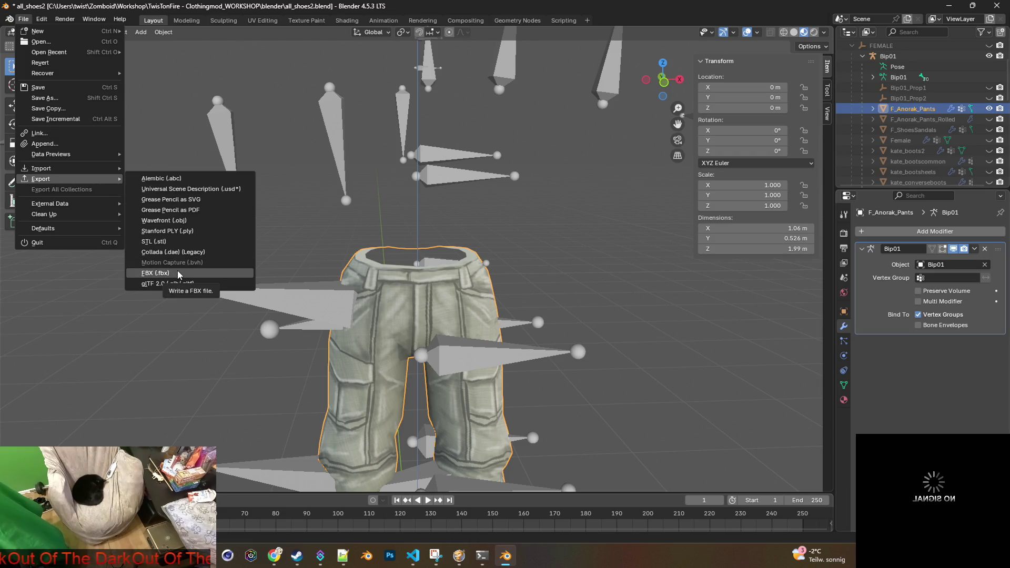
pyautogui.doubleClick(919, 107)
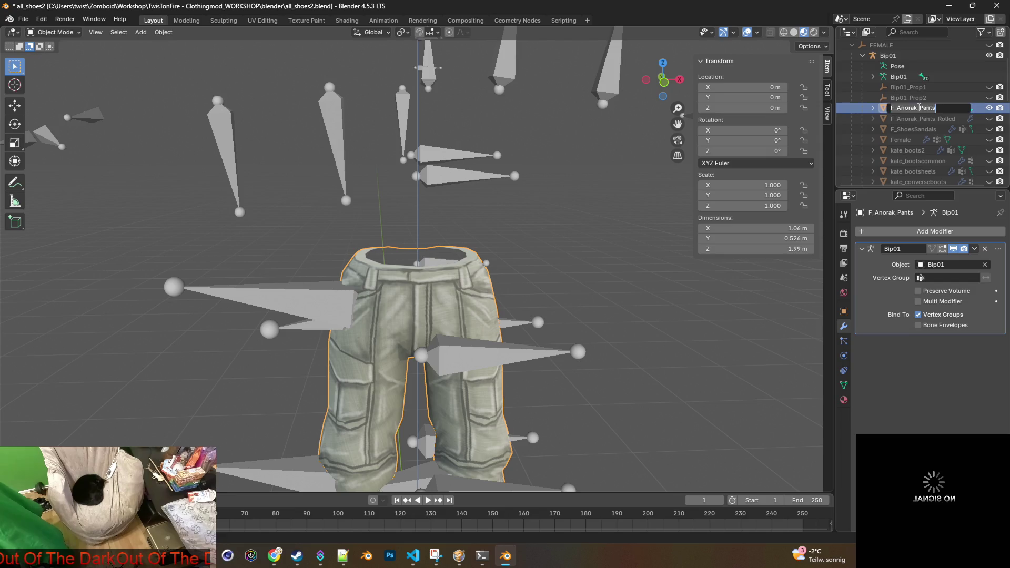
pyautogui.press('Escape')
pyautogui.click(30, 19)
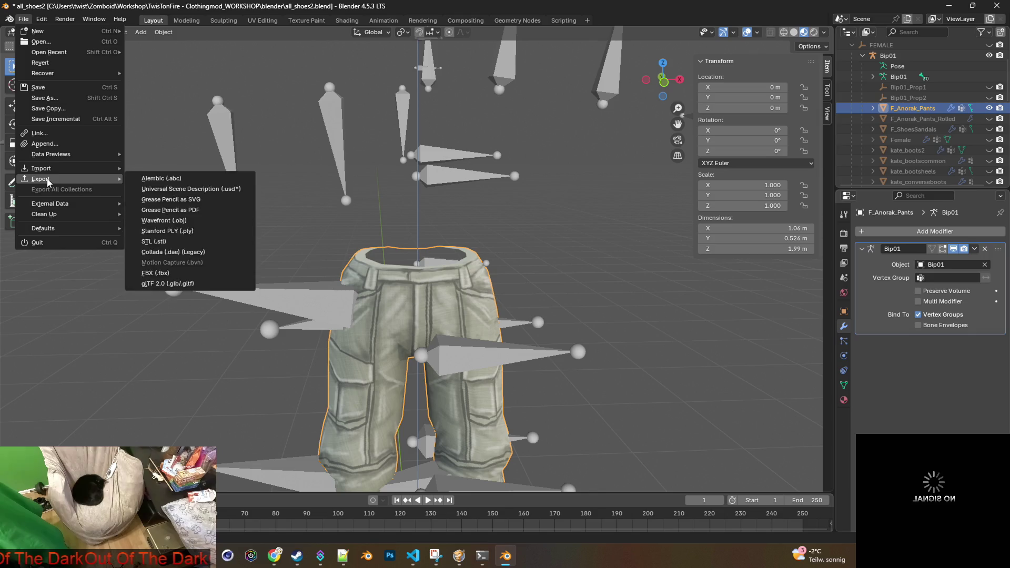
pyautogui.moveTo(67, 182)
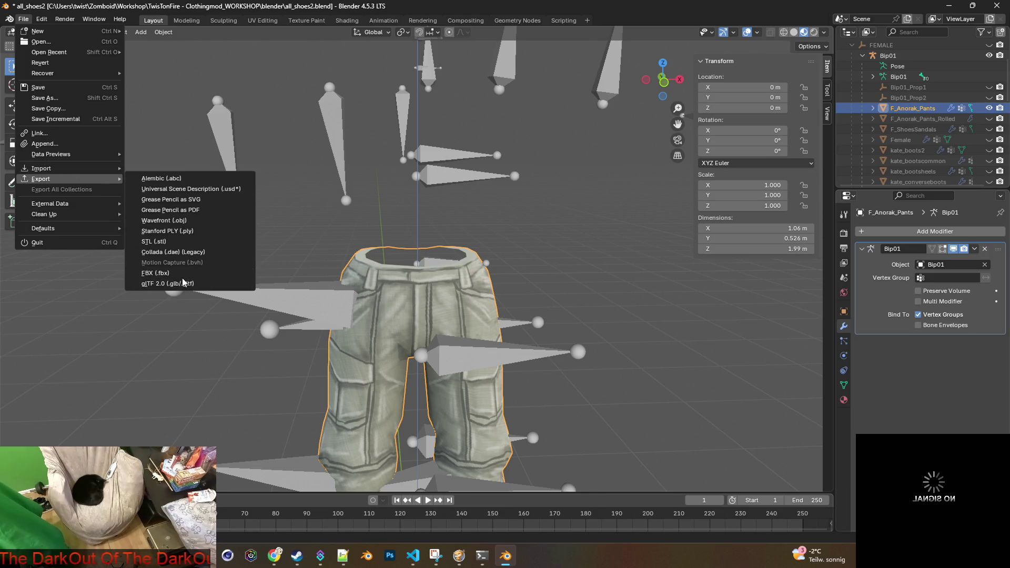
pyautogui.click(187, 277)
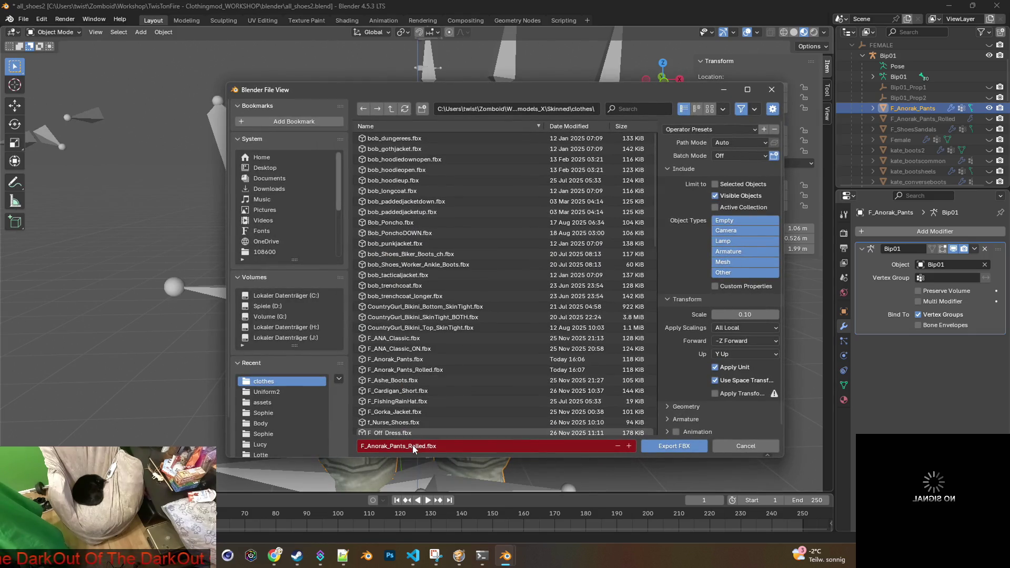
pyautogui.click(742, 444)
# Step: Show only the rolled pants and export them as F_Anorak_Pants_Rolled.fbx
pyautogui.click(989, 108)
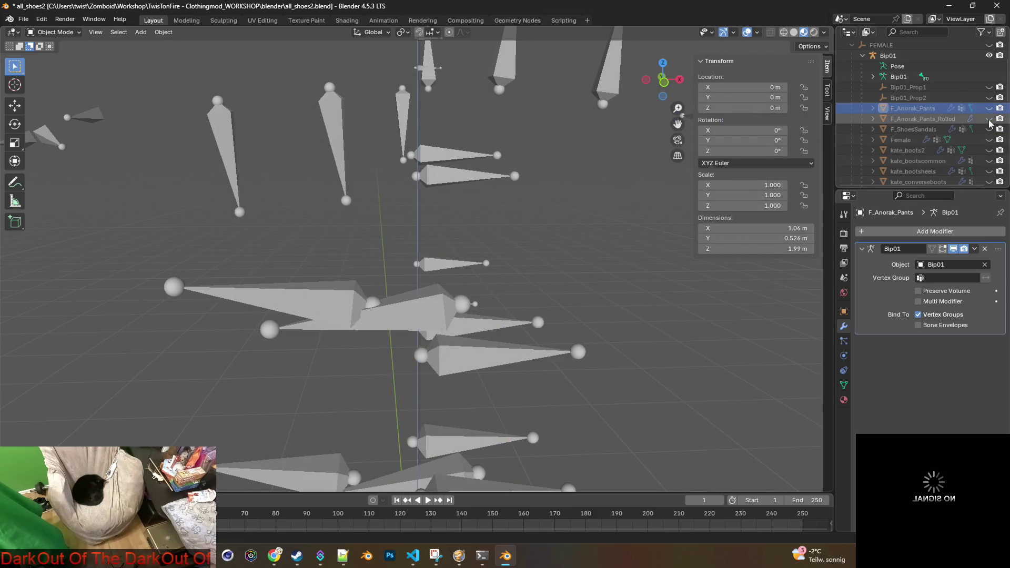
pyautogui.click(989, 108)
pyautogui.click(23, 19)
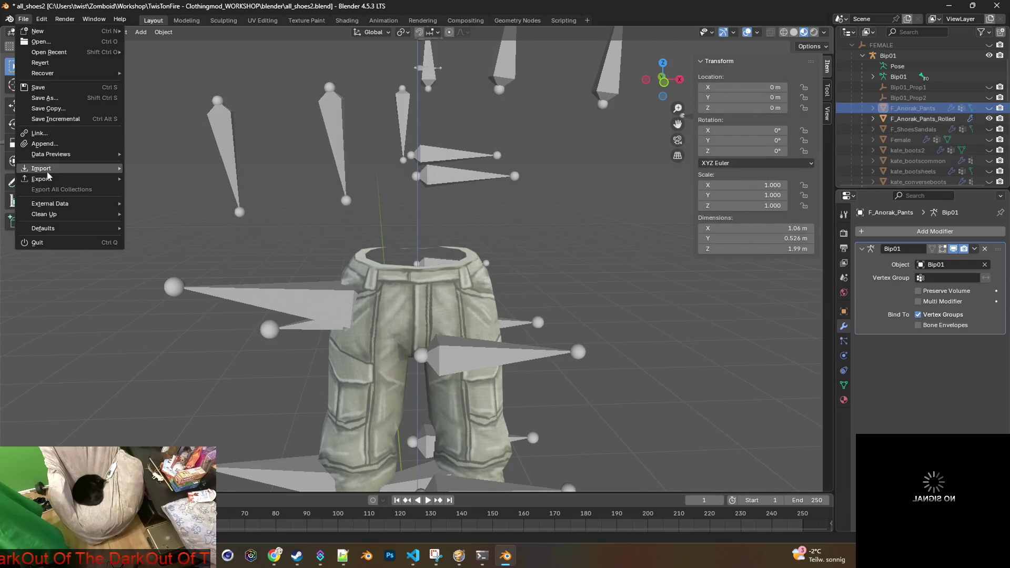
pyautogui.moveTo(58, 179)
pyautogui.click(188, 274)
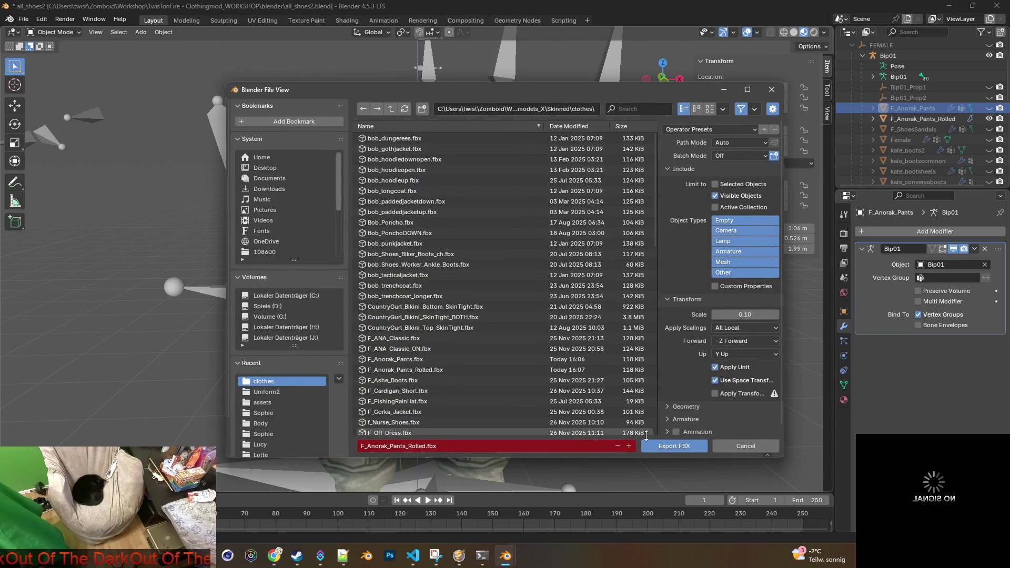
pyautogui.click(667, 446)
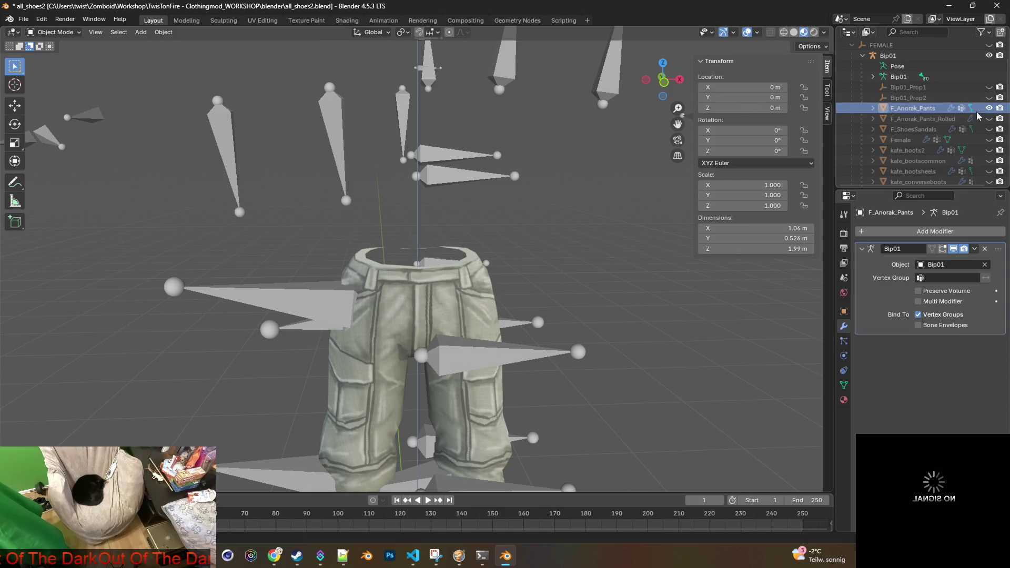
# Step: Export the unrolled pants as F_Anorak_Pants.fbx by deleting '_Rolled' from the filename
pyautogui.click(23, 19)
pyautogui.moveTo(47, 179)
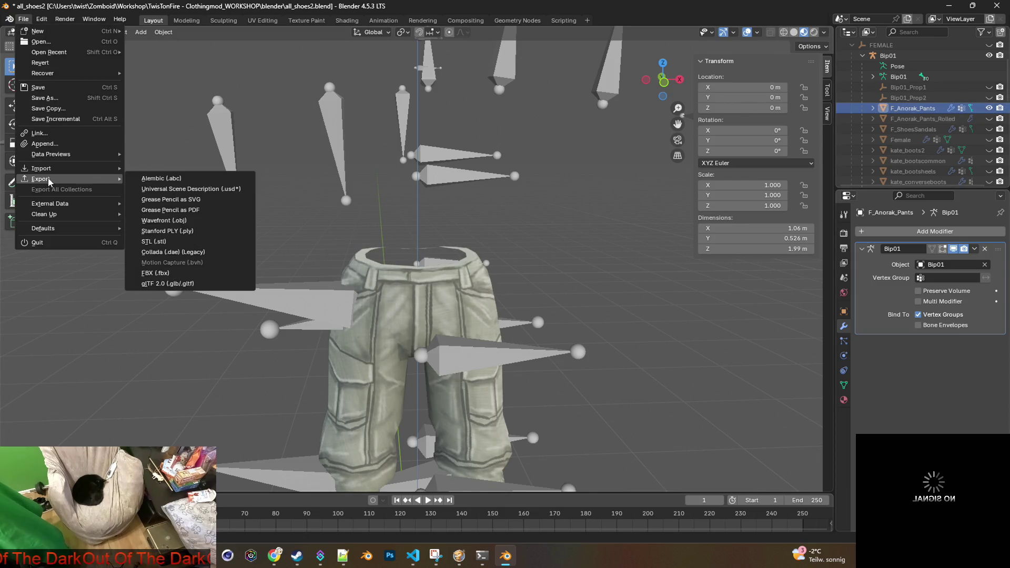
pyautogui.click(224, 253)
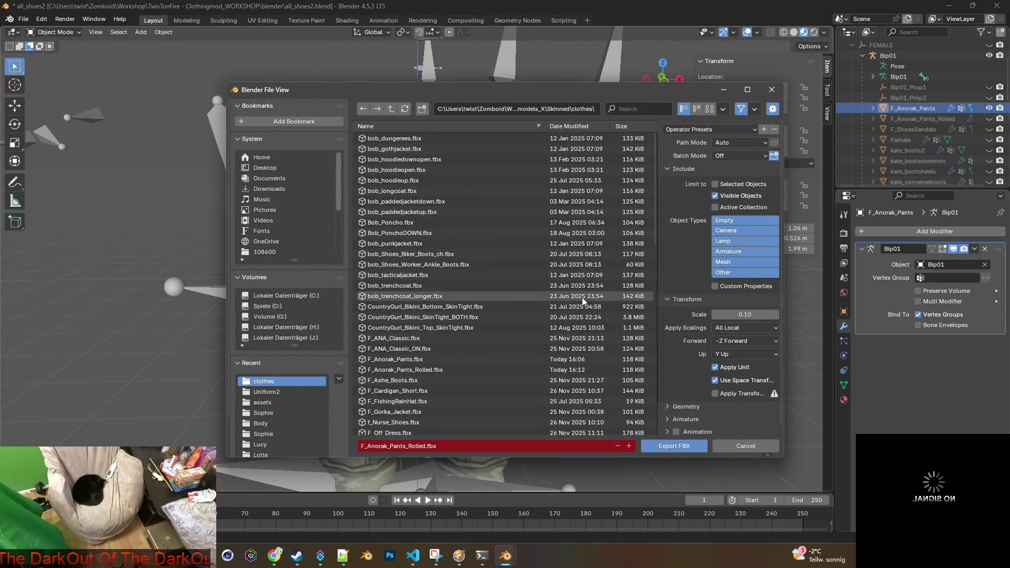
pyautogui.click(413, 446)
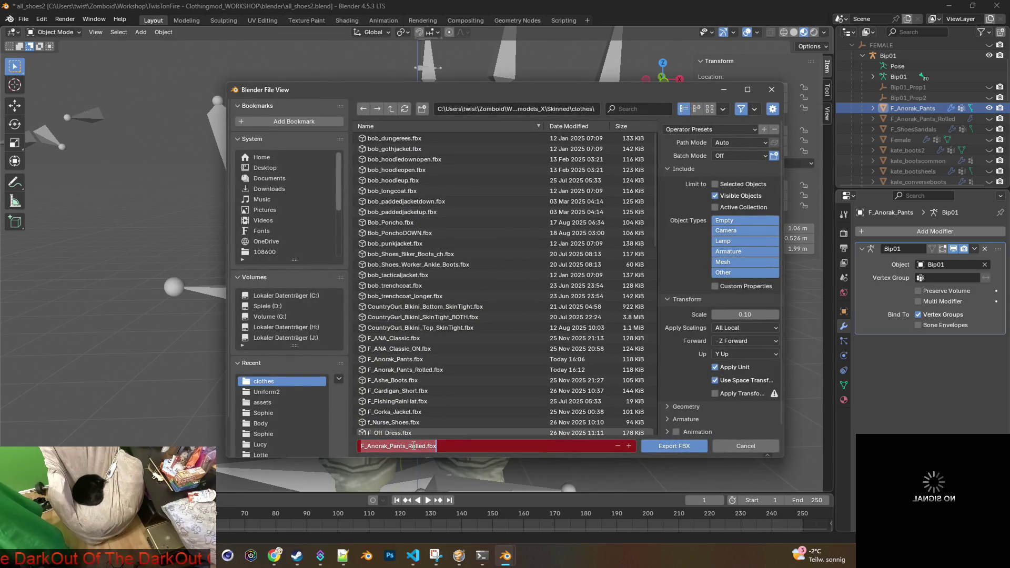
pyautogui.click(422, 446)
pyautogui.moveTo(357, 447); pyautogui.dragTo(406, 446)
pyautogui.press('BackSpace')
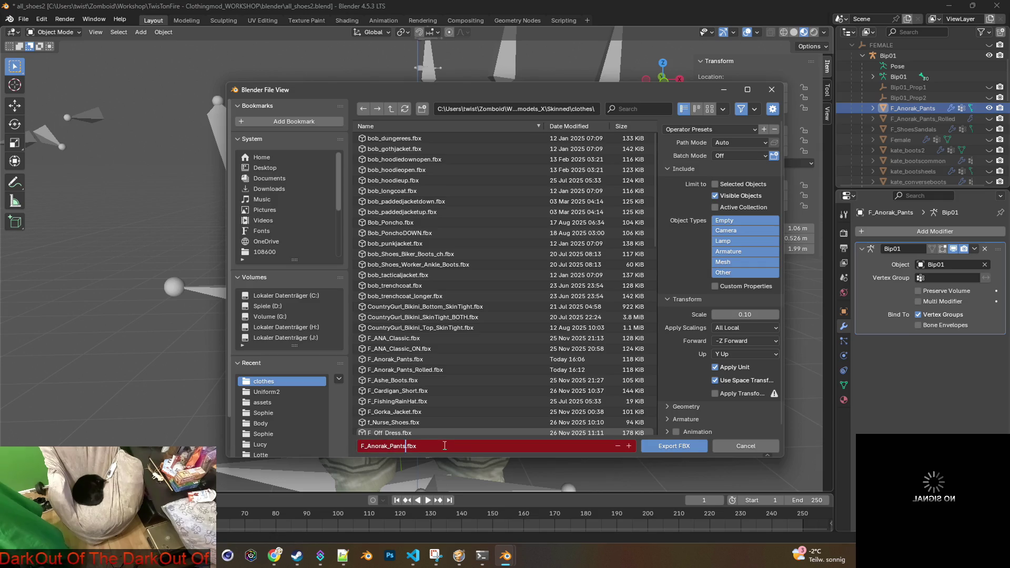
pyautogui.click(668, 446)
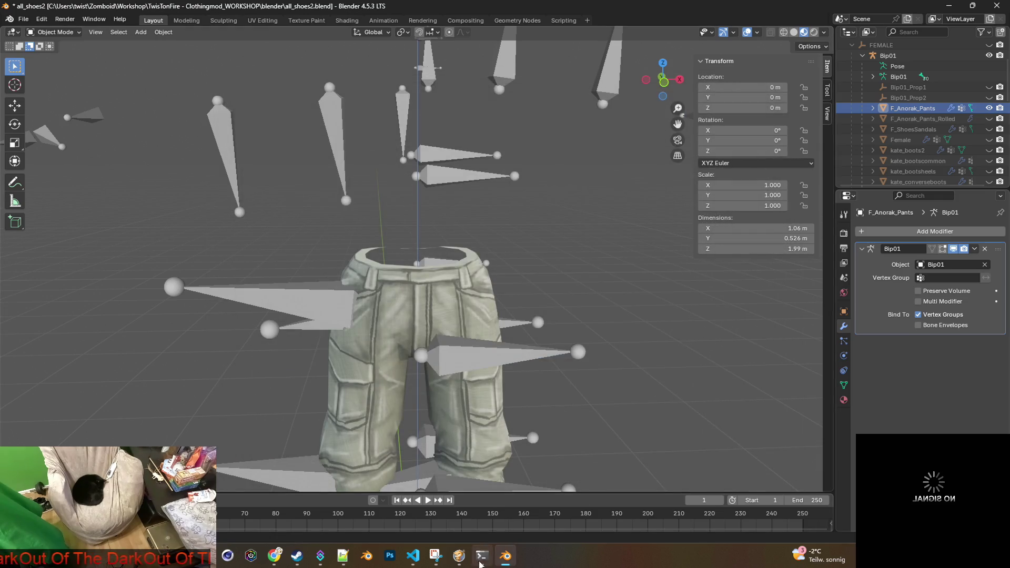
pyautogui.click(481, 560)
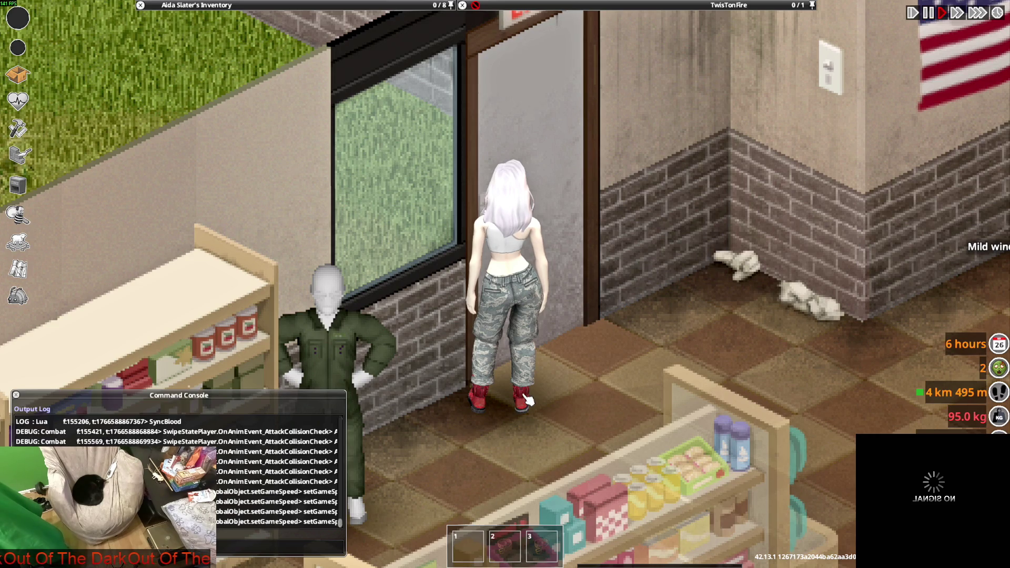
# Step: Walk the character around, then unroll the Camo Pants and roll them back up
pyautogui.hotkey('w', 'd')
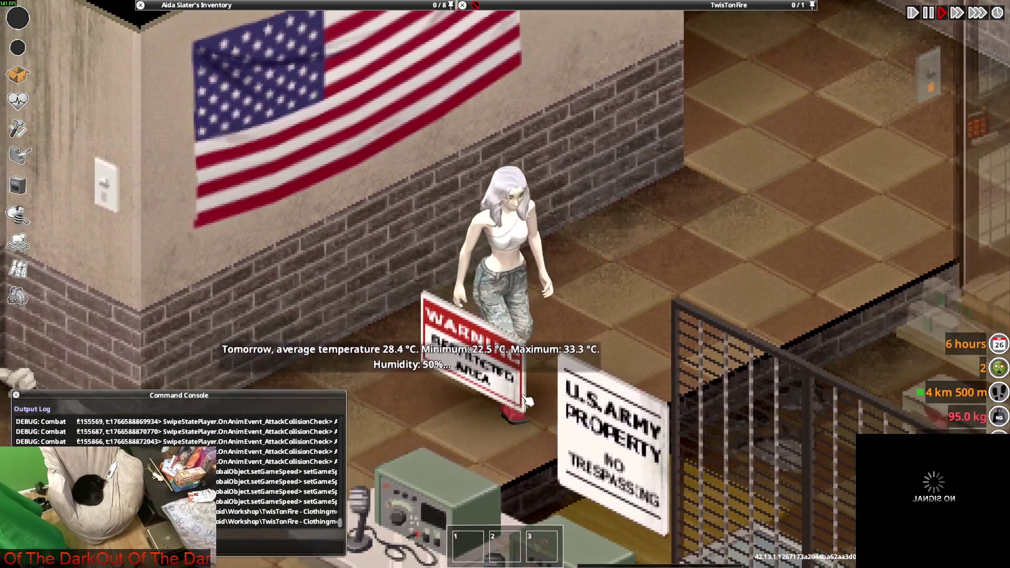
pyautogui.hotkey('w', 'a')
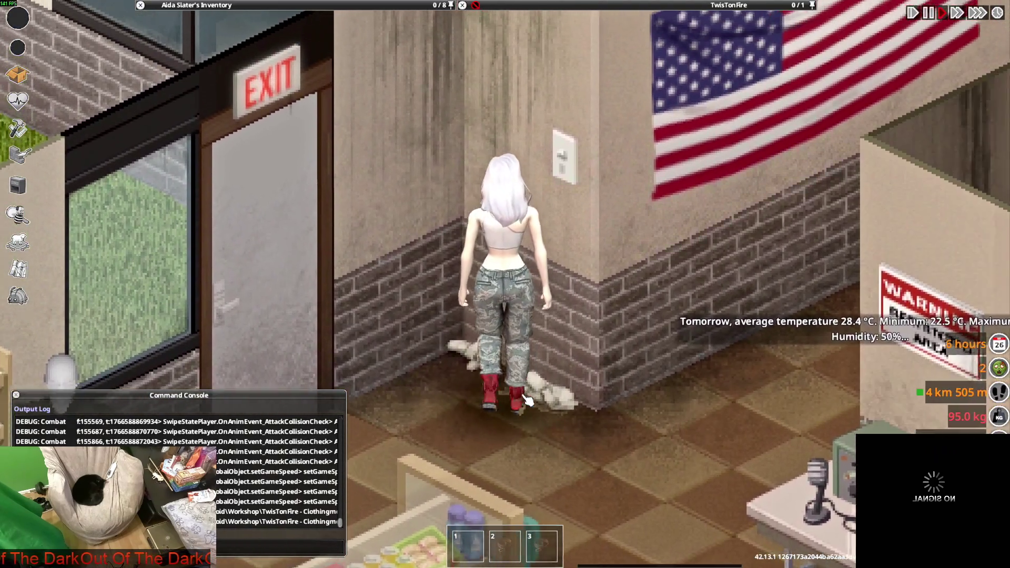
pyautogui.press('s')
pyautogui.press('w')
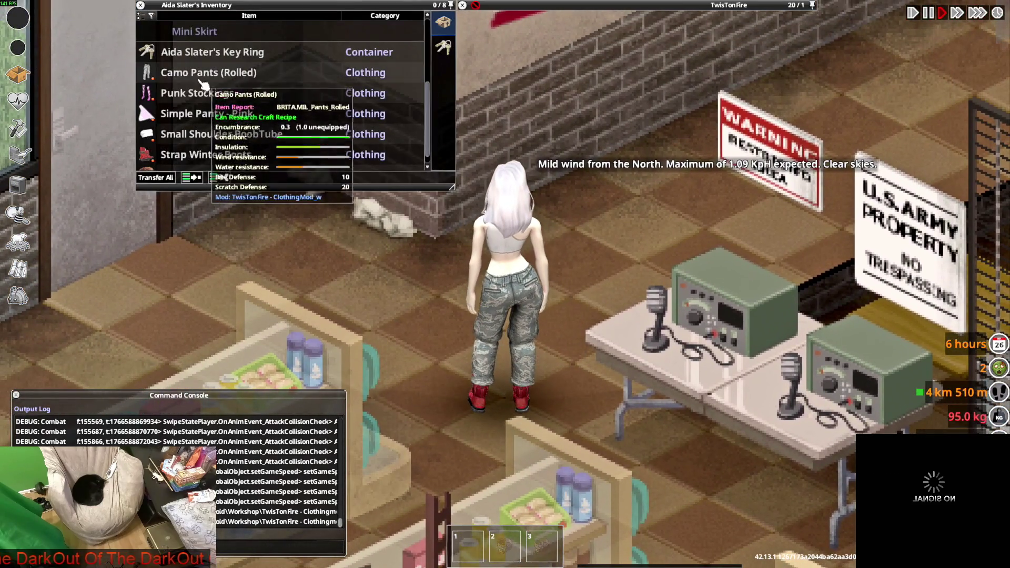
pyautogui.rightClick(202, 83)
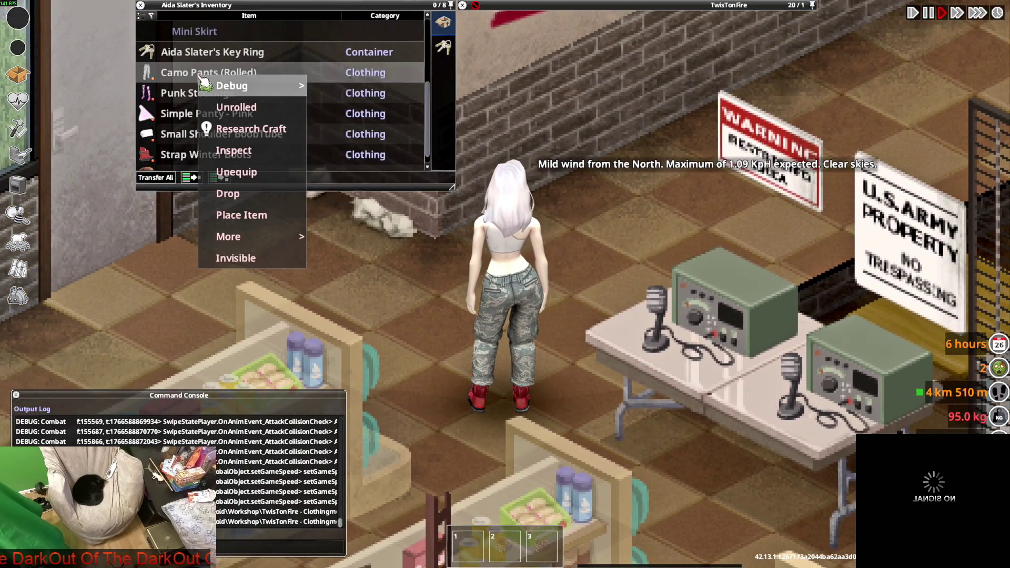
pyautogui.click(237, 106)
pyautogui.rightClick(206, 73)
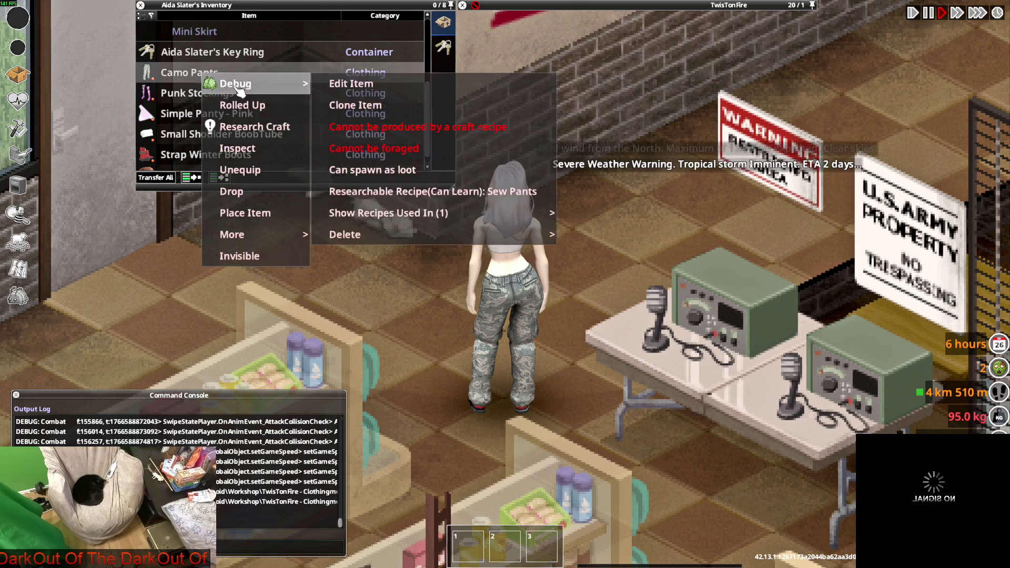
pyautogui.click(256, 104)
# Step: Walk the character through the store to view the rolled pants from several angles
pyautogui.press('w')
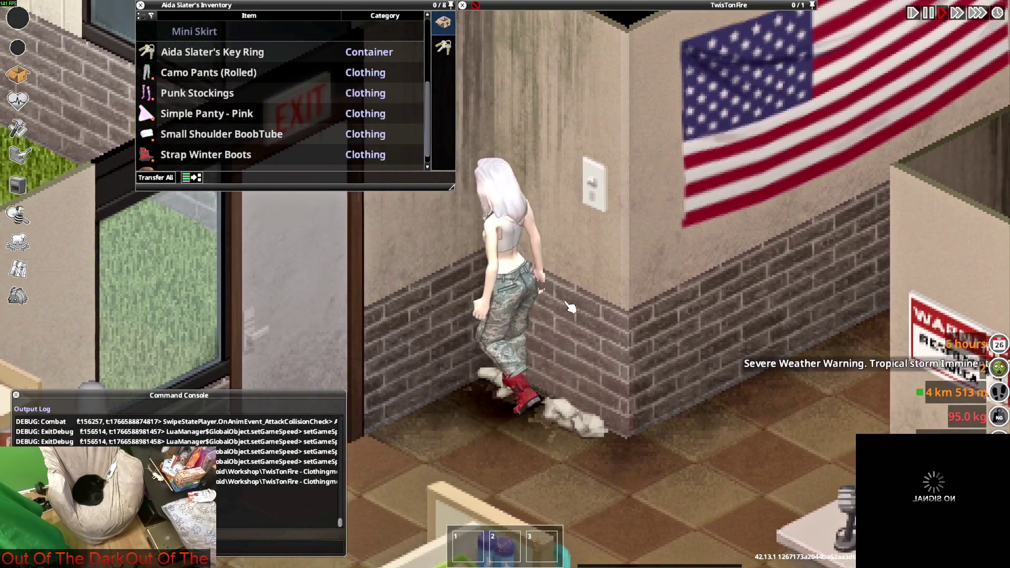
pyautogui.press('s')
pyautogui.press('a')
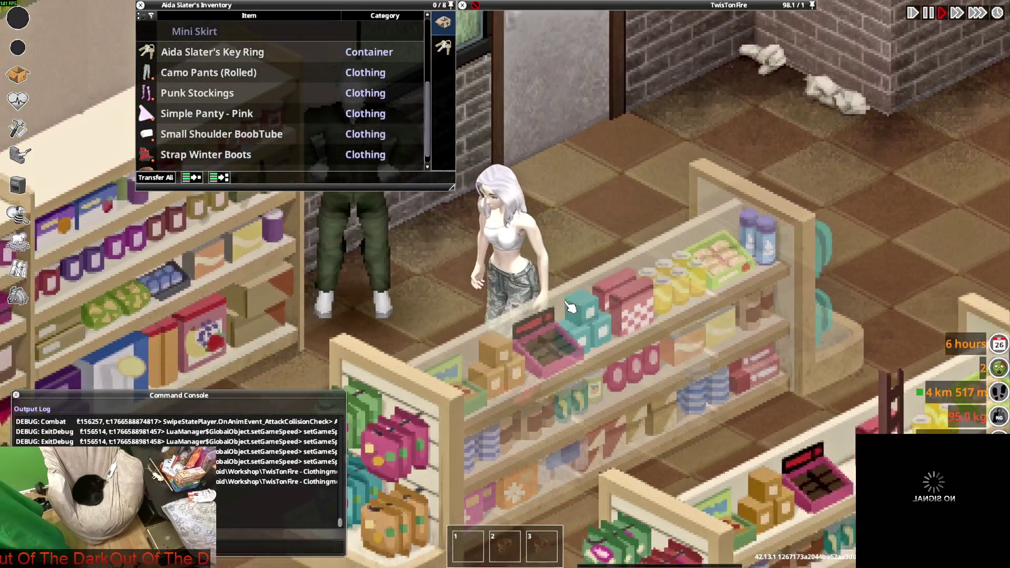
pyautogui.hotkey('w', 'd')
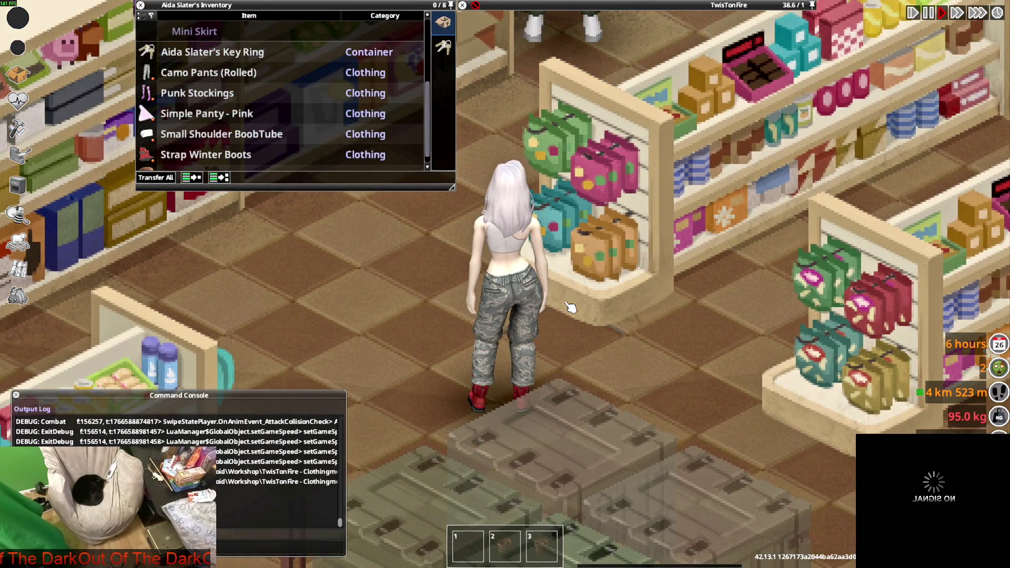
pyautogui.hotkey('s', 'd')
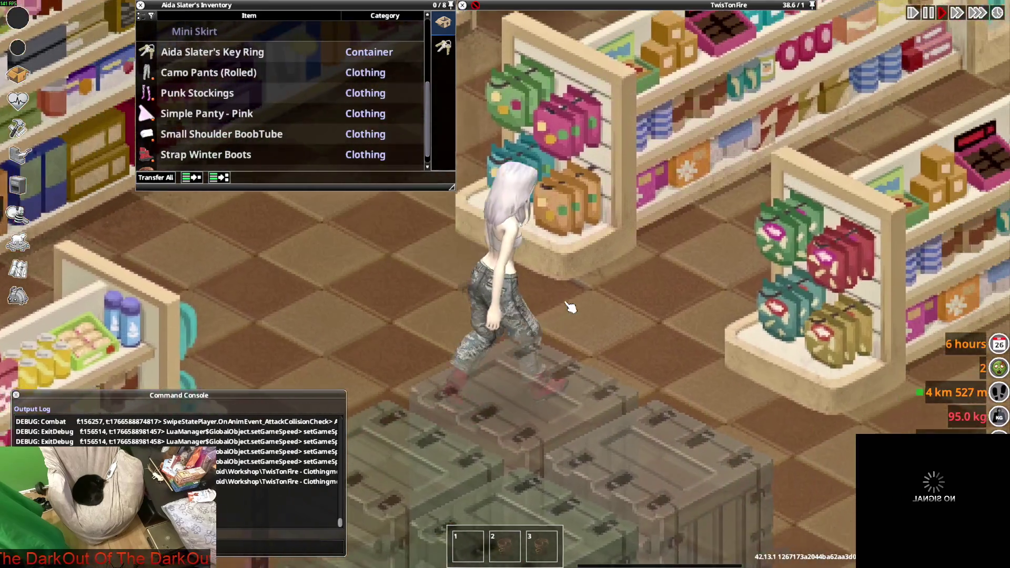
pyautogui.hotkey('s', 'd')
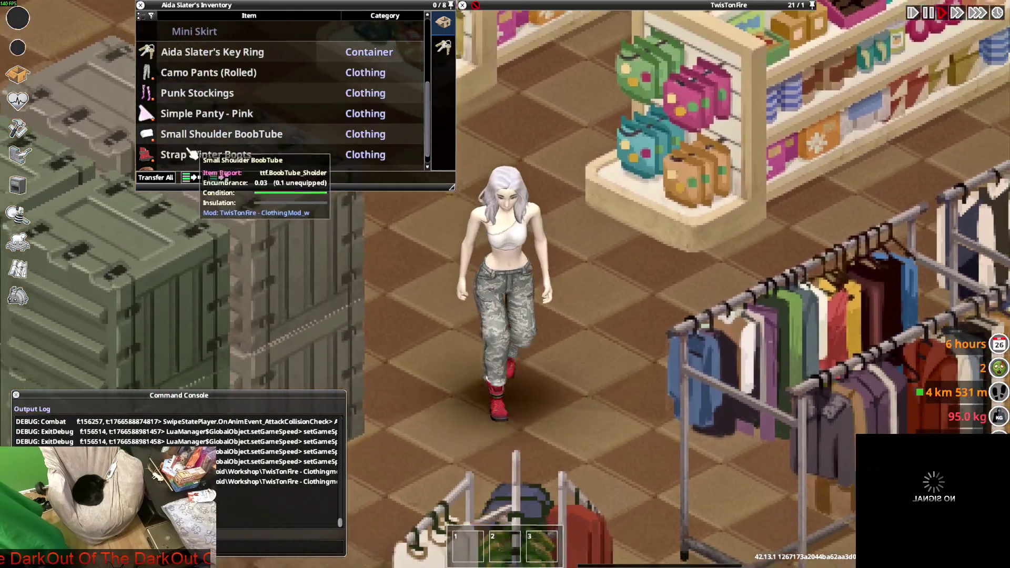
# Step: Take off the Strap Winter Boots and switch the Camo Pants to Unrolled
pyautogui.doubleClick(192, 153)
pyautogui.rightClick(199, 96)
pyautogui.moveTo(202, 105)
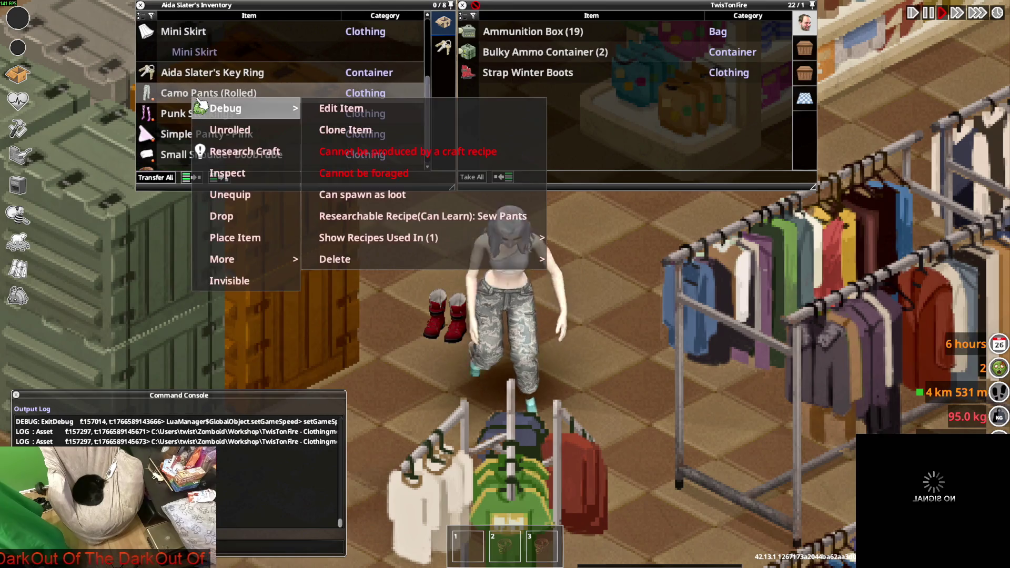
pyautogui.click(219, 130)
# Step: Walk the character around the counter and between the clothing racks to view the unrolled pants
pyautogui.hotkey('w', 'd')
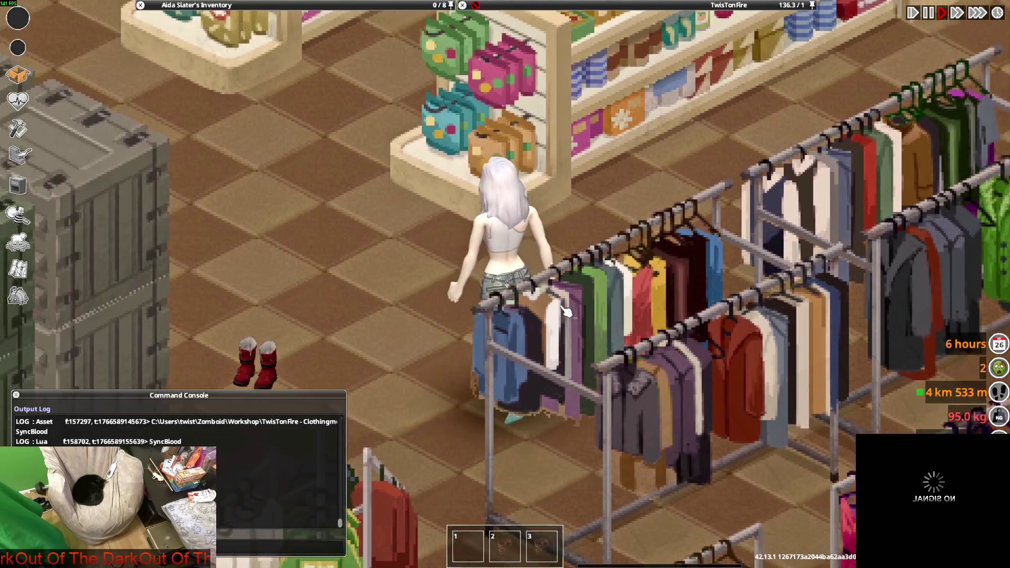
pyautogui.hotkey('w', 'a')
pyautogui.press('s')
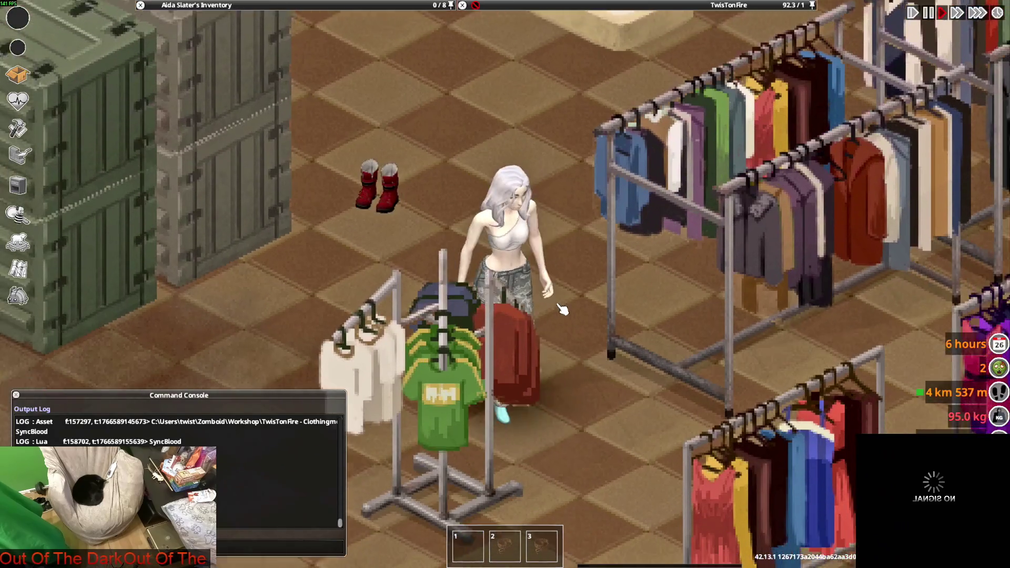
pyautogui.hotkey('s', 'd')
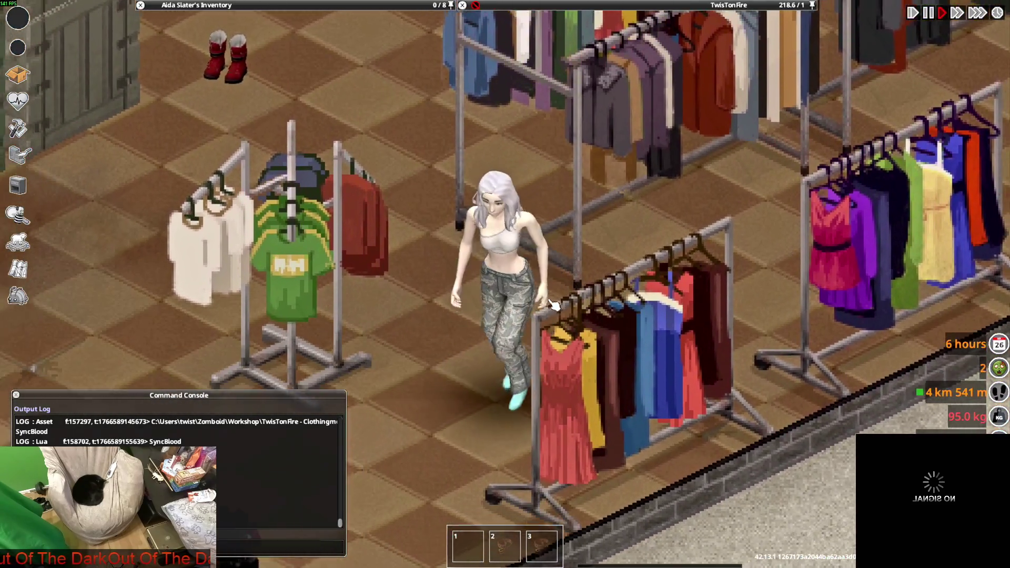
pyautogui.hotkey('s', 'a')
pyautogui.moveTo(574, 87)
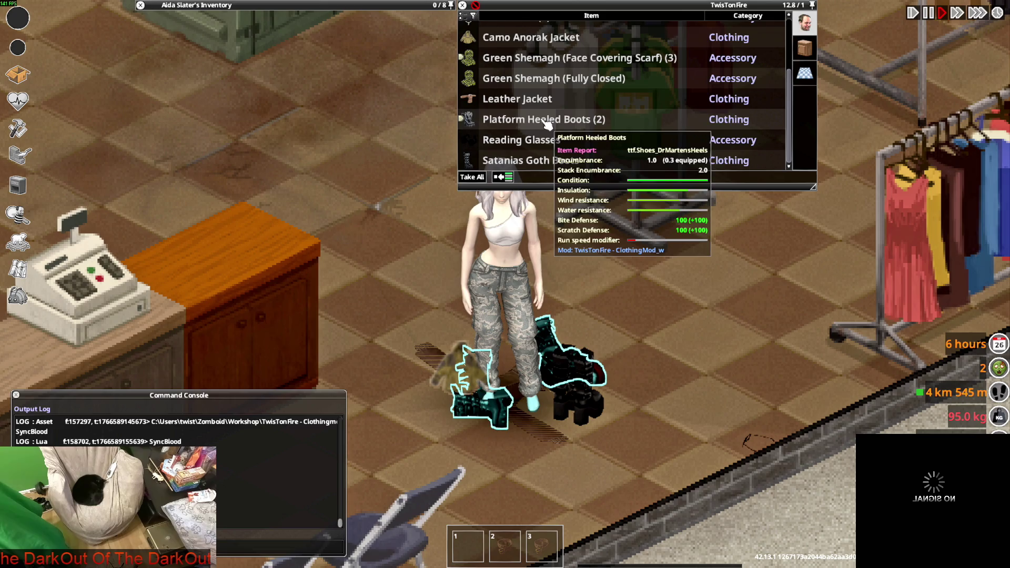
pyautogui.hotkey('w', 'd')
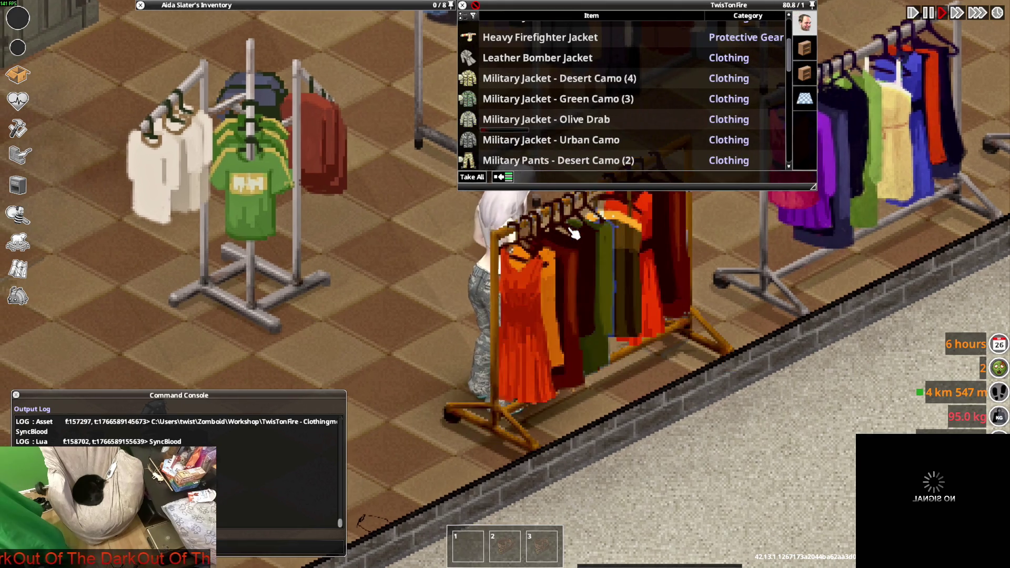
pyautogui.press('a')
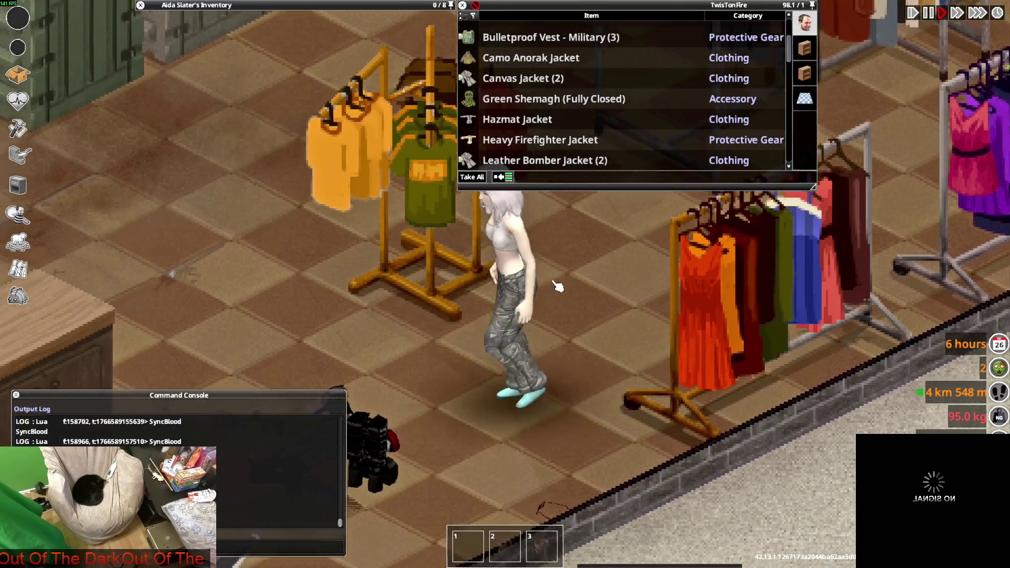
pyautogui.hotkey('w', 'a')
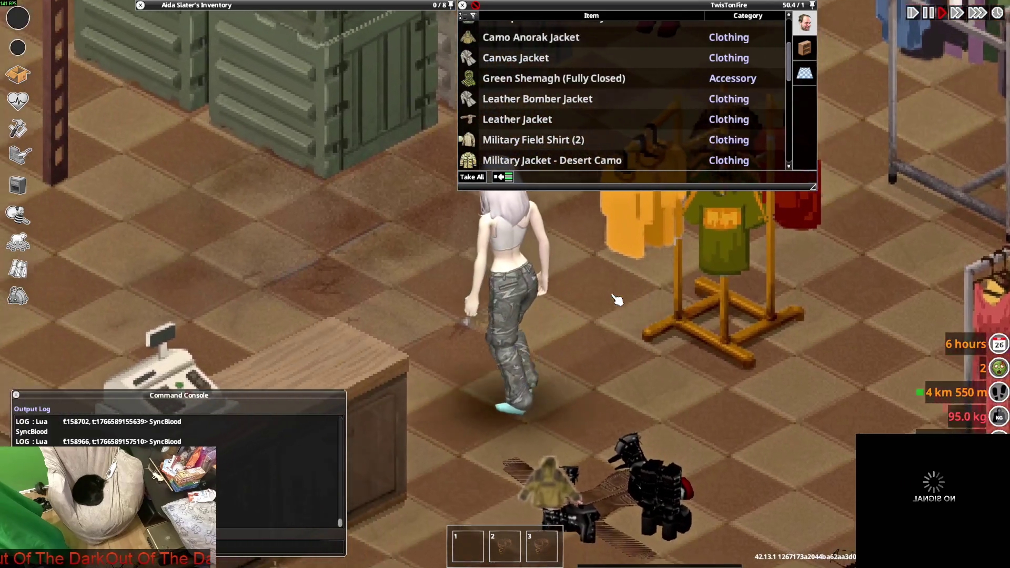
pyautogui.press('d')
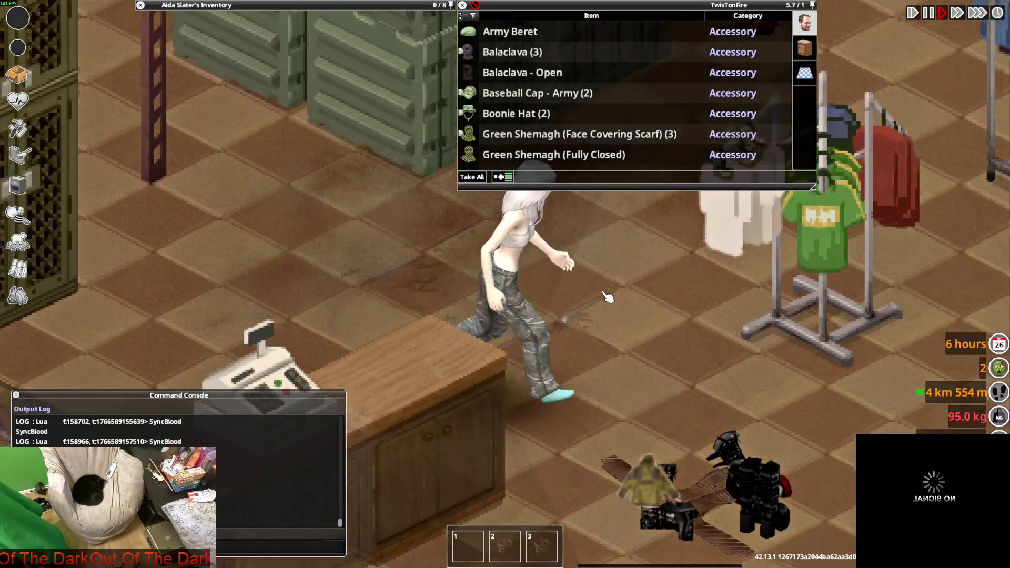
pyautogui.hotkey('w', 'd')
pyautogui.press('d')
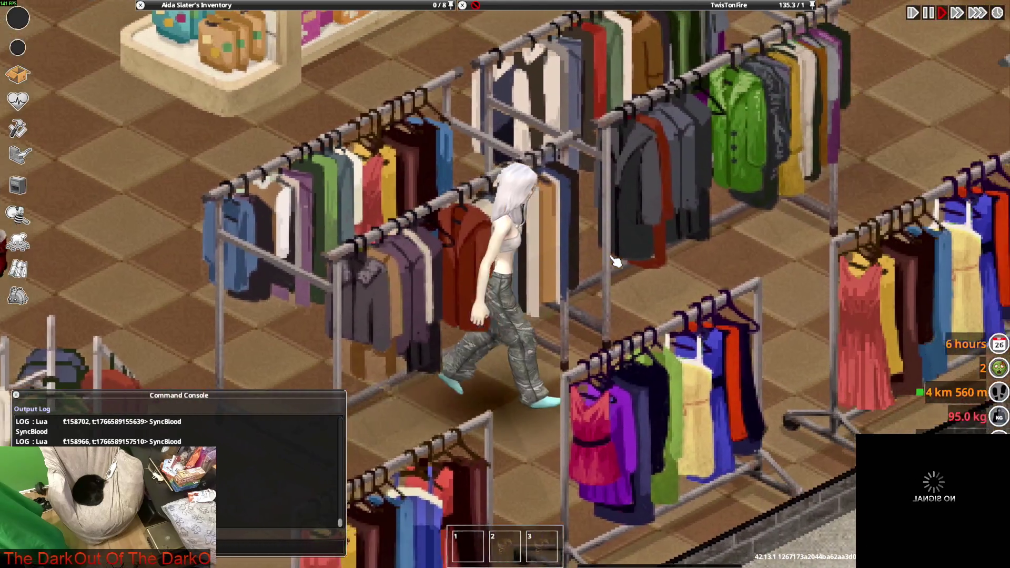
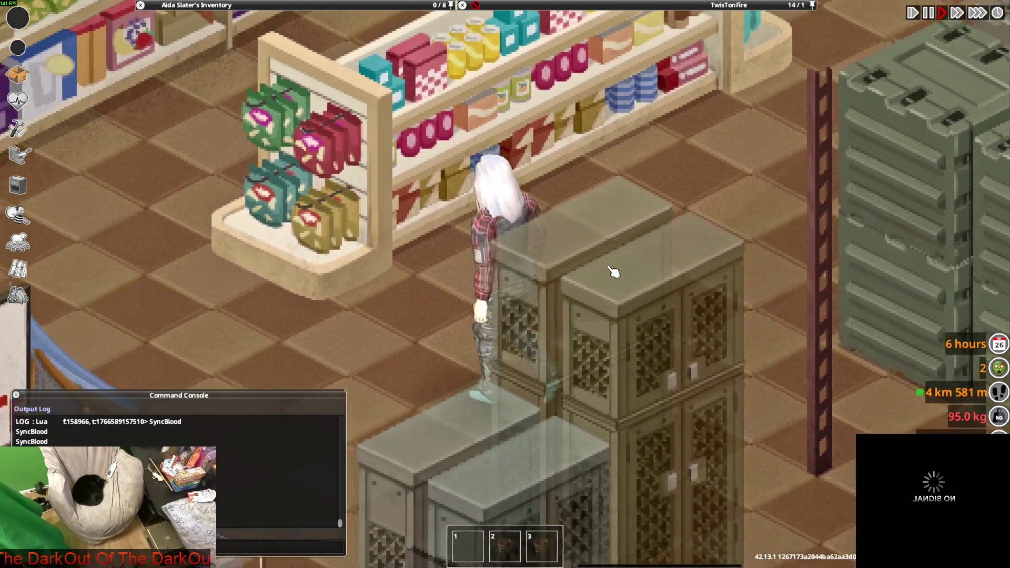
# Step: Put the Buckle Heeled Boots from the store loot on the barefoot character
pyautogui.moveTo(680, 5)
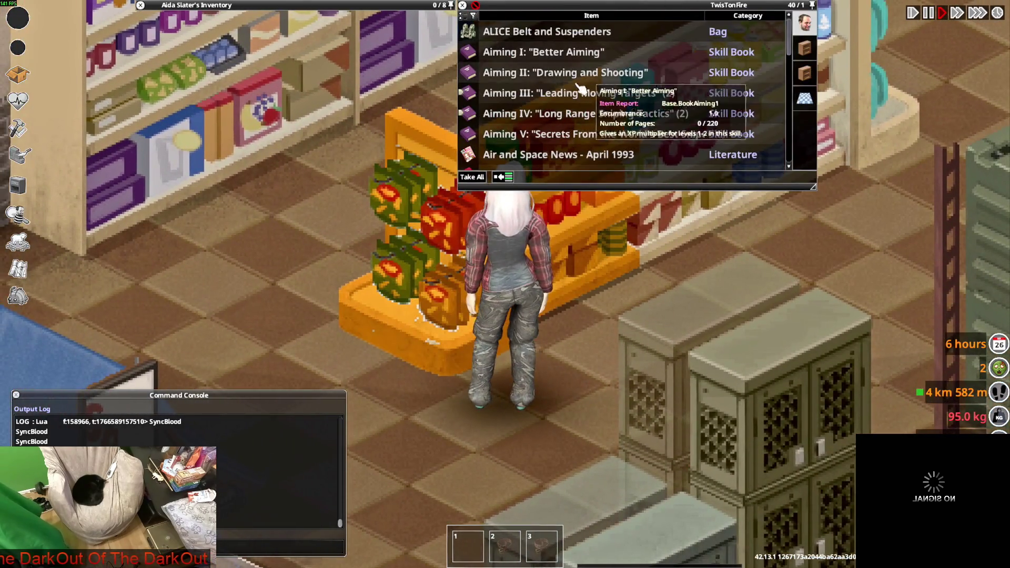
pyautogui.press('w')
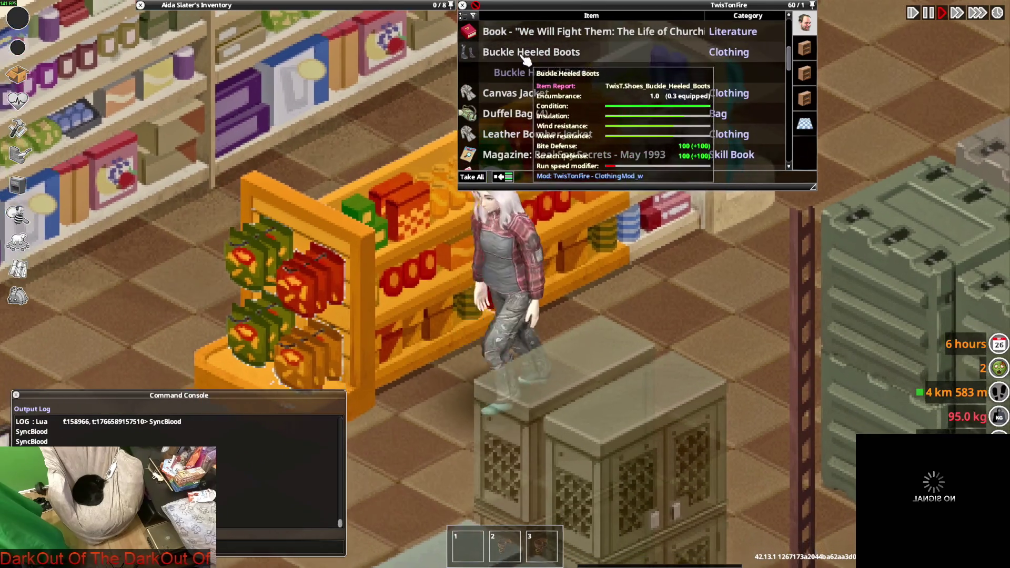
pyautogui.rightClick(525, 59)
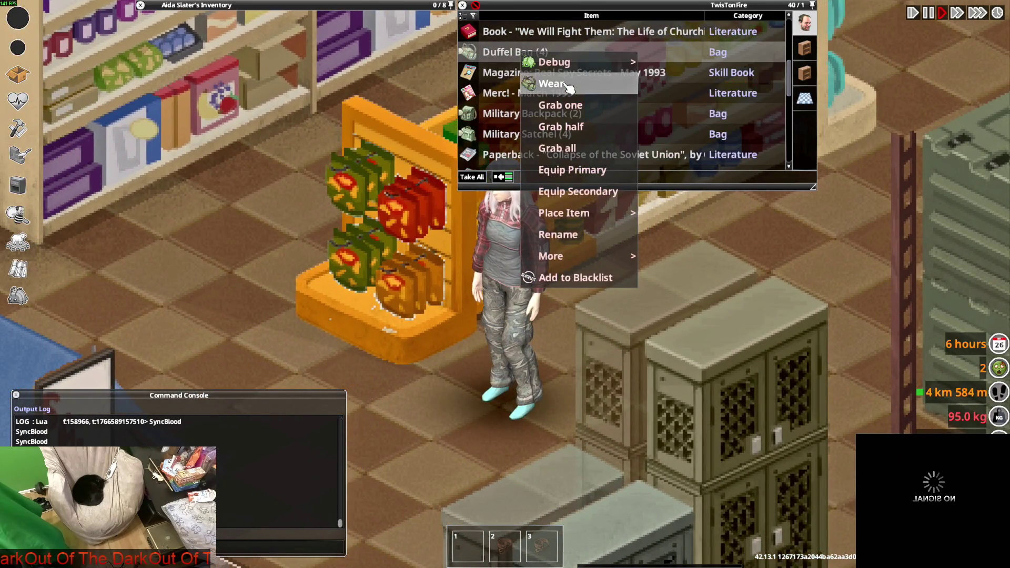
pyautogui.press('w')
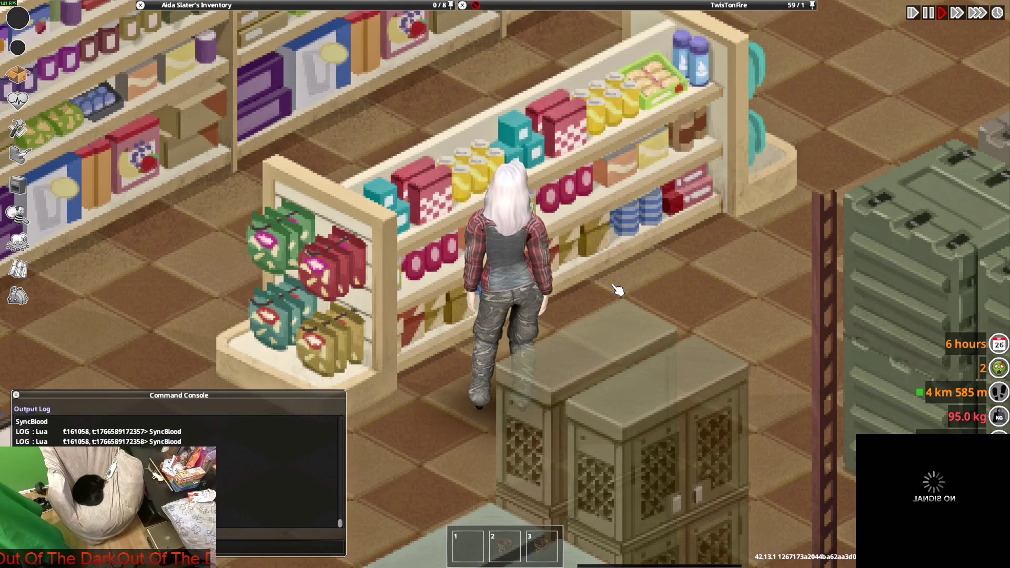
# Step: Walk around the store and expand the character's own clothing inventory list
pyautogui.press('s')
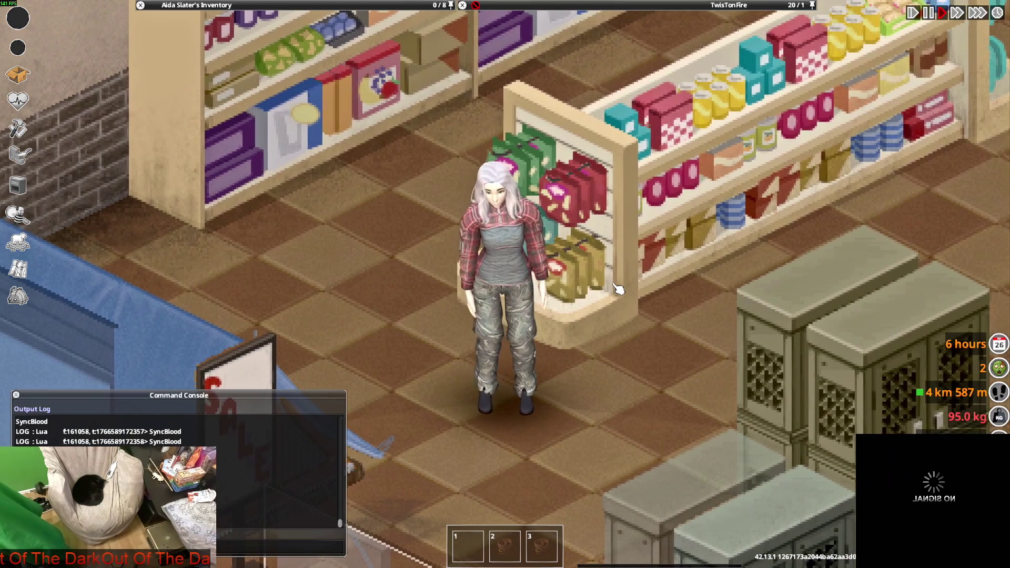
pyautogui.press('s')
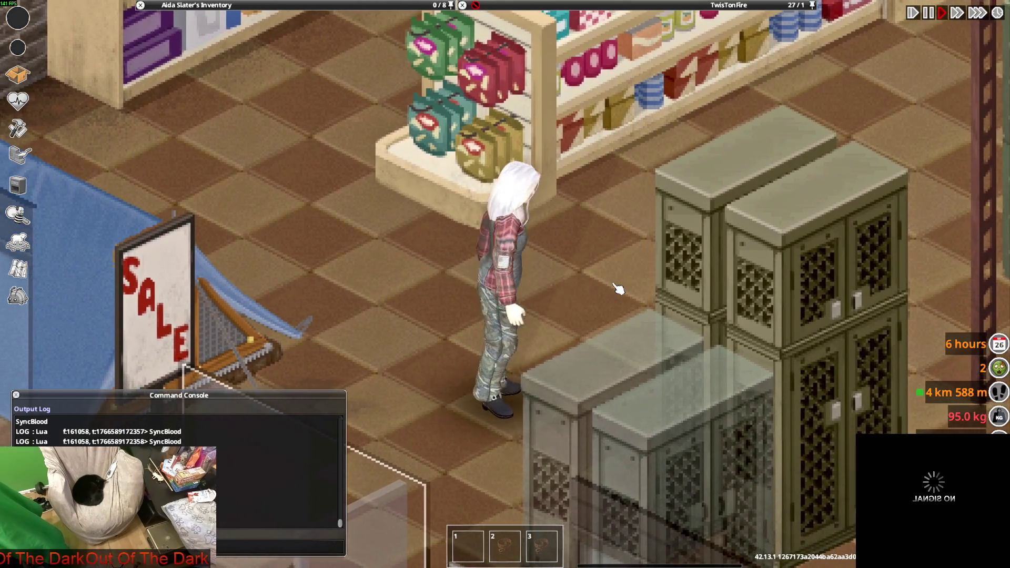
pyautogui.press('w')
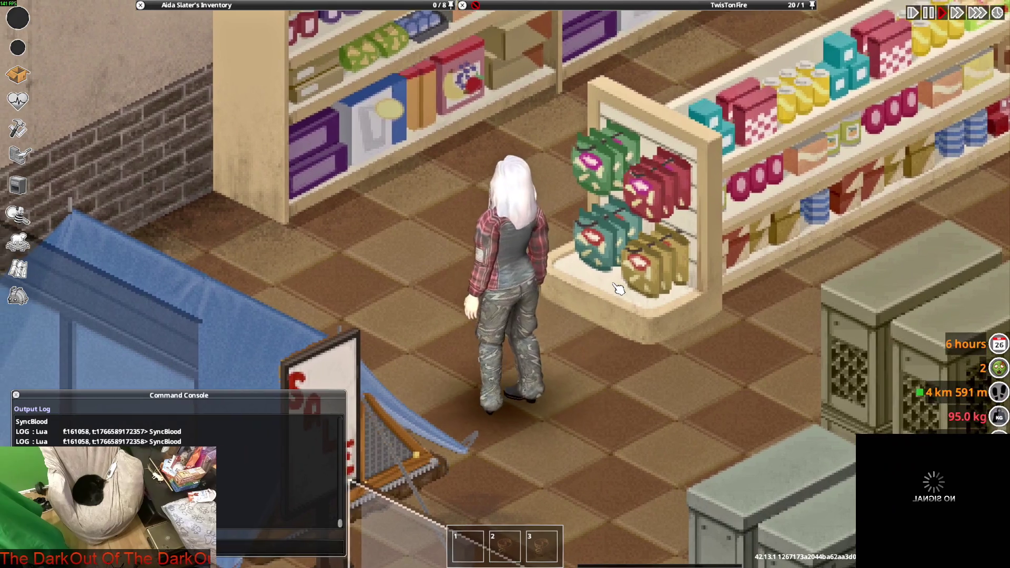
pyautogui.moveTo(210, 78)
pyautogui.scroll(3, 194, 91)
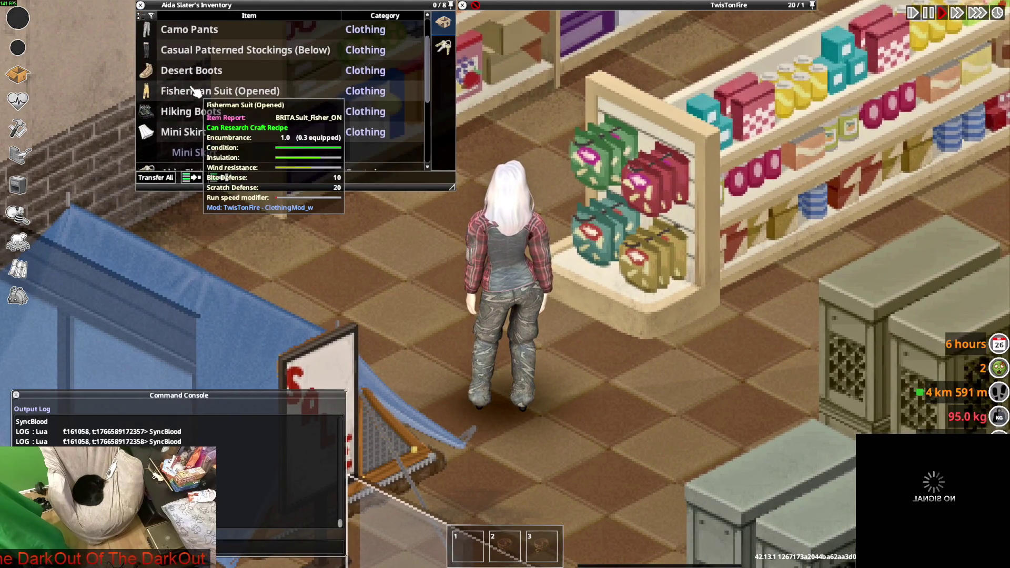
# Step: Roll up the Men's Cargo Pants the character is wearing
pyautogui.scroll(2, 195, 57)
pyautogui.scroll(-4, 210, 77)
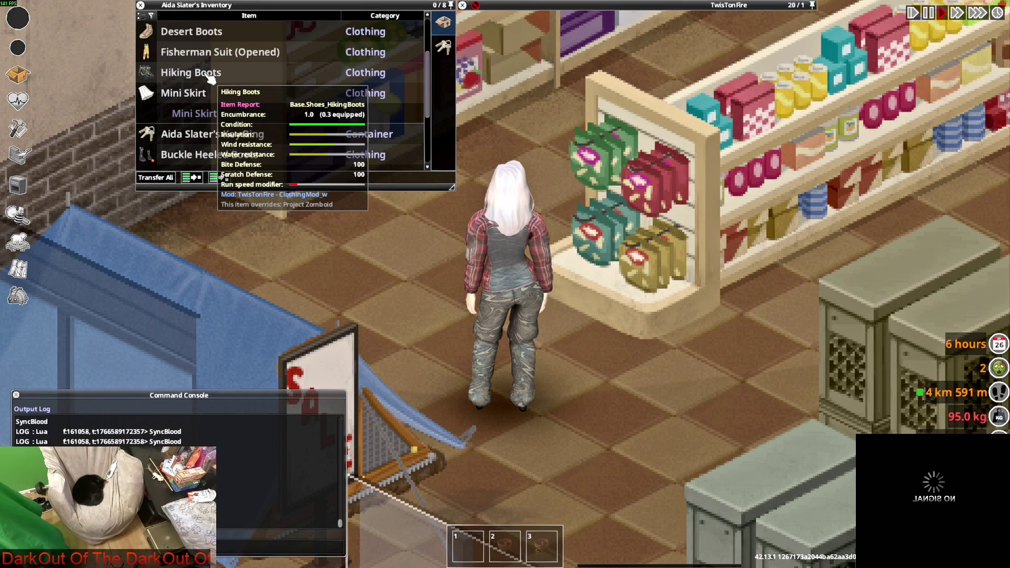
pyautogui.scroll(-4, 210, 79)
pyautogui.rightClick(210, 78)
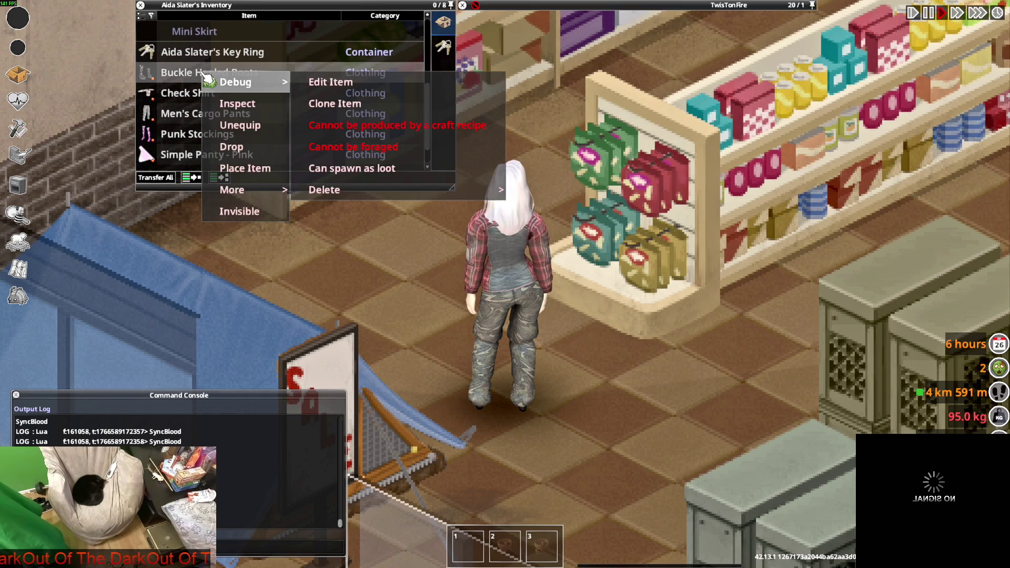
pyautogui.rightClick(177, 117)
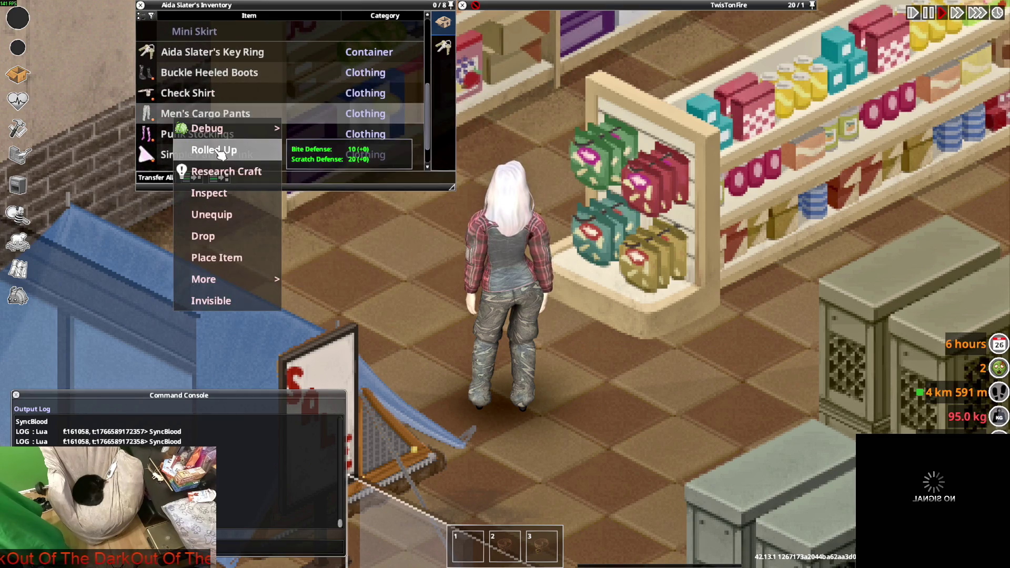
pyautogui.click(224, 150)
# Step: Walk up and down the store aisle to see the rolled pants in motion
pyautogui.hotkey('s', 'd')
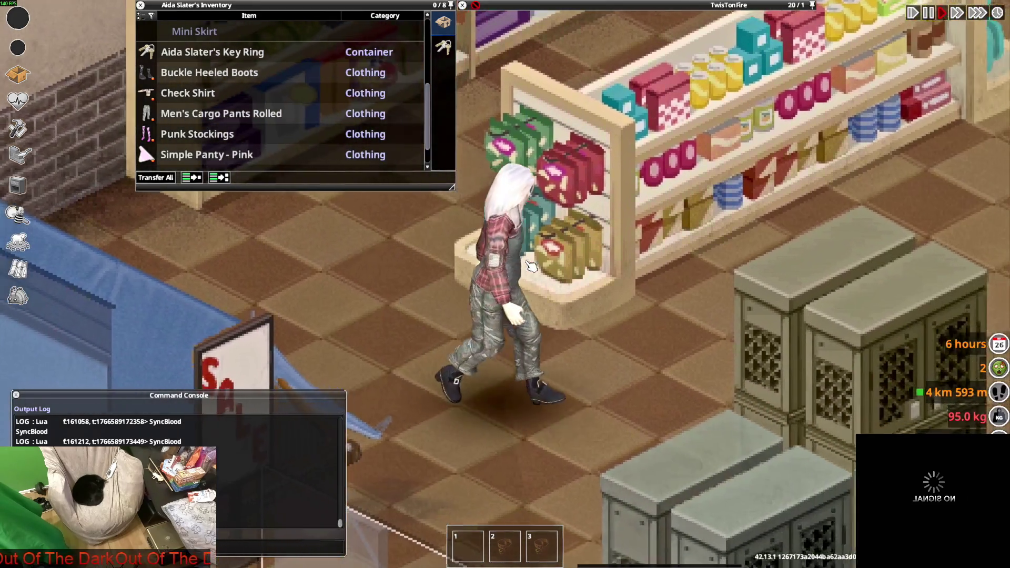
pyautogui.press('w')
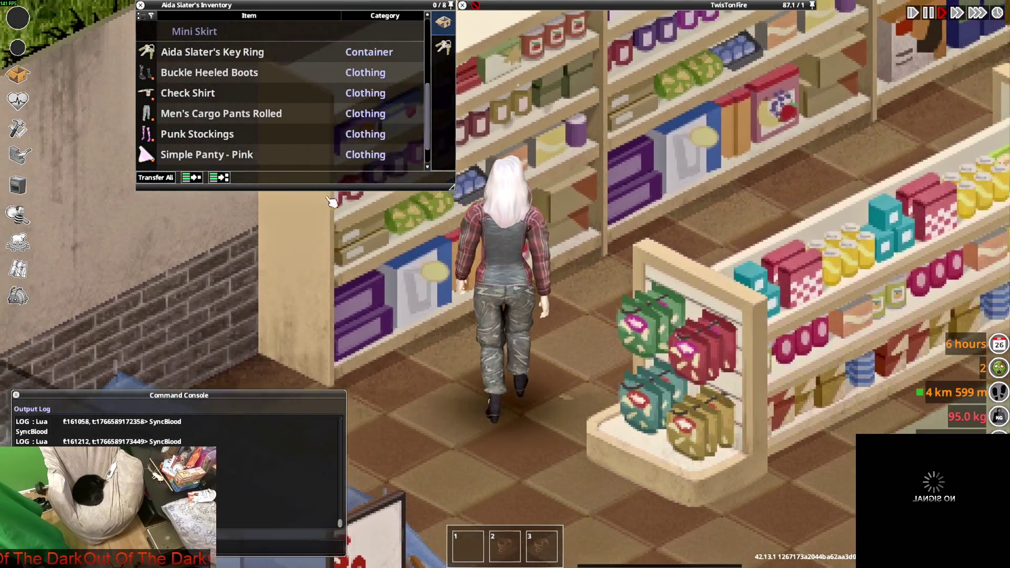
pyautogui.hotkey('s', 'd')
# Step: Walk the character through the store over to the clothing racks
pyautogui.moveTo(283, 162)
pyautogui.press('w')
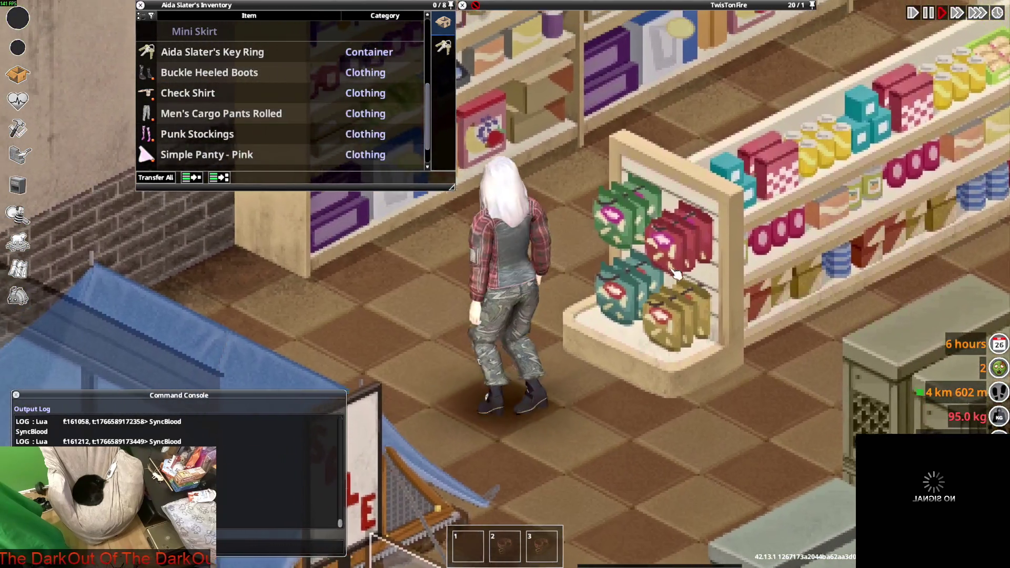
pyautogui.press('s')
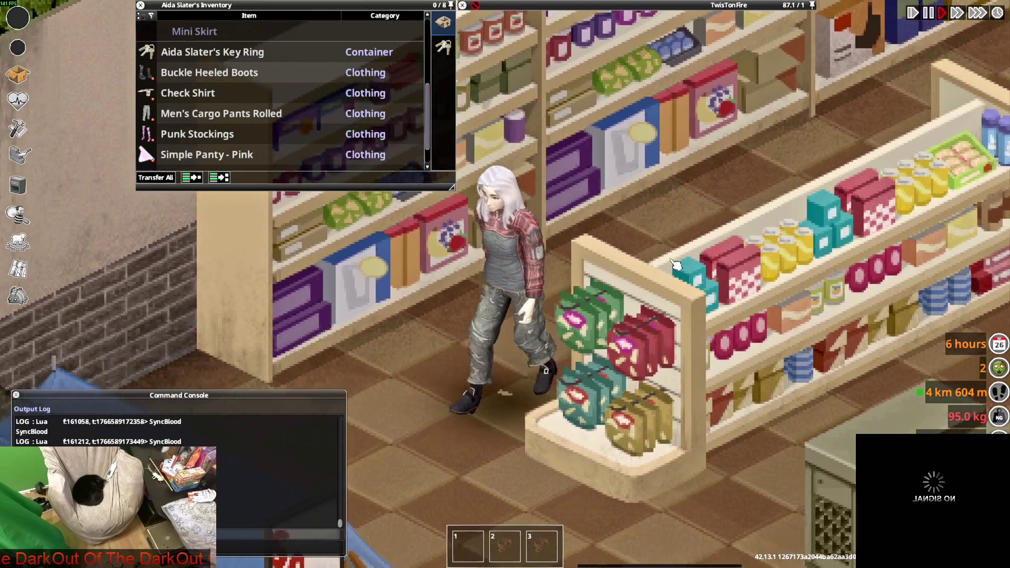
pyautogui.press('d')
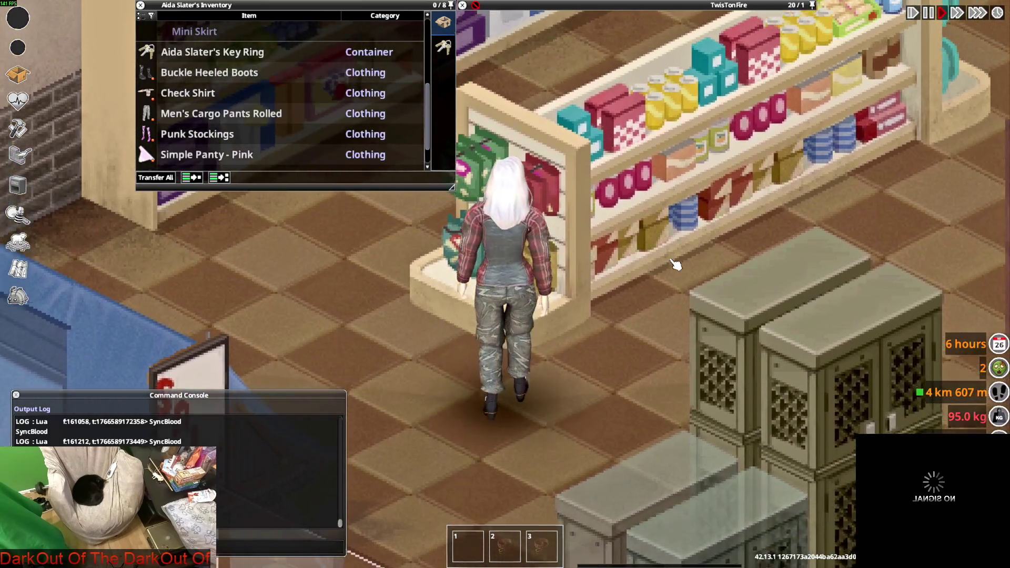
pyautogui.press('d')
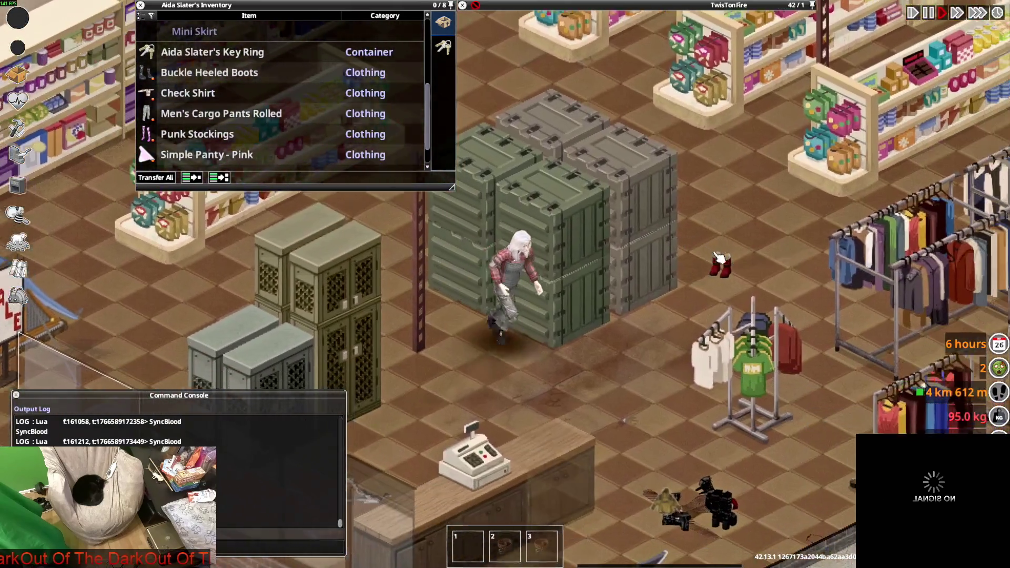
pyautogui.moveTo(638, 41)
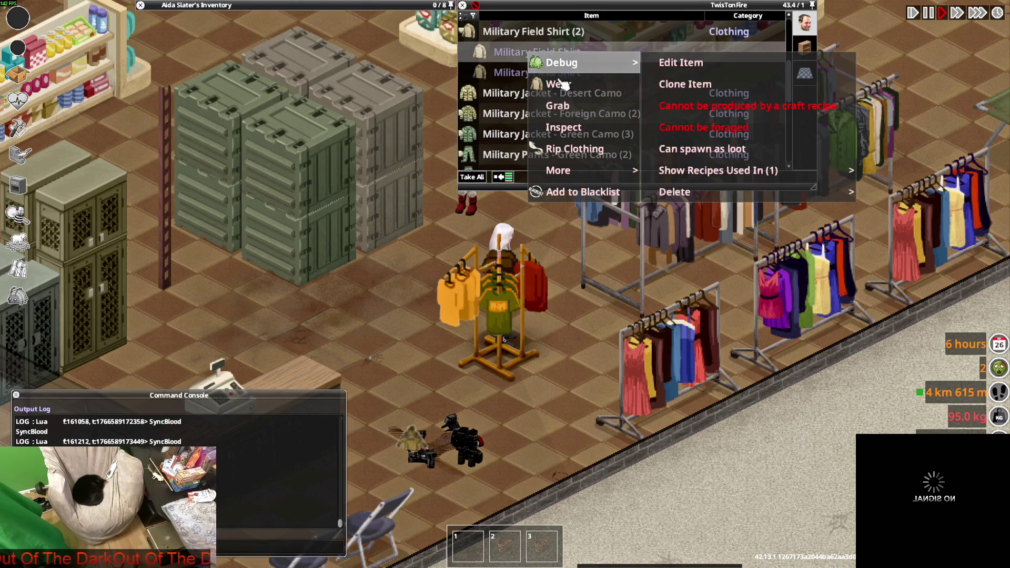
pyautogui.scroll(2, 587, 262)
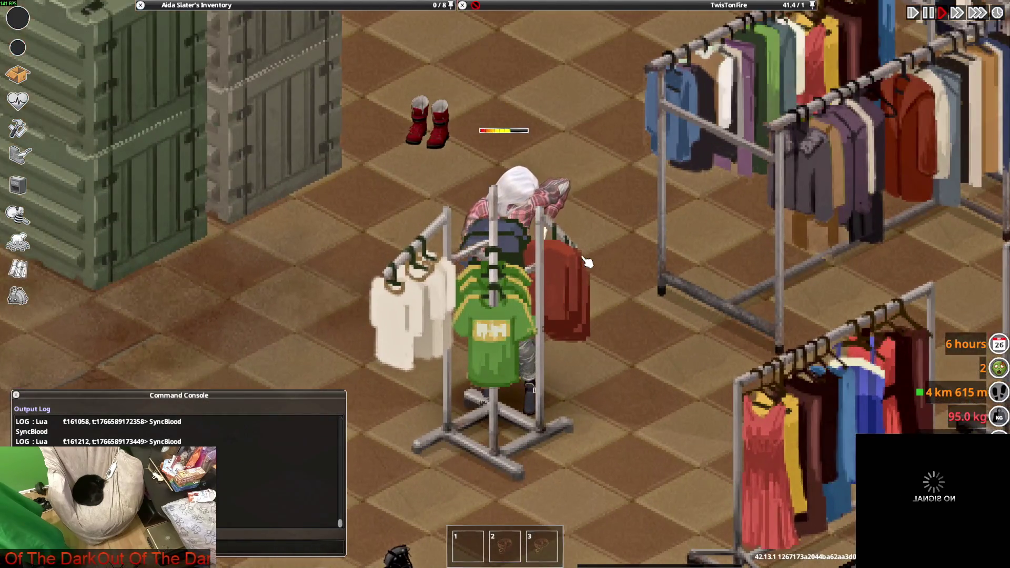
# Step: Wear the black striped Firefighter Jacket with the camo pants and walk around to preview
pyautogui.press('a')
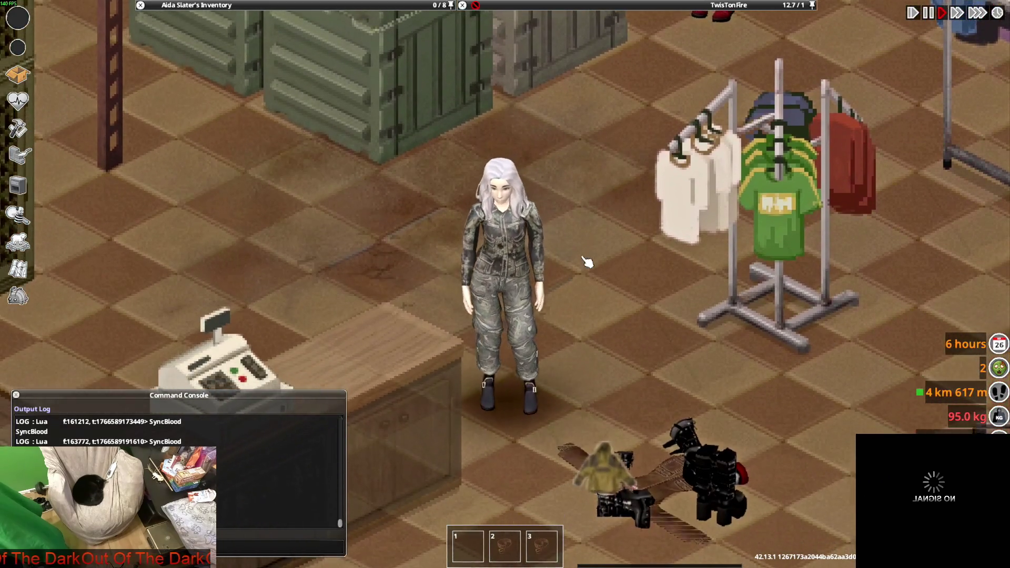
pyautogui.press('s')
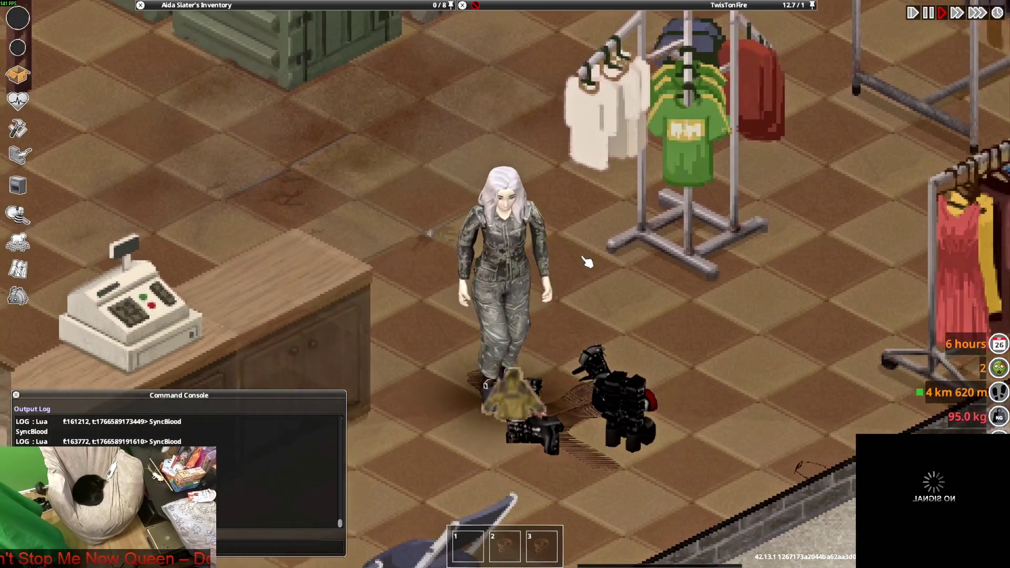
pyautogui.hotkey('w', 'd')
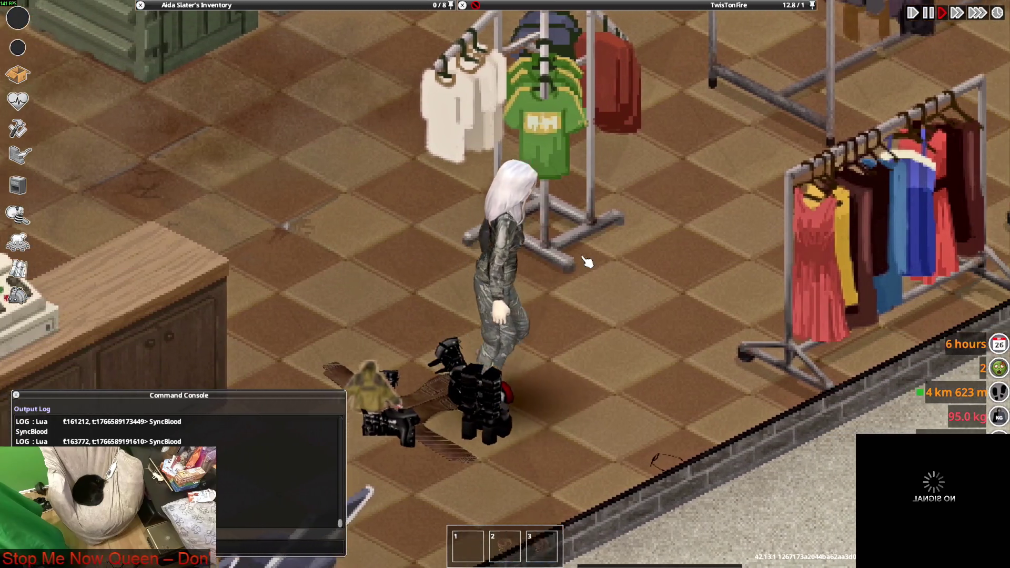
pyautogui.moveTo(733, 4)
pyautogui.moveTo(564, 103)
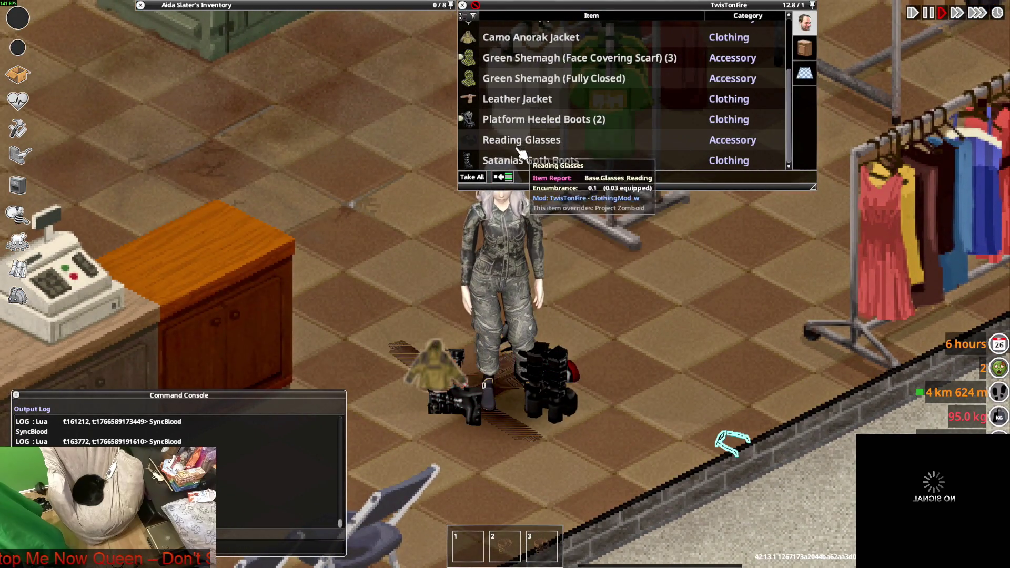
pyautogui.press('w')
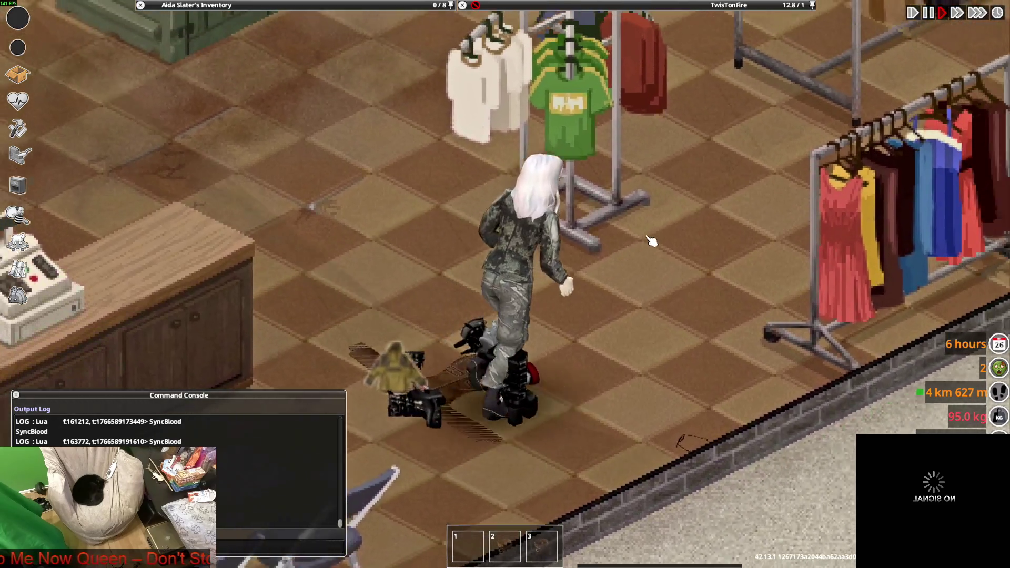
pyautogui.scroll(-5, 650, 235)
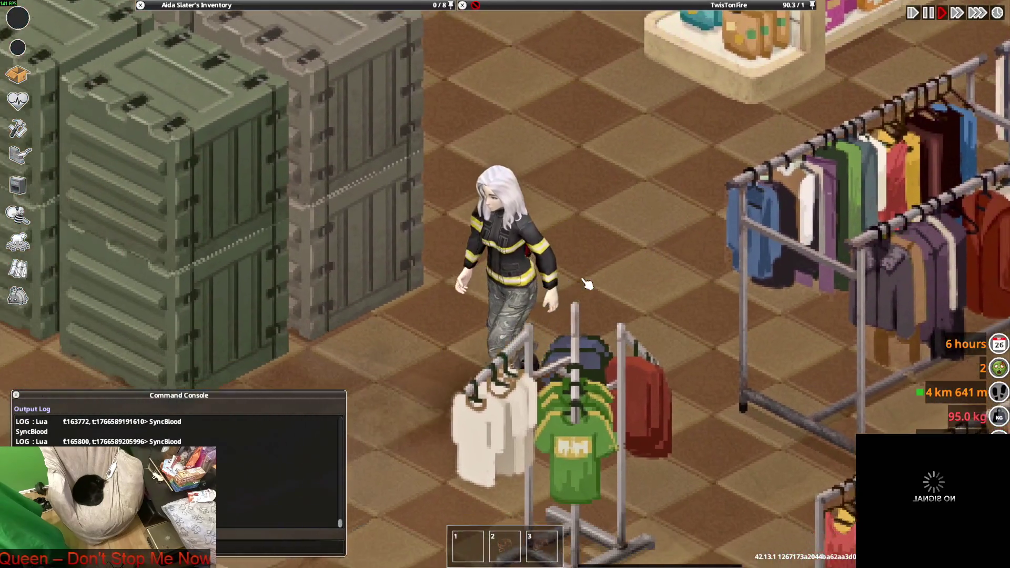
# Step: Walk along the pavement past the taxi to the dropped Buckle Heeled Boots and Leather Jacket
pyautogui.scroll(-3, 587, 284)
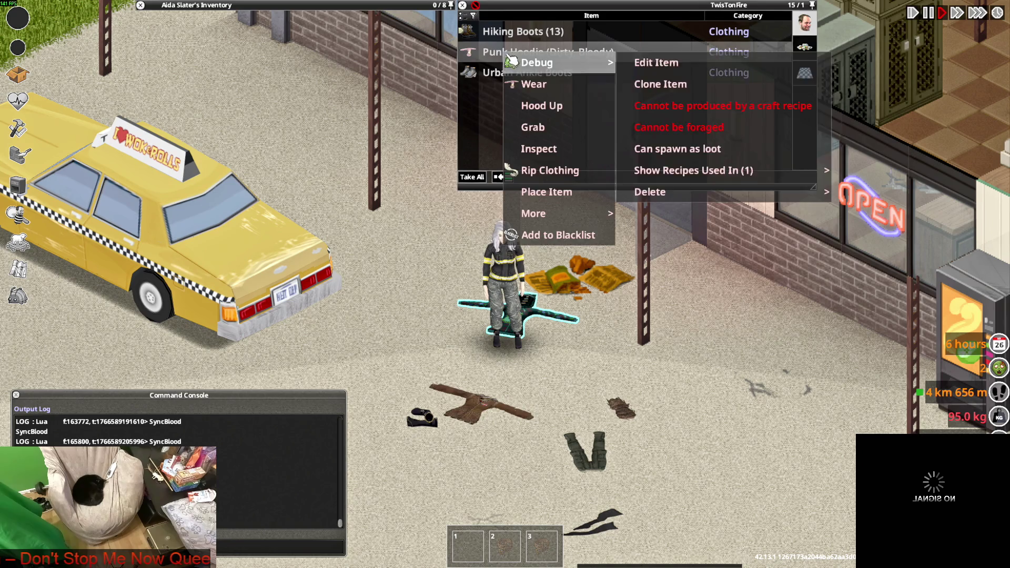
pyautogui.scroll(2, 579, 276)
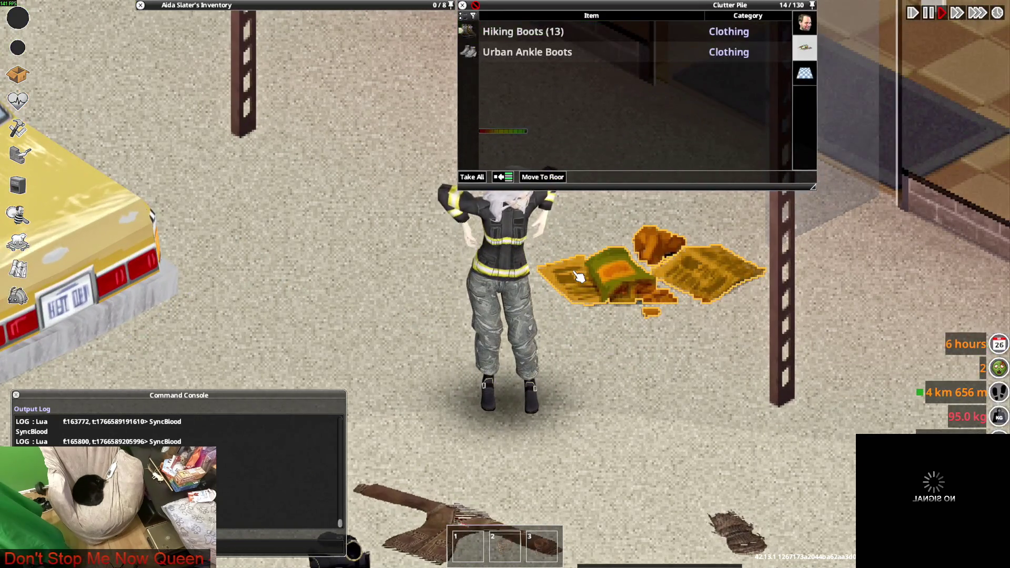
pyautogui.press('s')
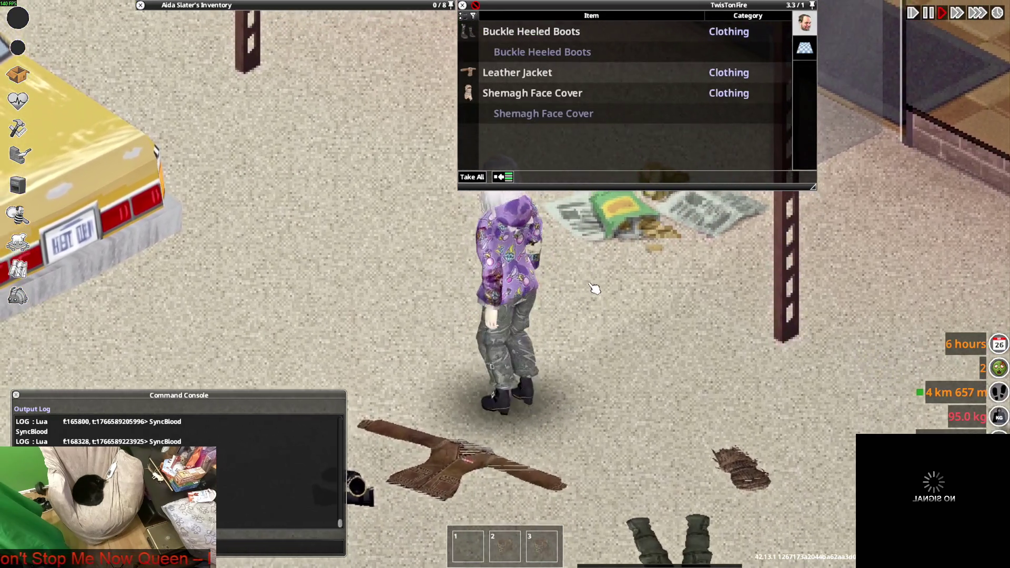
pyautogui.press('w')
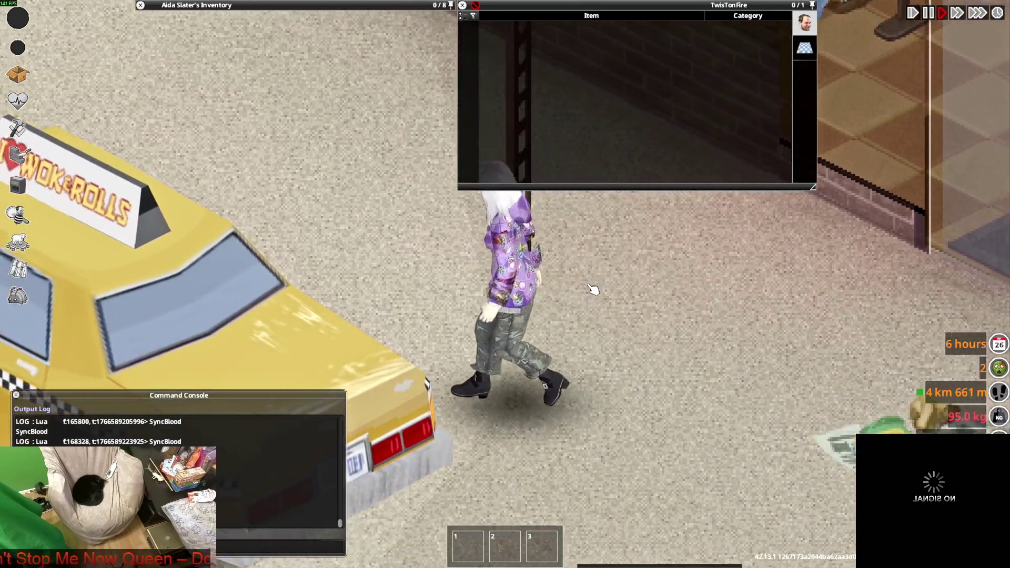
pyautogui.press('s')
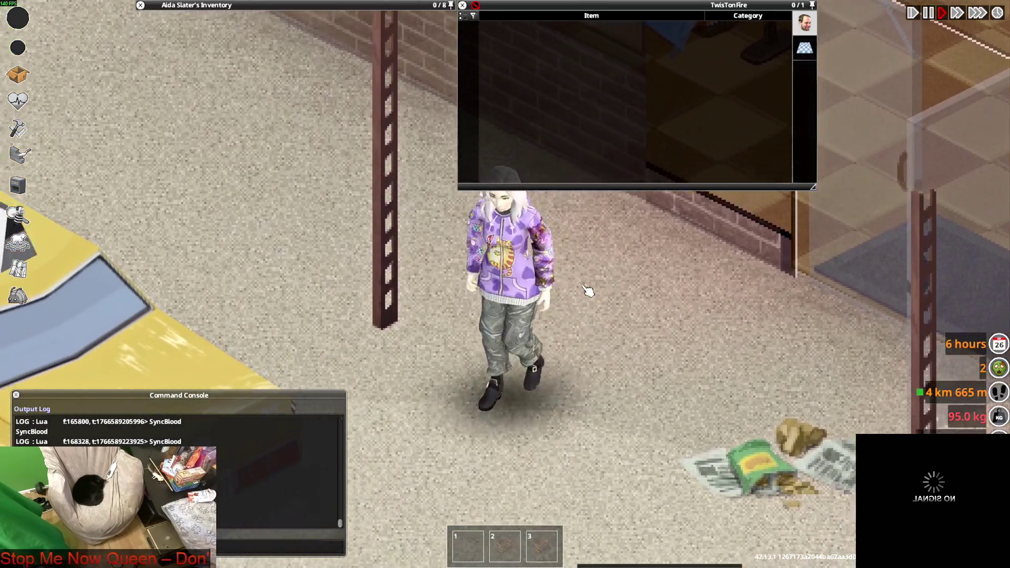
pyautogui.press('w')
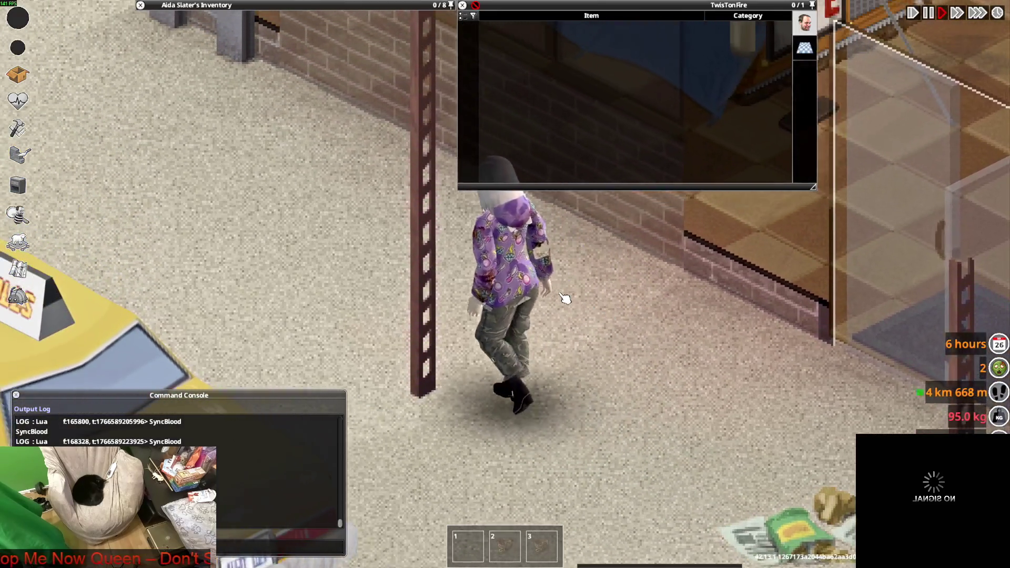
pyautogui.press('s')
pyautogui.press('s')
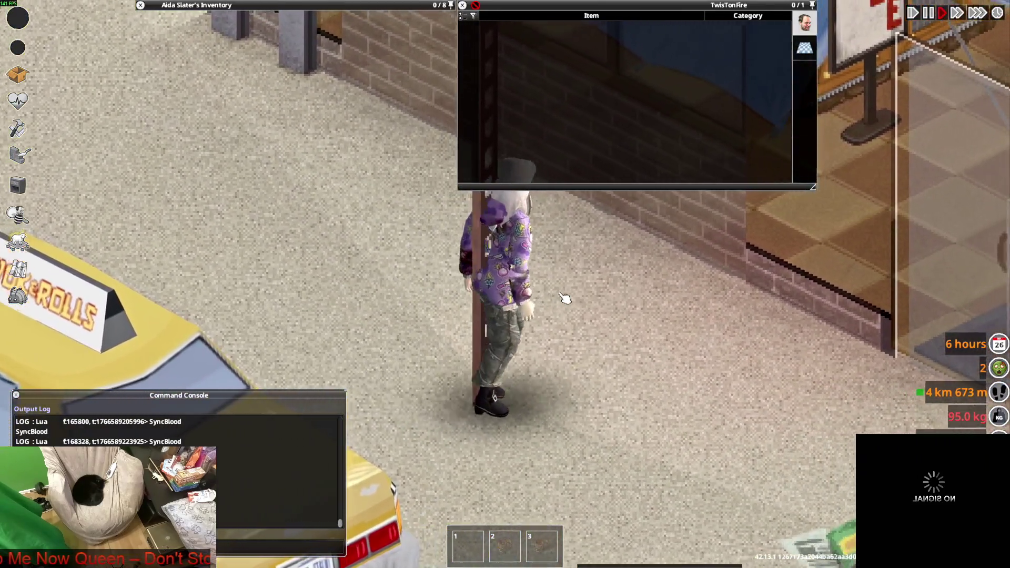
pyautogui.press('w')
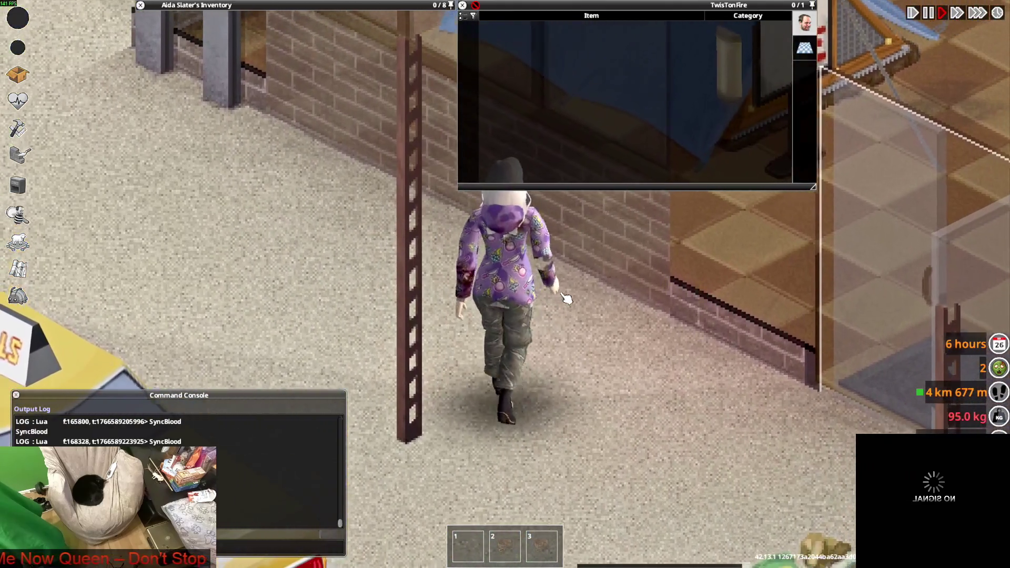
pyautogui.press('s')
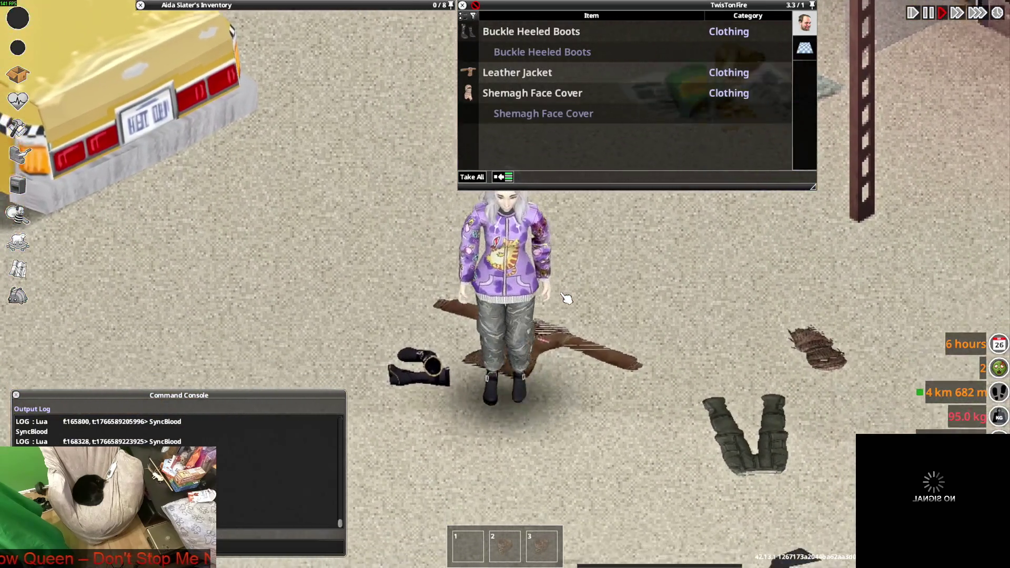
# Step: Put the Punk Hoodie's hood up
pyautogui.moveTo(216, 115)
pyautogui.scroll(5, 216, 116)
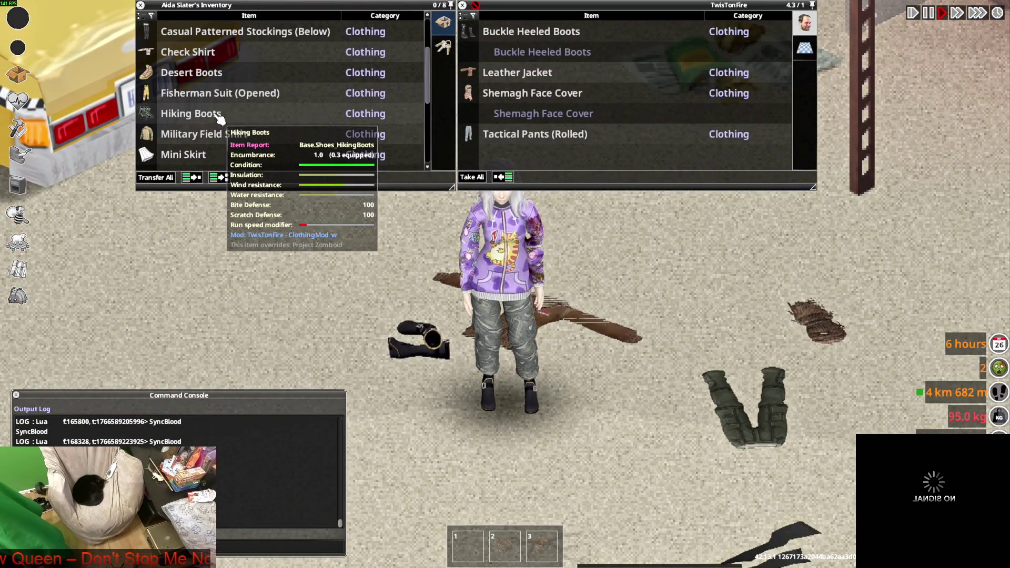
pyautogui.scroll(-4, 219, 126)
pyautogui.scroll(-6, 220, 130)
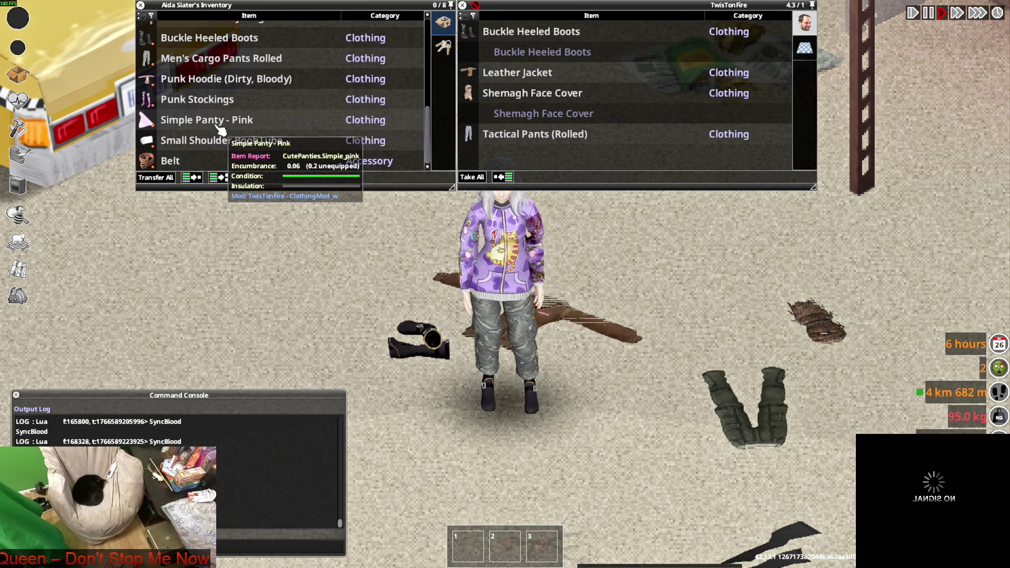
pyautogui.scroll(4, 220, 132)
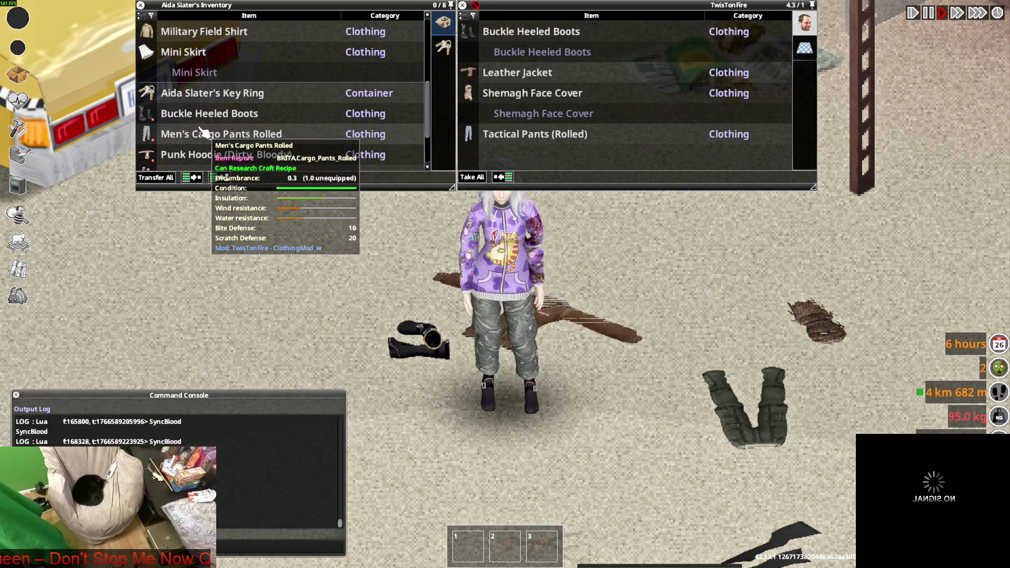
pyautogui.scroll(-2, 202, 135)
pyautogui.rightClick(199, 117)
pyautogui.click(234, 149)
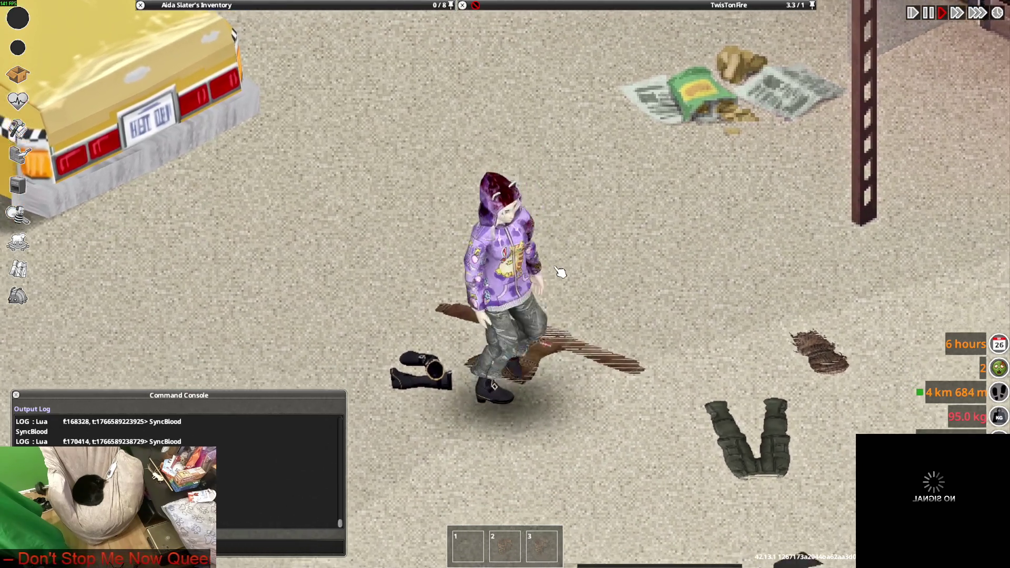
# Step: Walk across the street to the dropped pants and take the Shemagh Face Cover from the ground
pyautogui.press('w')
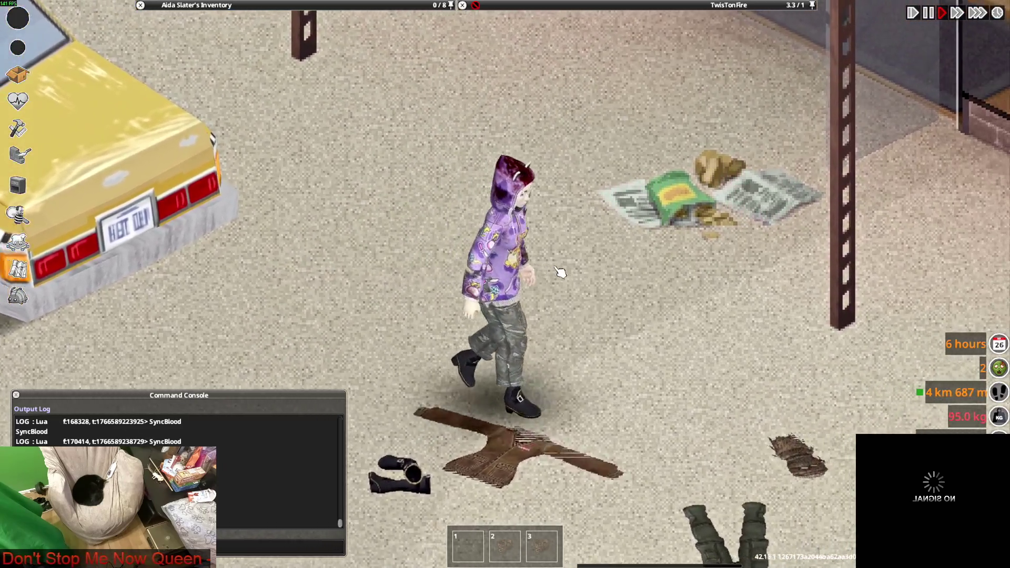
pyautogui.press('s')
pyautogui.press('d')
pyautogui.press('a')
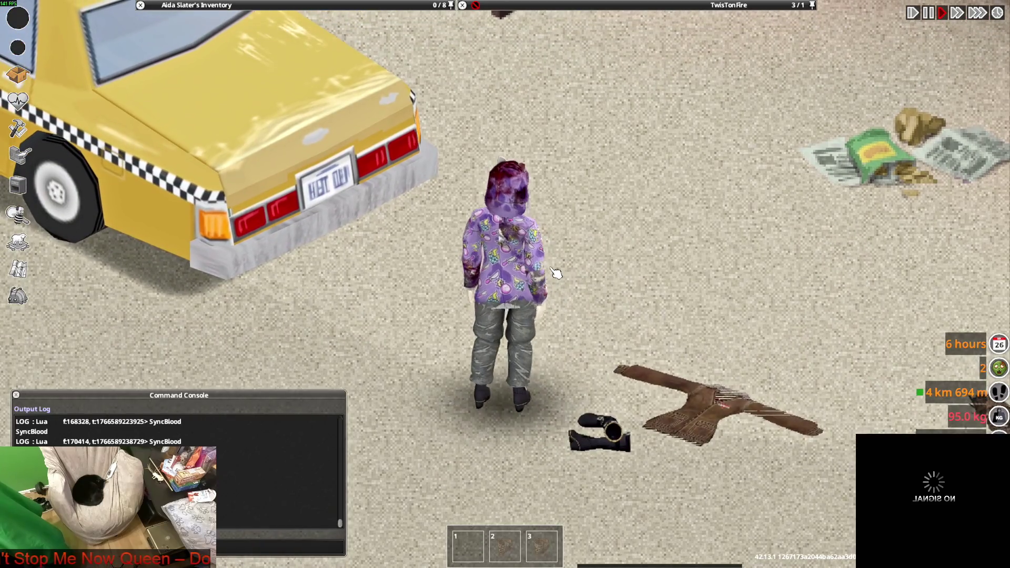
pyautogui.press('d')
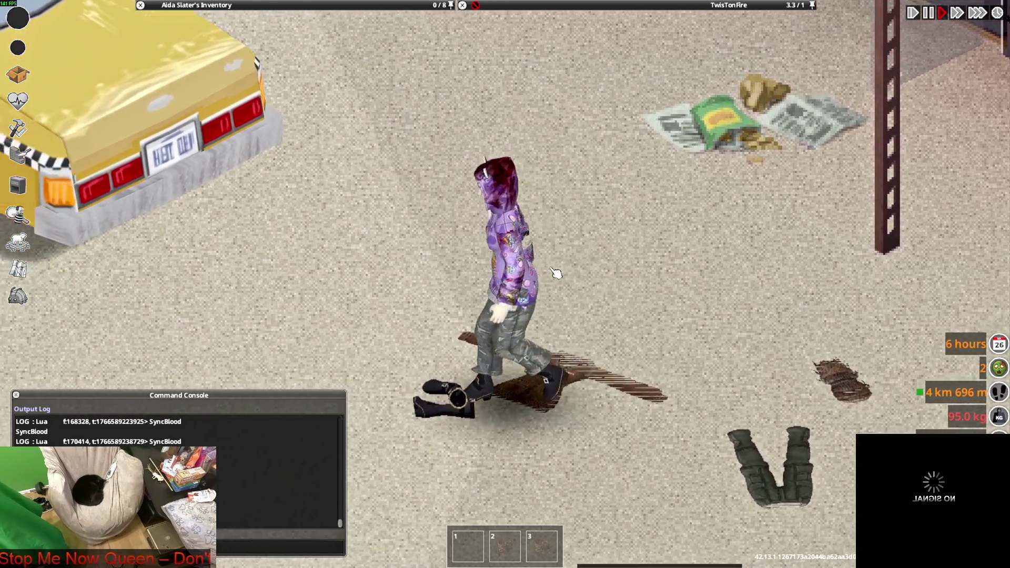
pyautogui.press('d')
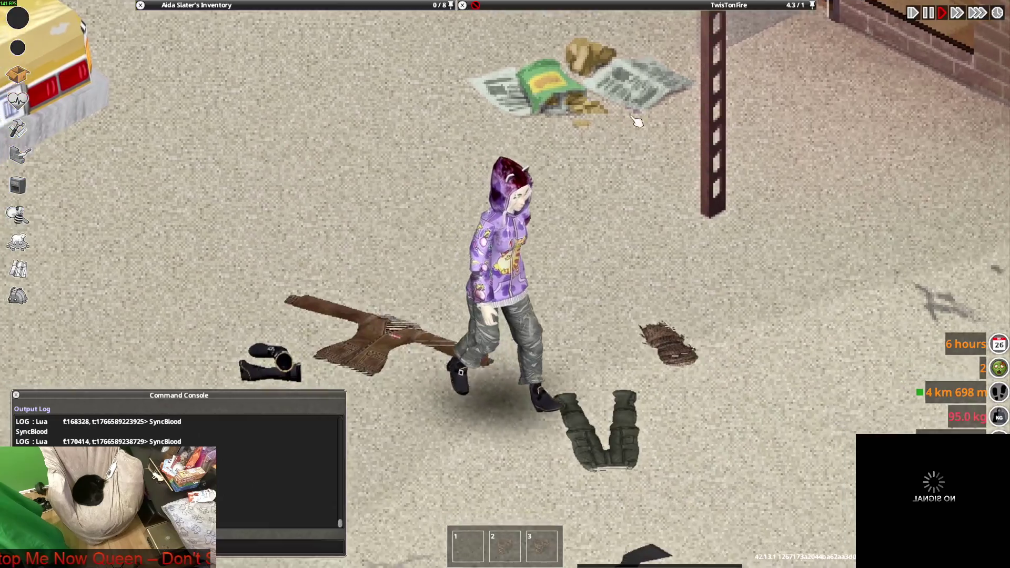
pyautogui.moveTo(664, 6)
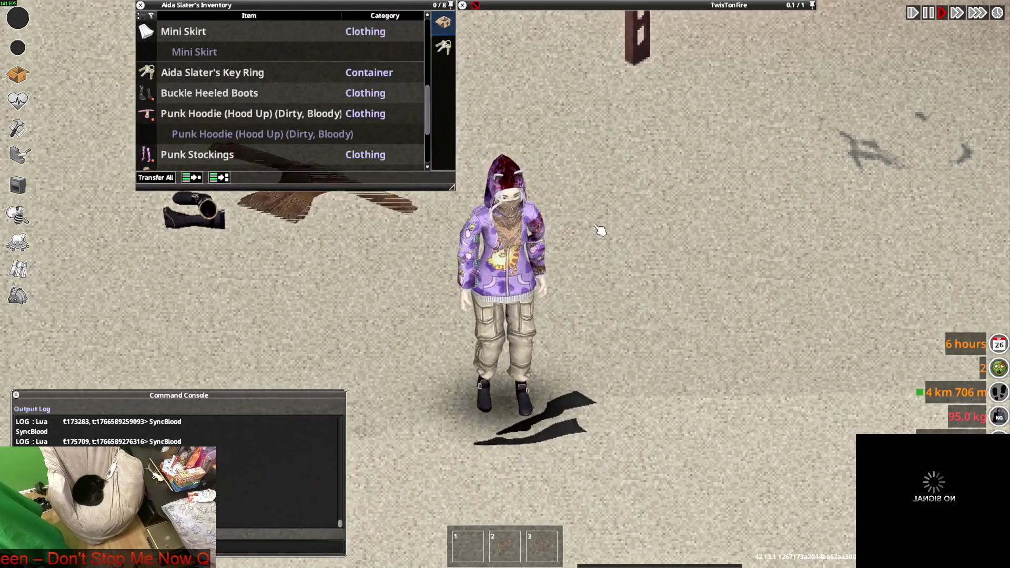
# Step: Walk into the store bathroom and wash All Clothing at the toilet
pyautogui.press('w')
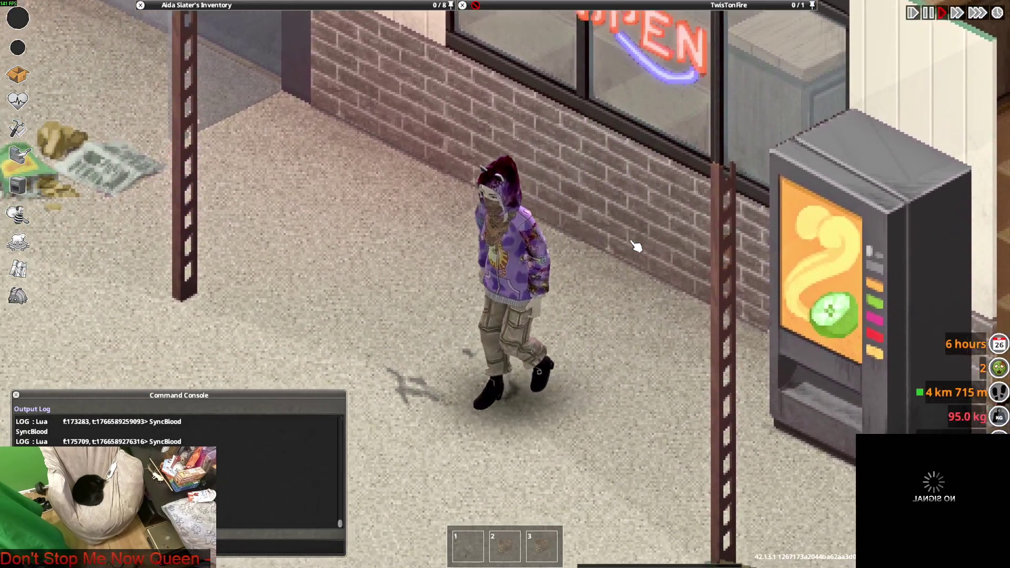
pyautogui.press('s')
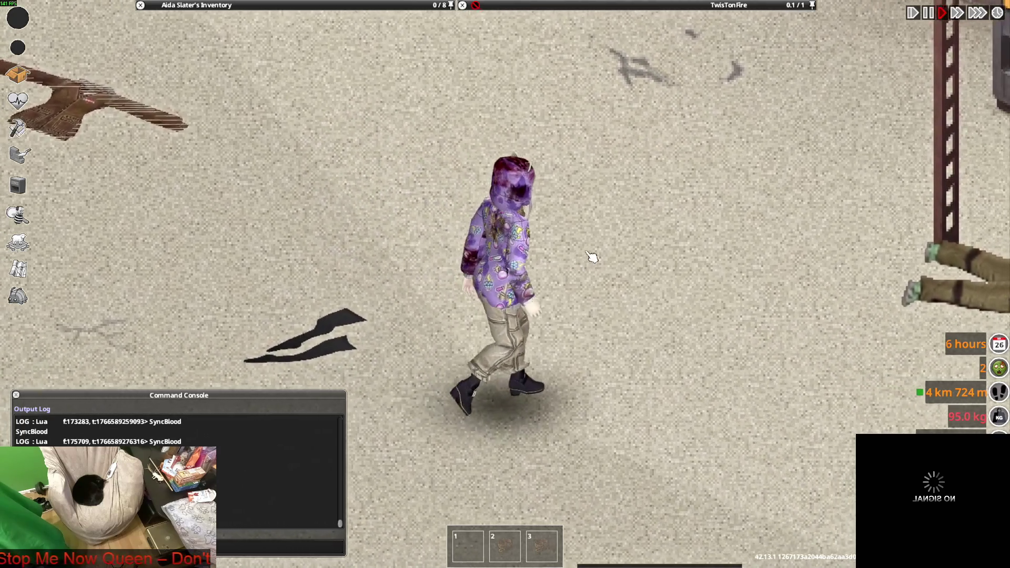
pyautogui.press('w')
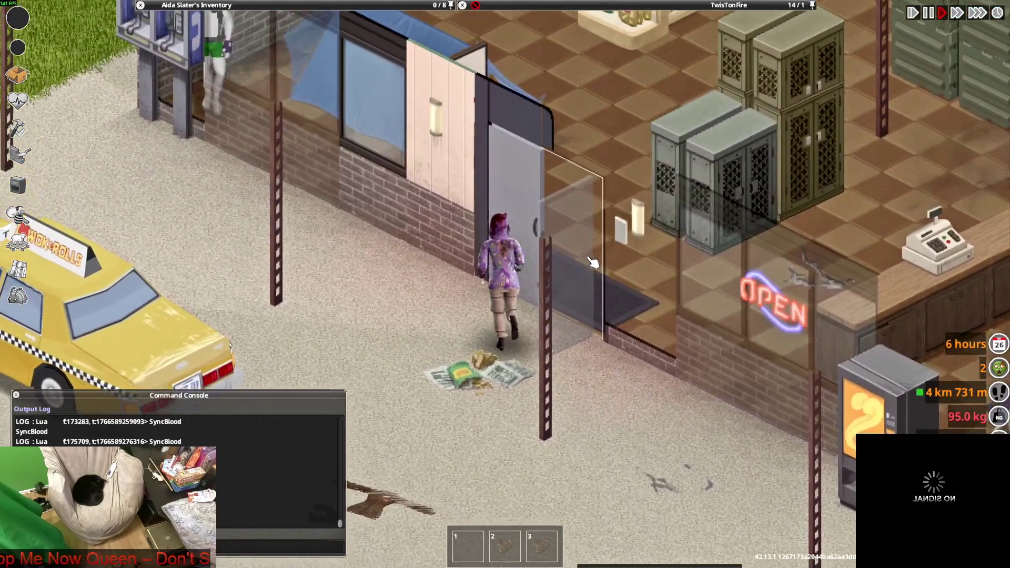
pyautogui.scroll(2, 562, 250)
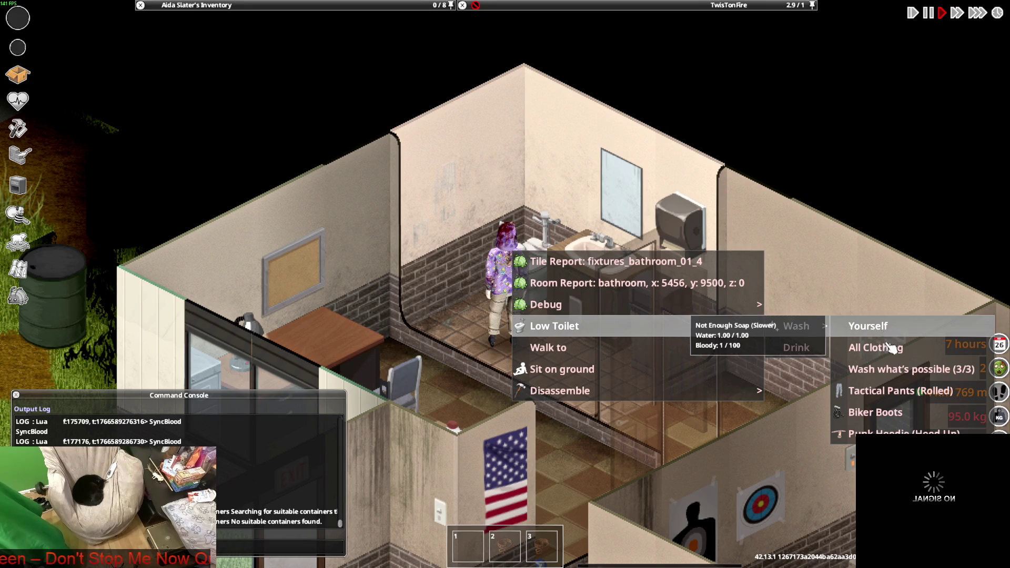
pyautogui.click(891, 347)
# Step: Walk out of the bathroom and through the store back to the street
pyautogui.rightClick(530, 264)
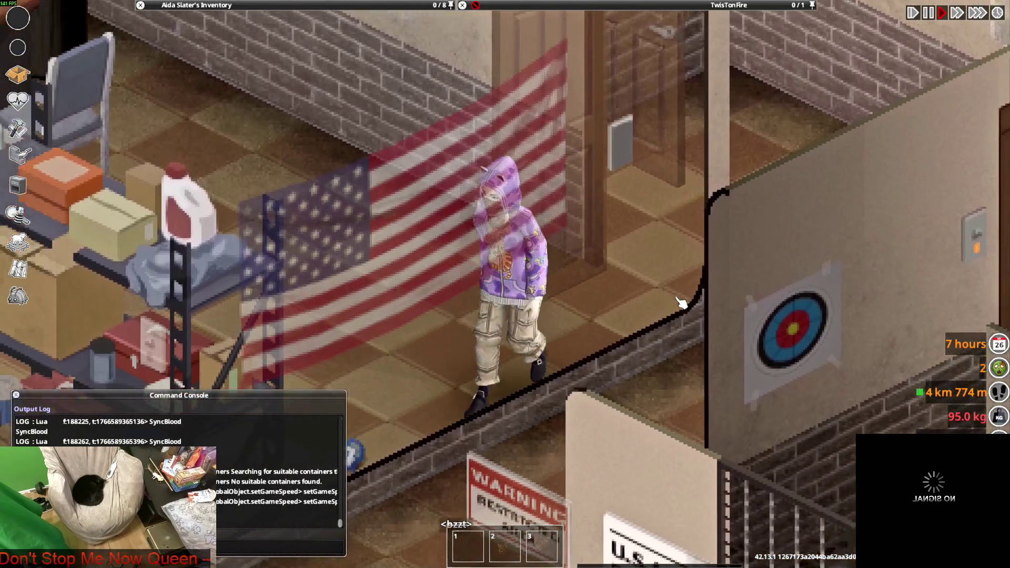
pyautogui.press('w')
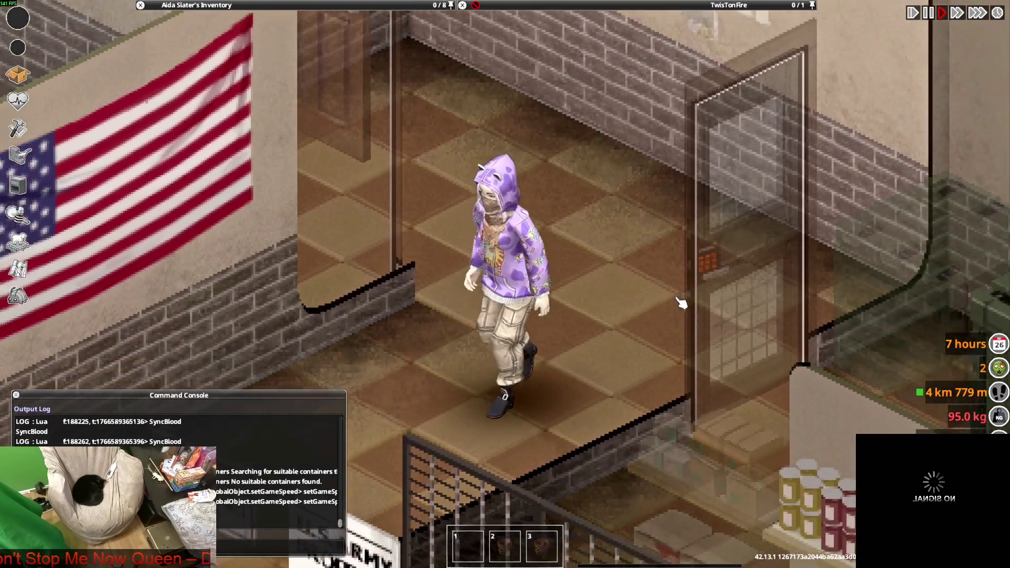
pyautogui.scroll(-4, 681, 302)
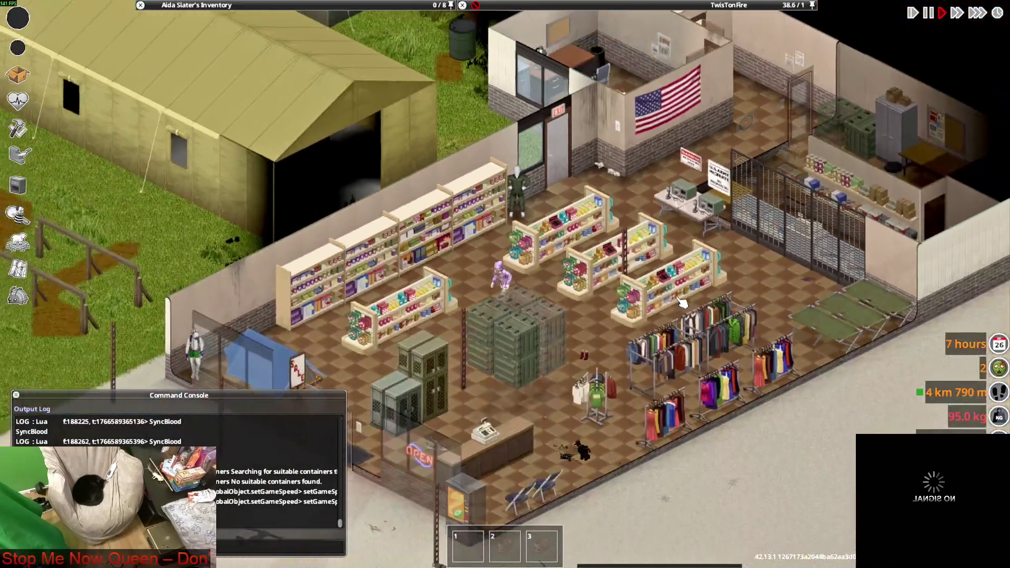
pyautogui.press('a')
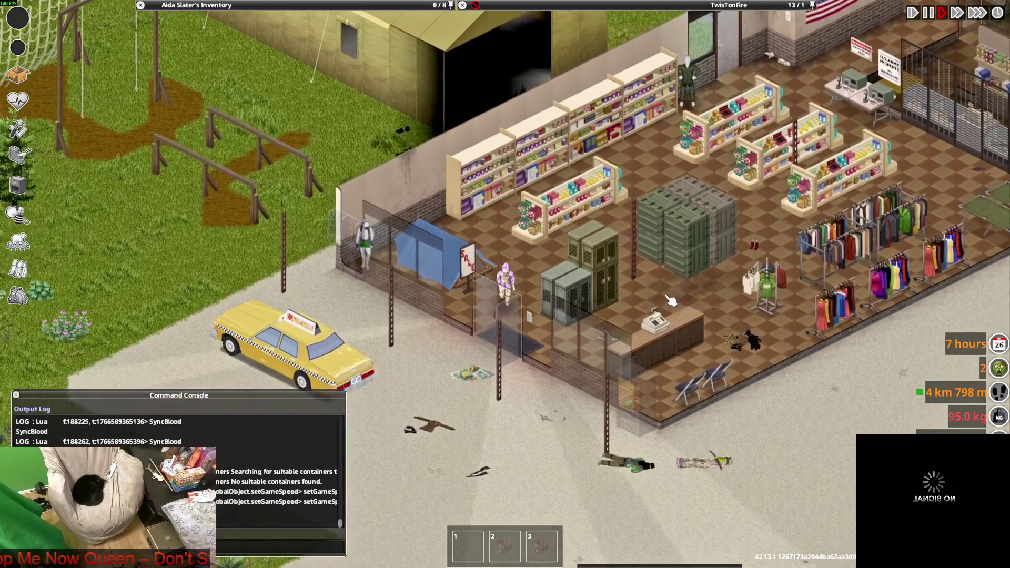
pyautogui.scroll(3, 662, 308)
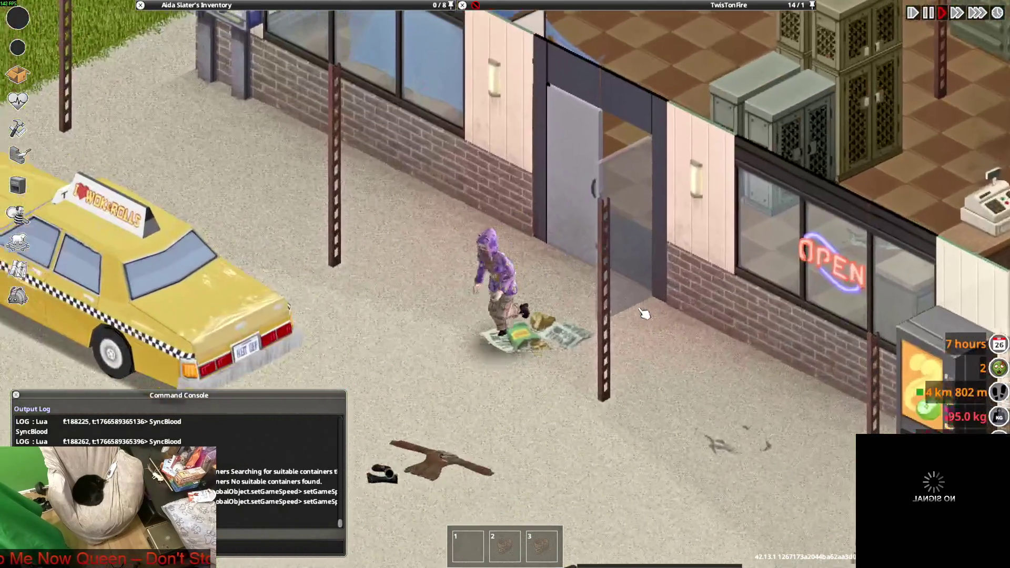
# Step: Open the Horde Manager from the street tile's Debug > Zombies menu
pyautogui.press('s')
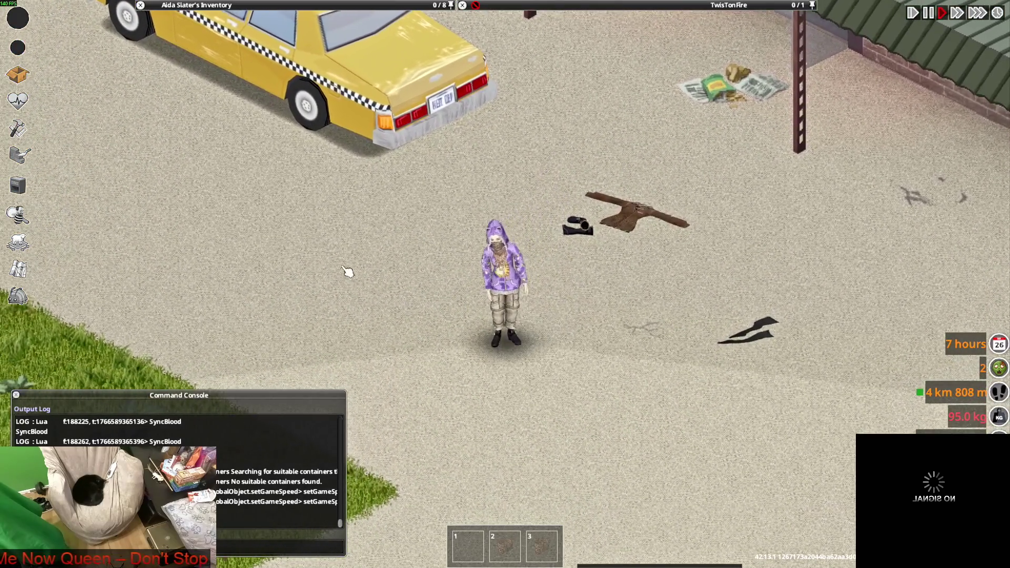
pyautogui.rightClick(253, 211)
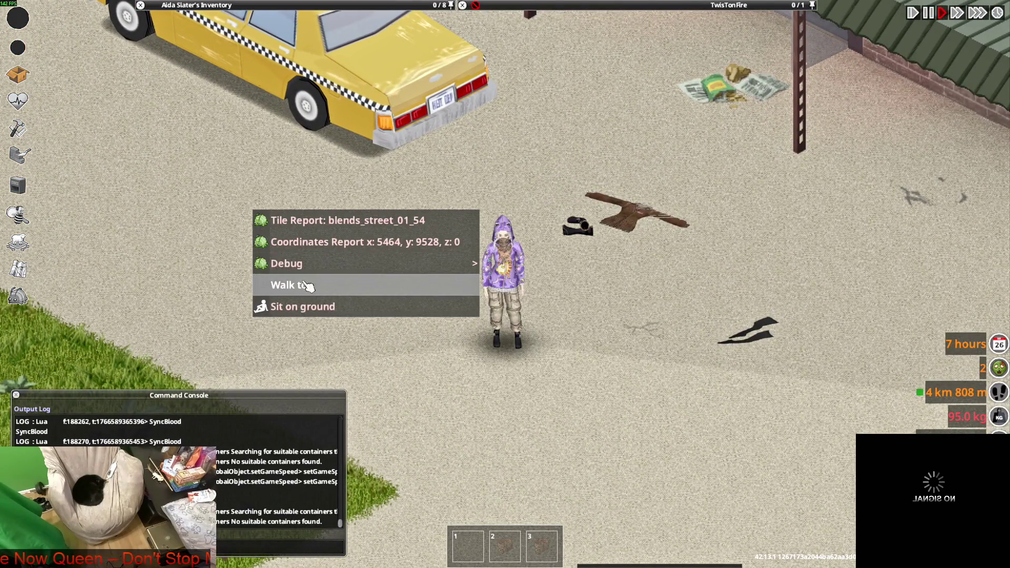
pyautogui.moveTo(463, 264)
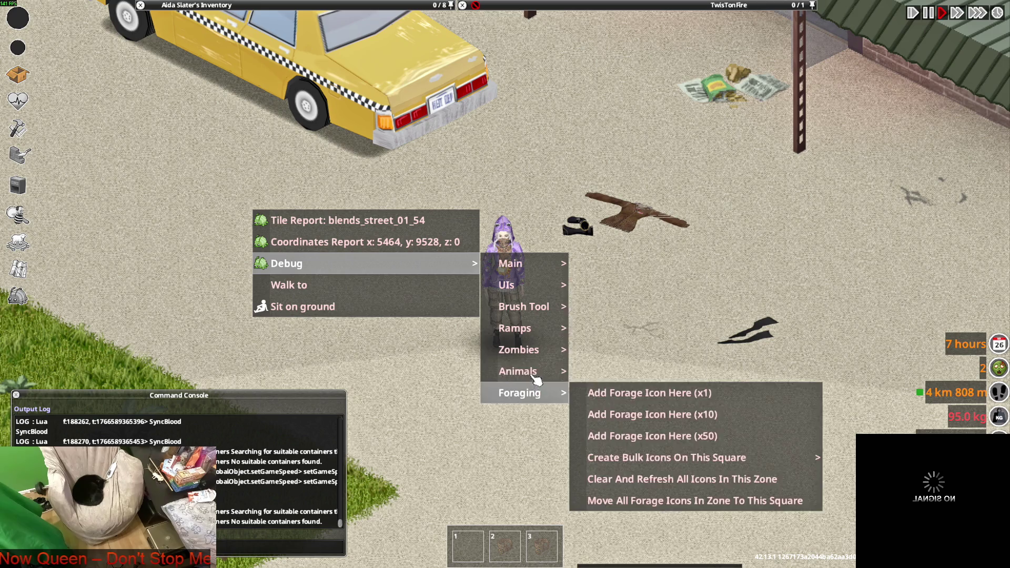
pyautogui.moveTo(535, 349)
pyautogui.click(614, 356)
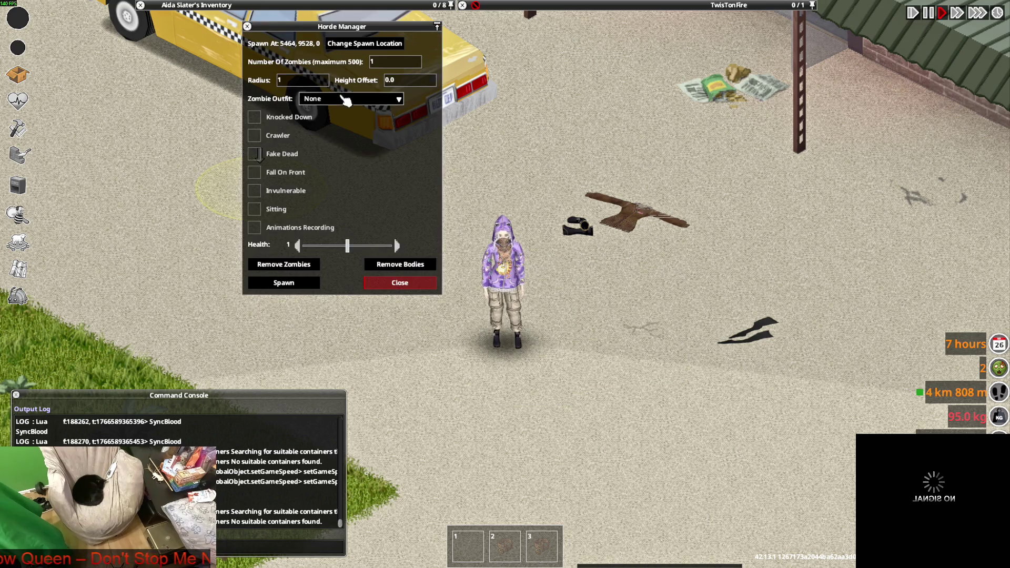
# Step: Set Zombie Outfit to TwisT_Gothic - Female Only and spawn one zombie
pyautogui.click(346, 101)
pyautogui.scroll(-5, 363, 168)
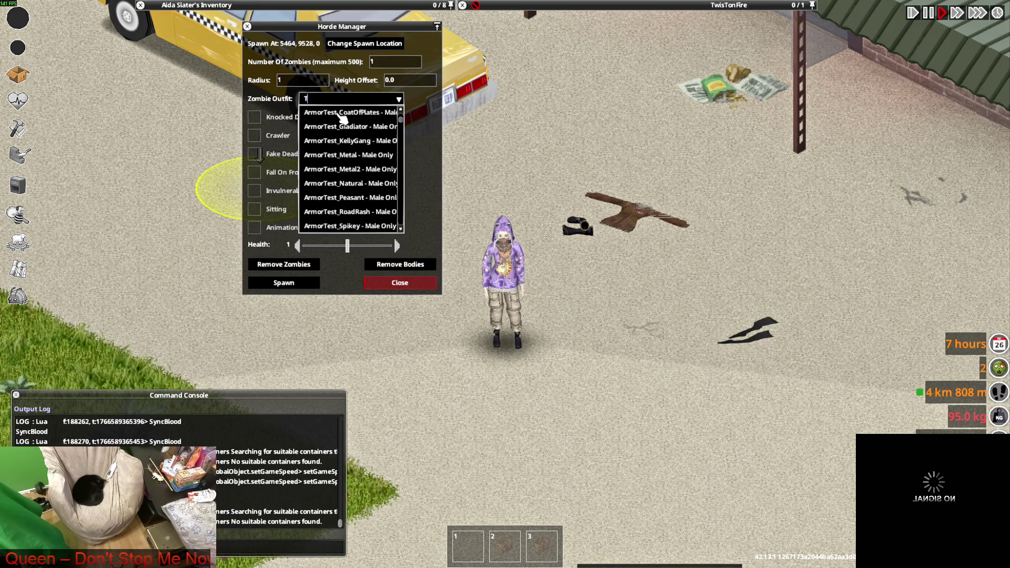
pyautogui.write('W')
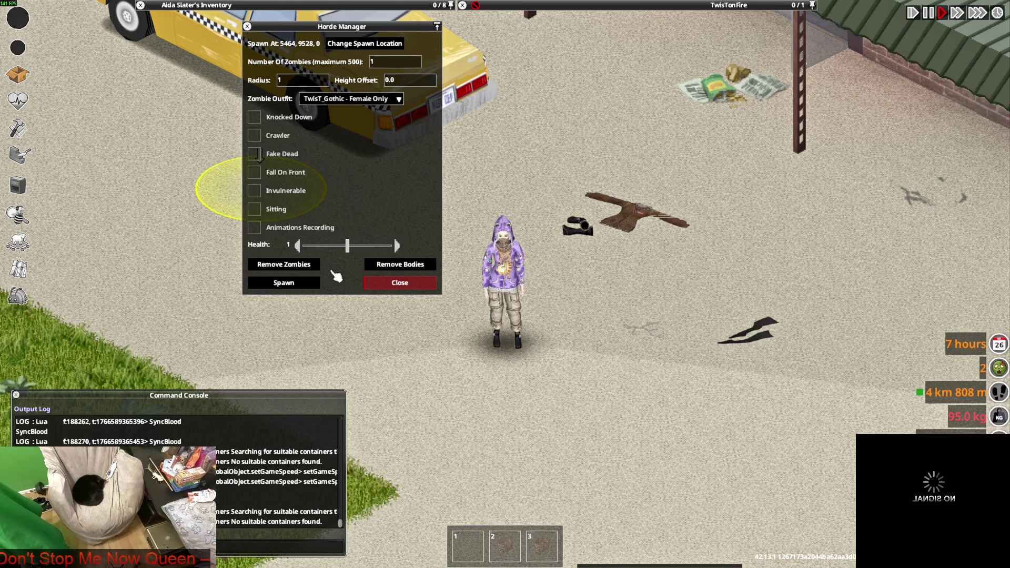
pyautogui.click(284, 283)
pyautogui.hotkey('w', 'a')
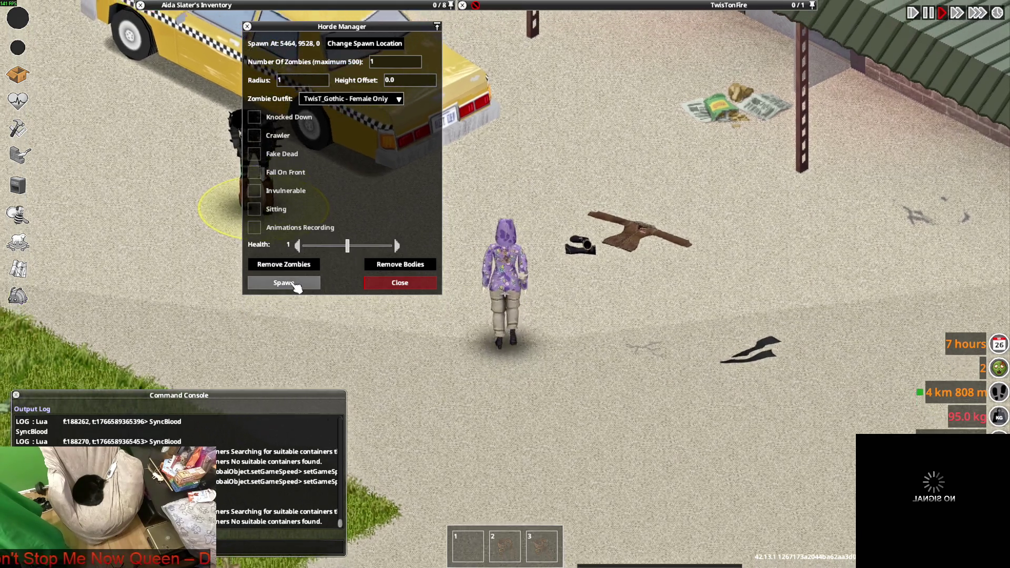
# Step: Move the Horde Manager aside and spawn six more TwisT_Gothic zombies around the character
pyautogui.moveTo(393, 32); pyautogui.dragTo(818, 71)
pyautogui.scroll(3, 421, 284)
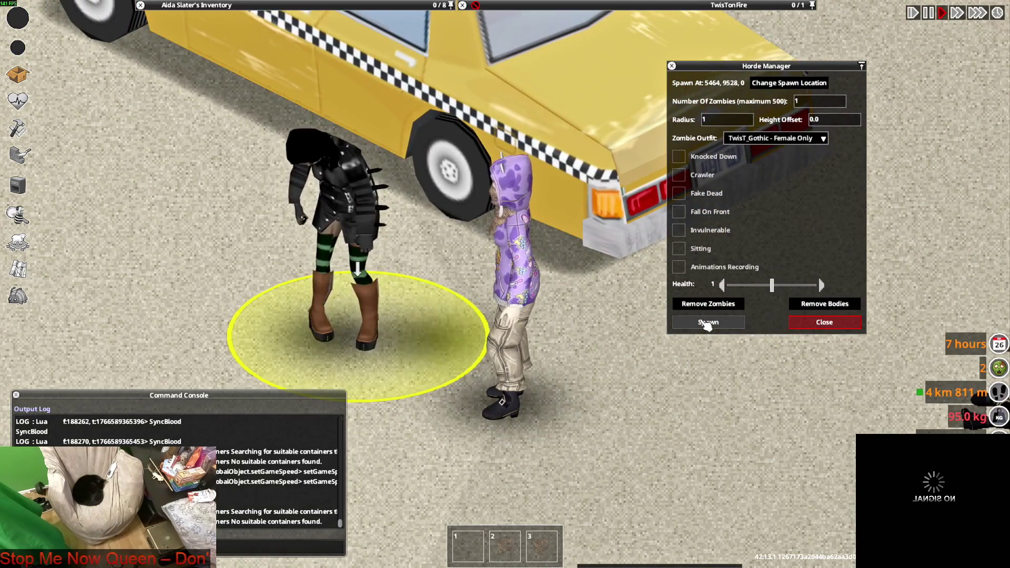
pyautogui.click(707, 323)
pyautogui.click(707, 322)
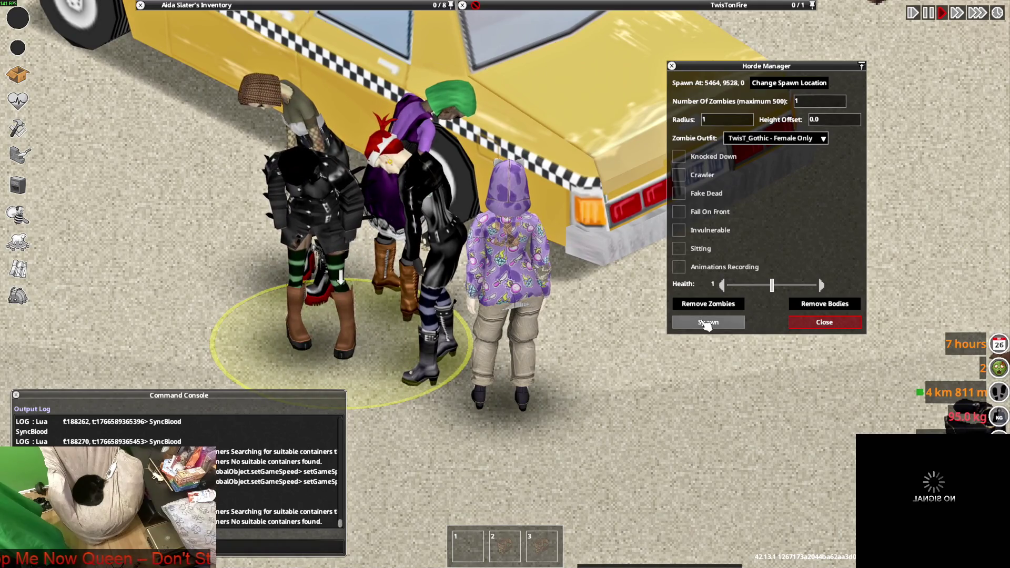
pyautogui.click(706, 323)
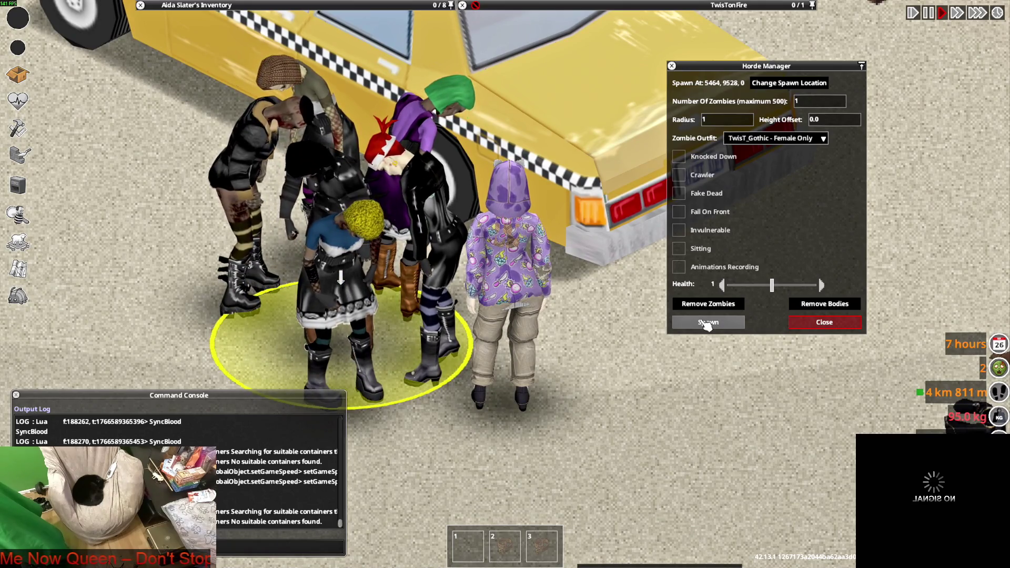
pyautogui.click(706, 322)
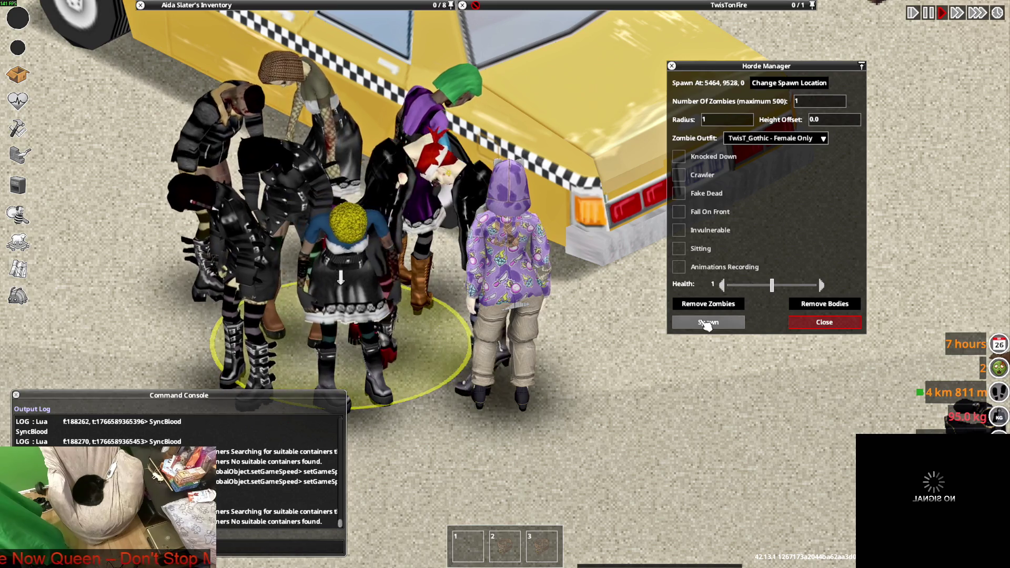
pyautogui.click(706, 322)
pyautogui.click(706, 323)
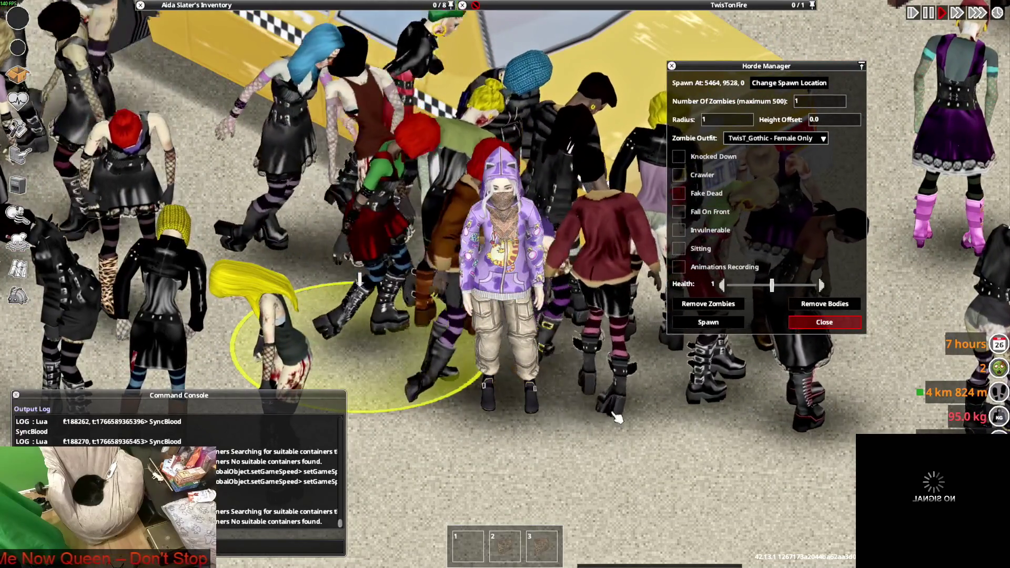
pyautogui.rightClick(615, 415)
# Step: Remove all the Gothic zombies from the area via the debug menu
pyautogui.moveTo(684, 465)
pyautogui.moveTo(488, 499)
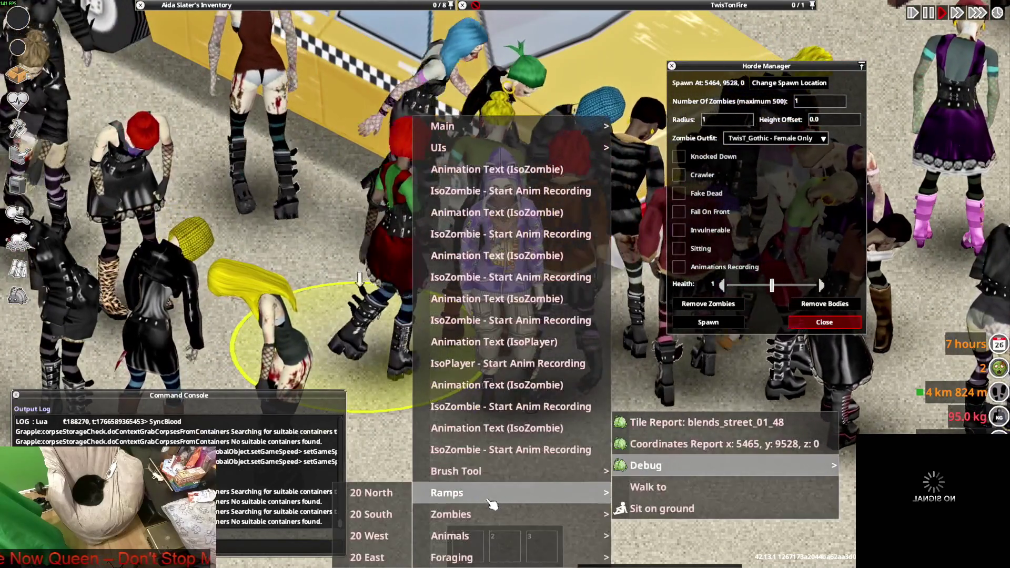
pyautogui.moveTo(513, 514)
pyautogui.click(369, 514)
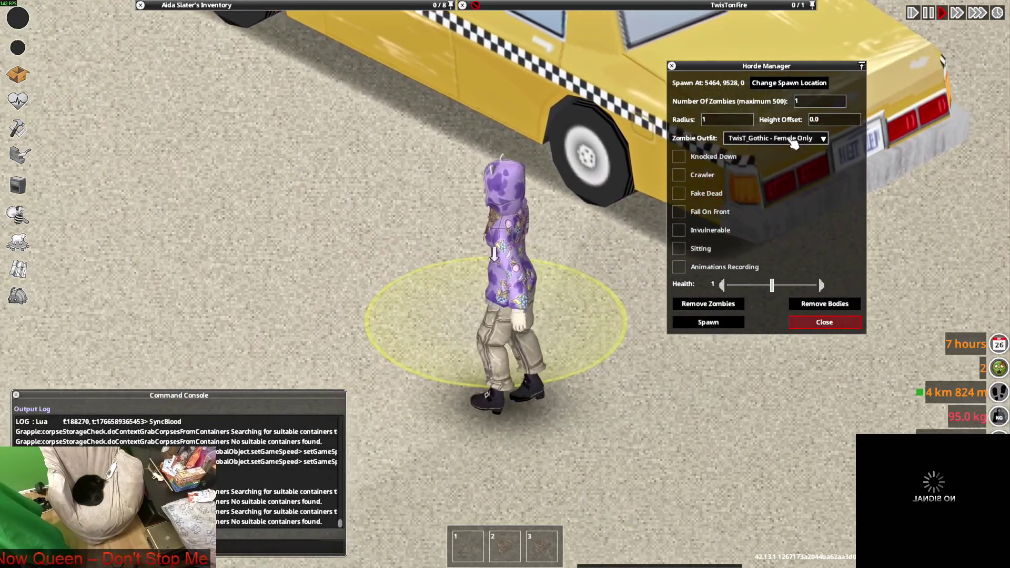
# Step: Set the Zombie Outfit to TwisT_Electra - Female Only
pyautogui.click(793, 140)
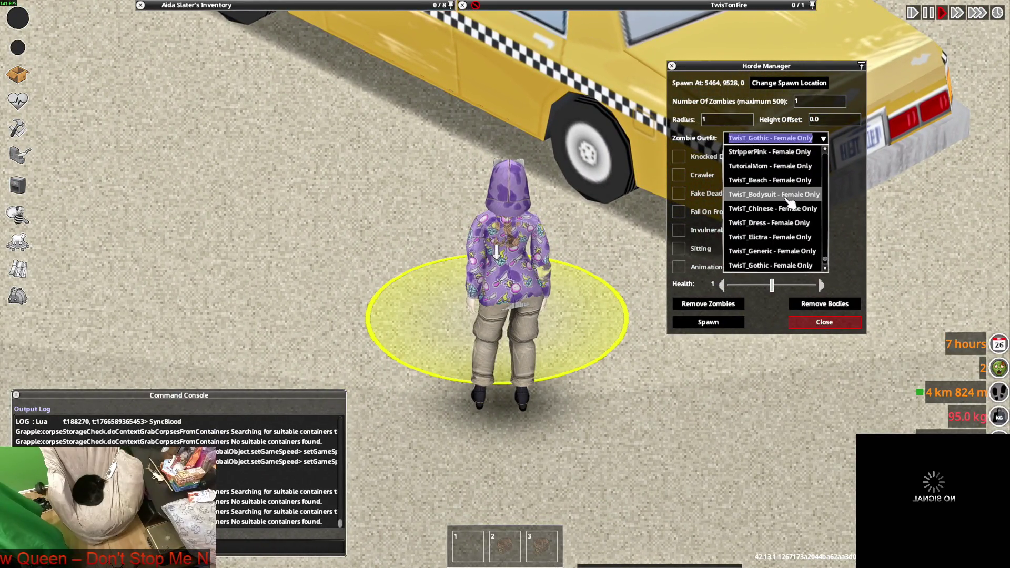
pyautogui.scroll(-1, 796, 223)
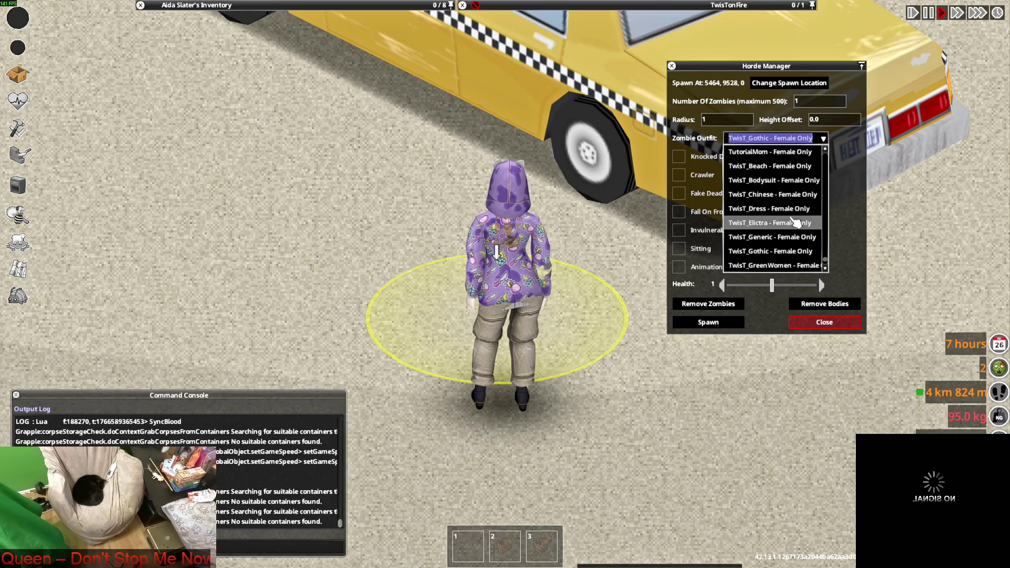
pyautogui.scroll(-2, 796, 223)
pyautogui.scroll(2, 790, 222)
pyautogui.click(782, 224)
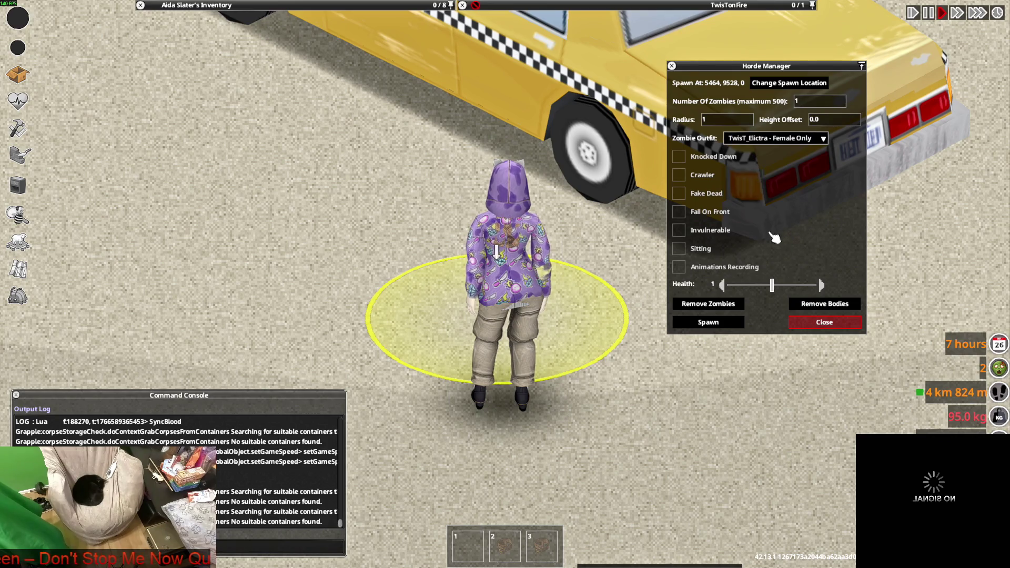
# Step: Spawn a crowd of TwisT_Electra zombies beside the character and taxi
pyautogui.click(709, 322)
pyautogui.click(708, 322)
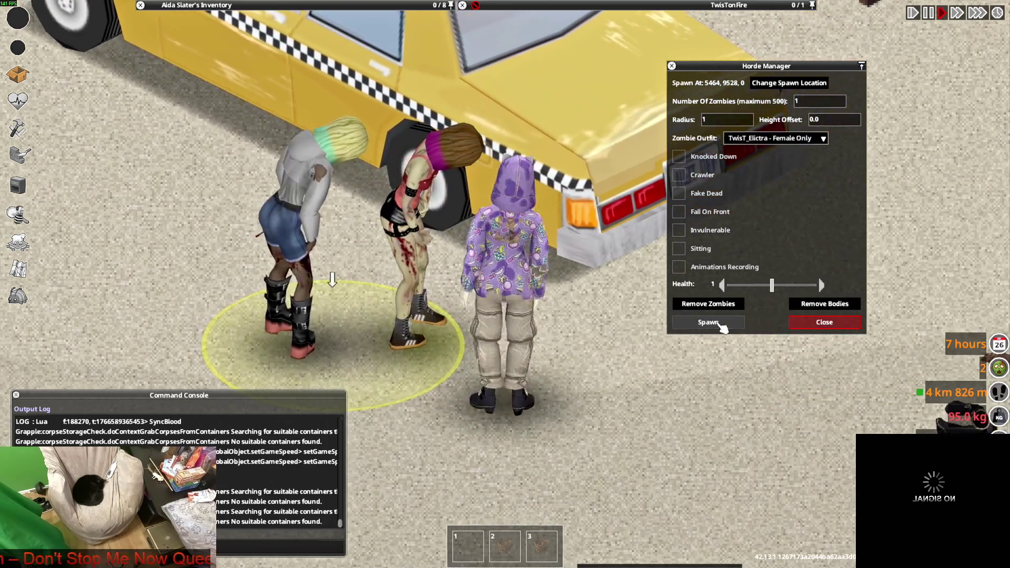
pyautogui.click(708, 322)
pyautogui.click(709, 322)
pyautogui.click(708, 321)
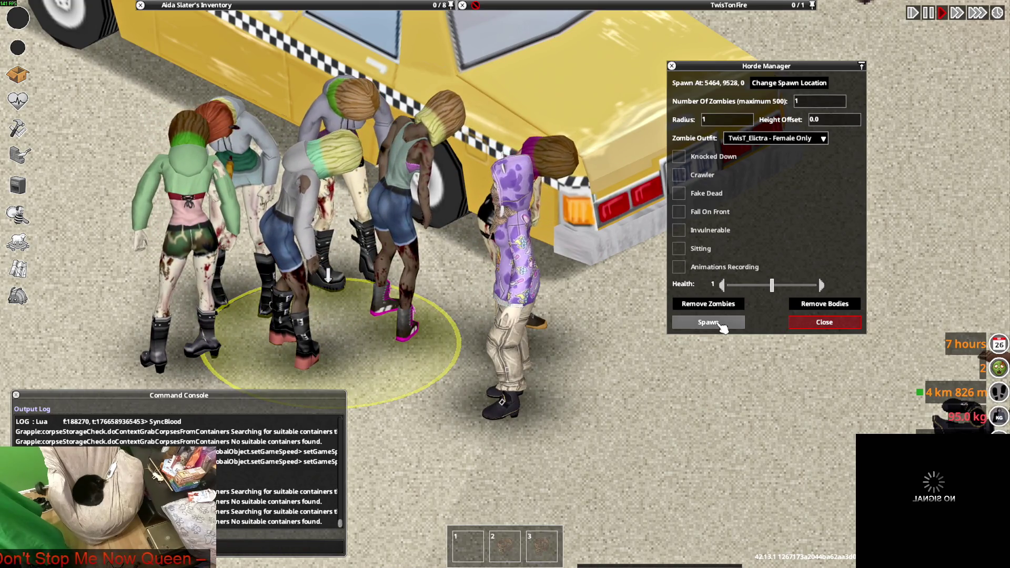
pyautogui.click(721, 324)
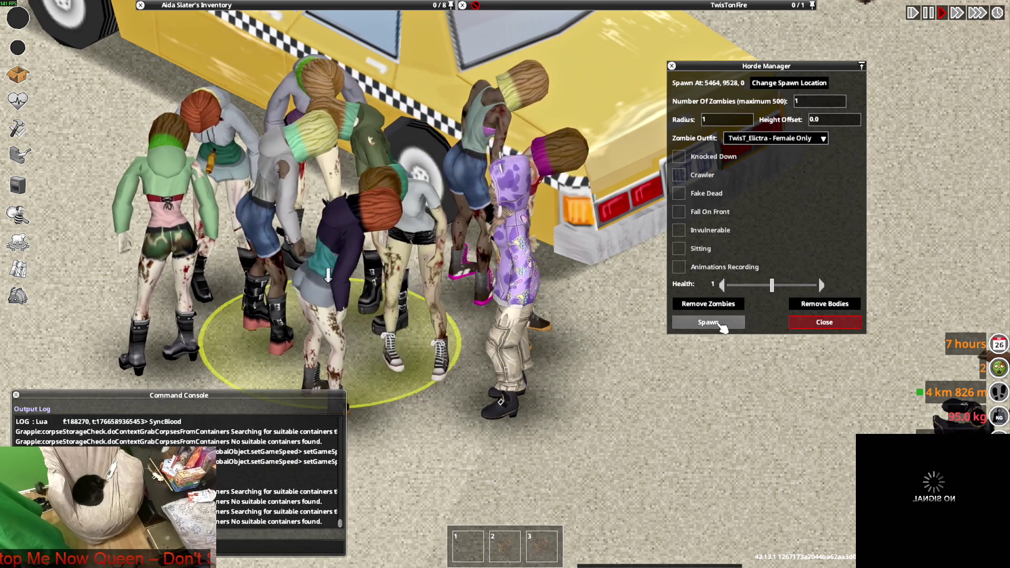
pyautogui.scroll(2, 722, 326)
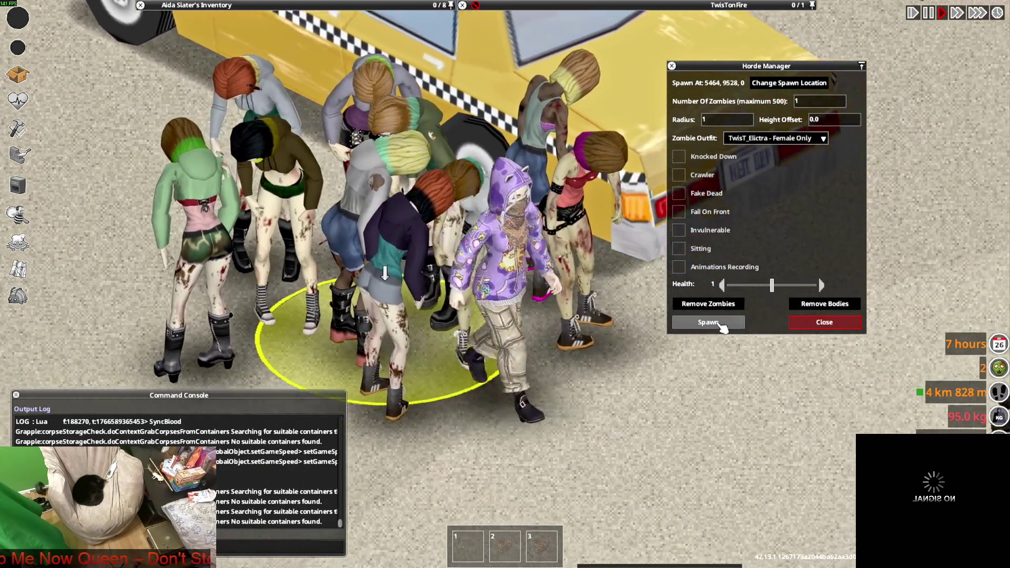
# Step: Walk the character in and out of the Electra zombie crowd to inspect the outfits
pyautogui.press('s')
pyautogui.press('w')
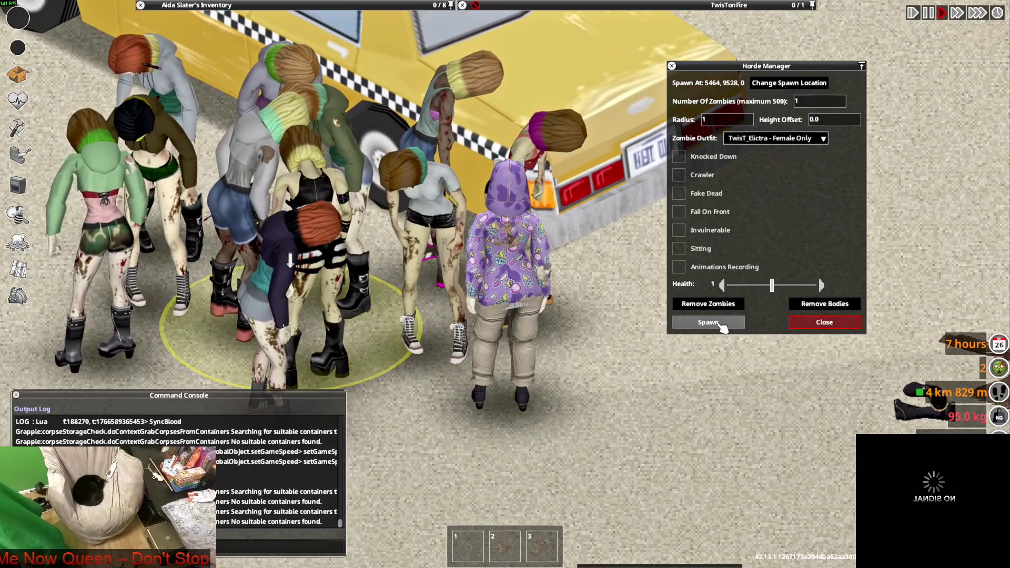
pyautogui.press('w')
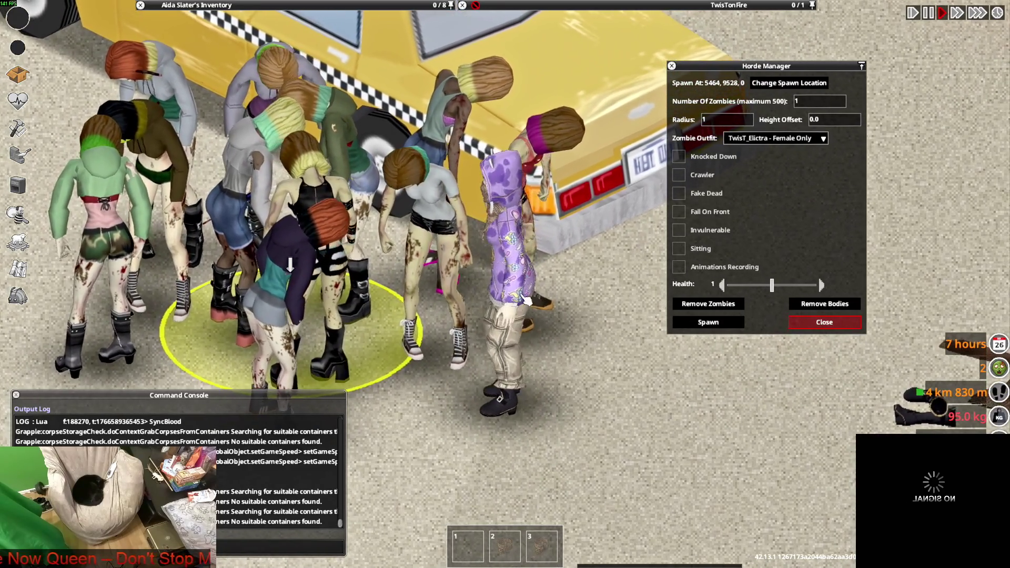
pyautogui.press('d')
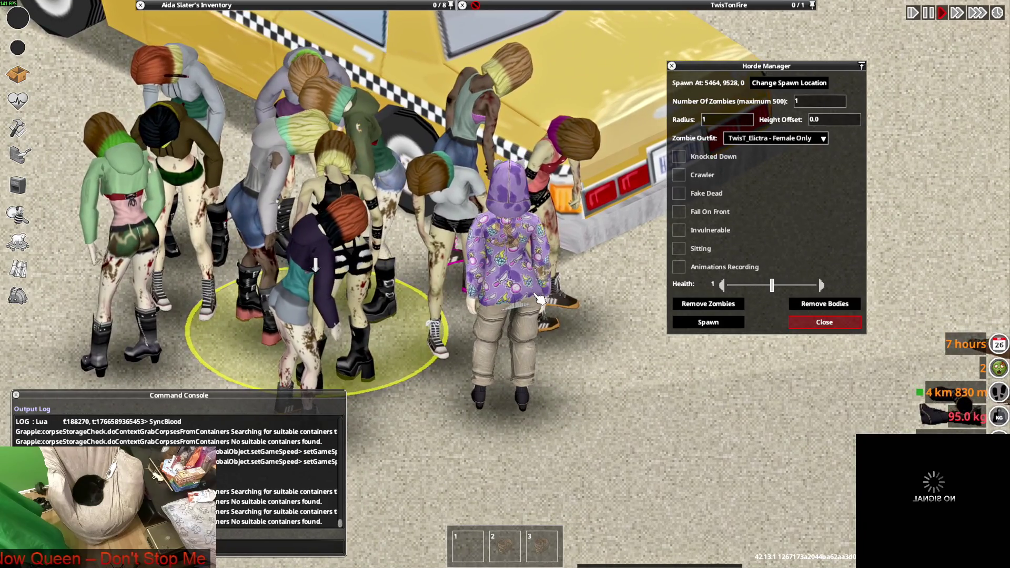
pyautogui.press('a')
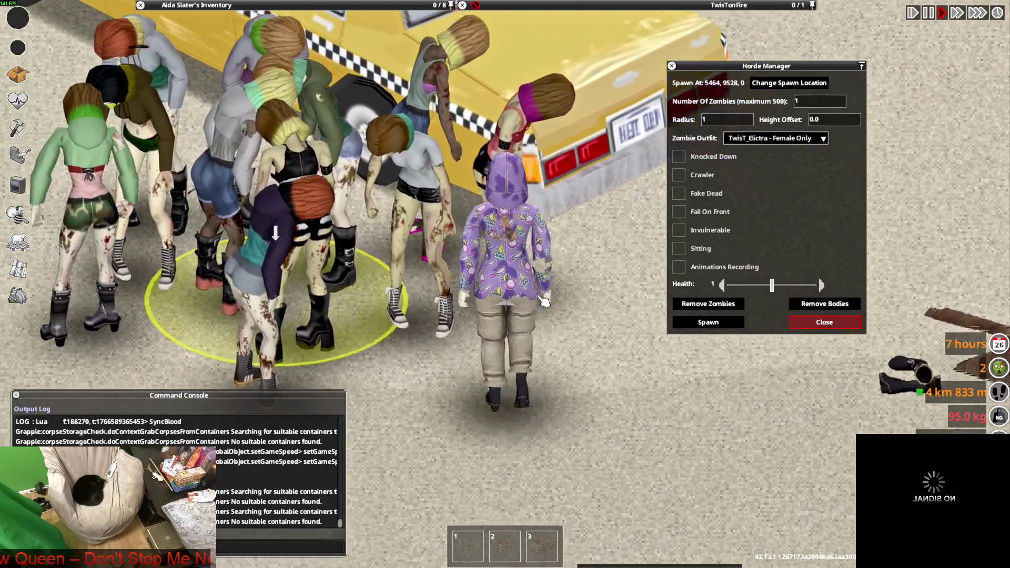
pyautogui.press('w')
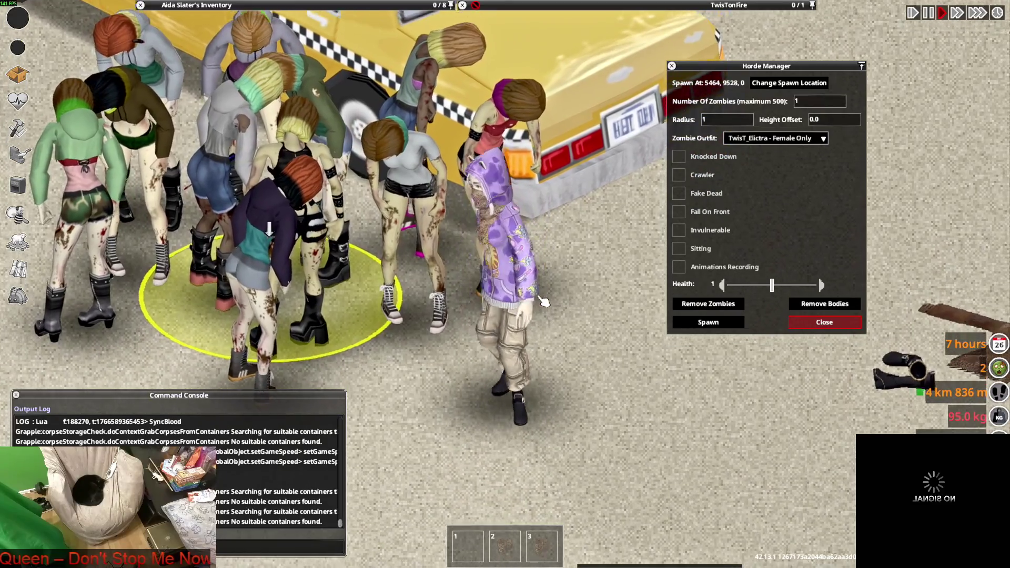
pyautogui.press('s')
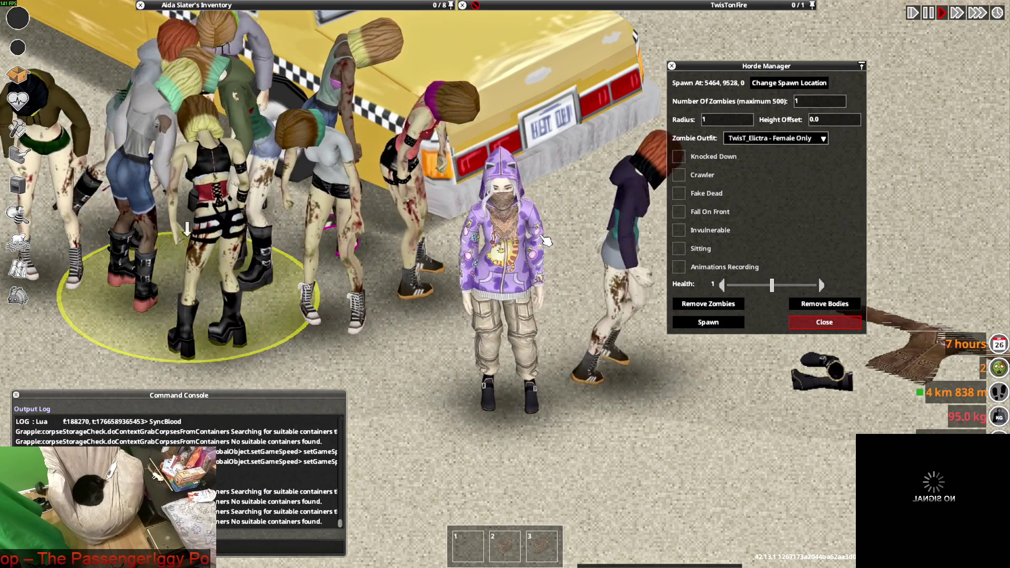
pyautogui.press('w')
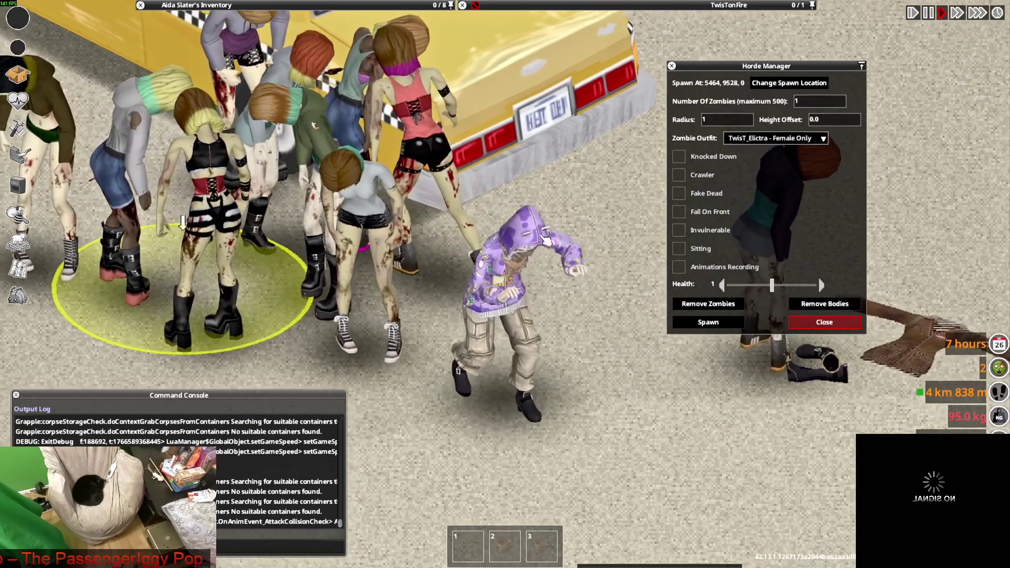
pyautogui.press('s')
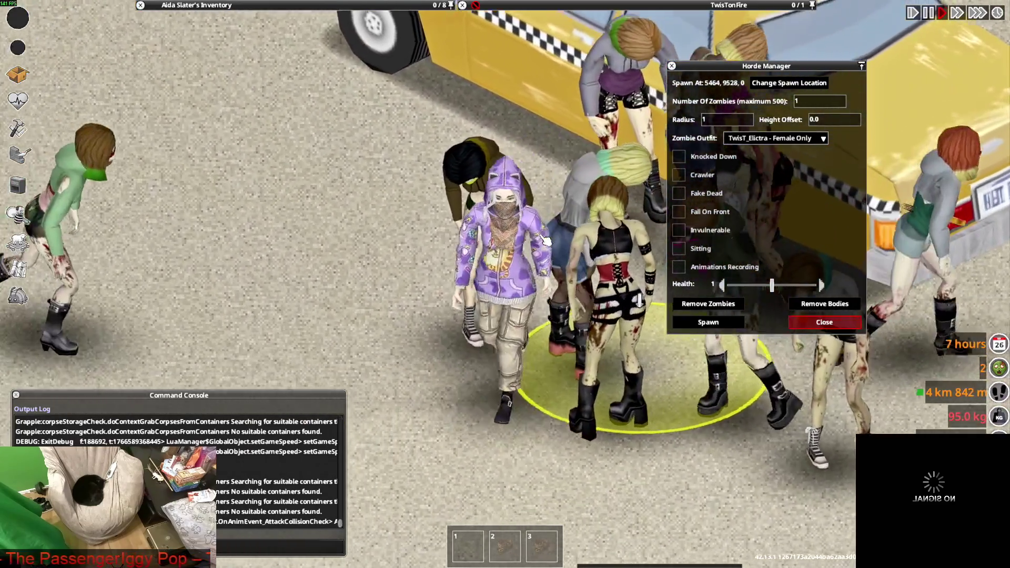
pyautogui.press('s')
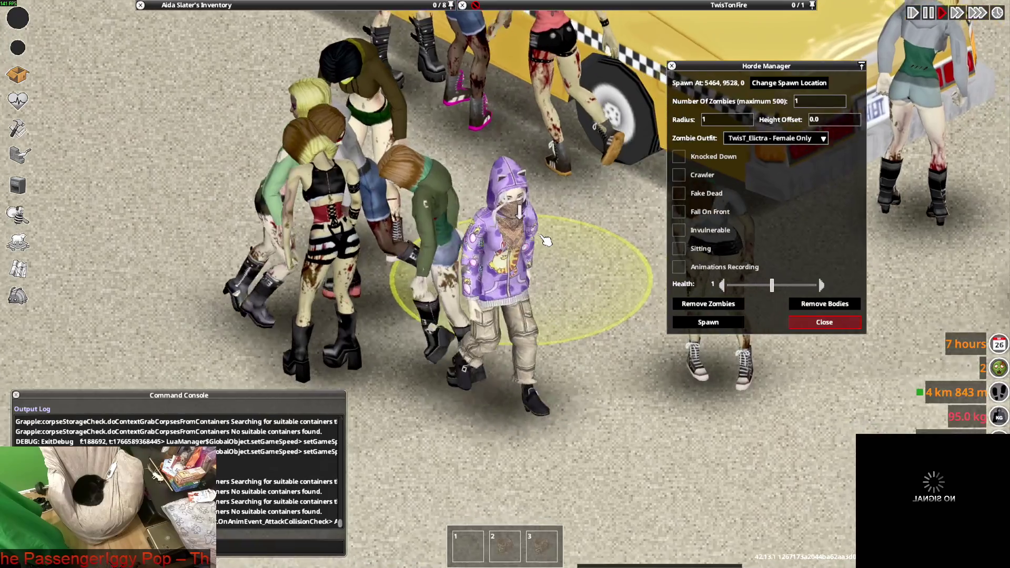
pyautogui.press('d')
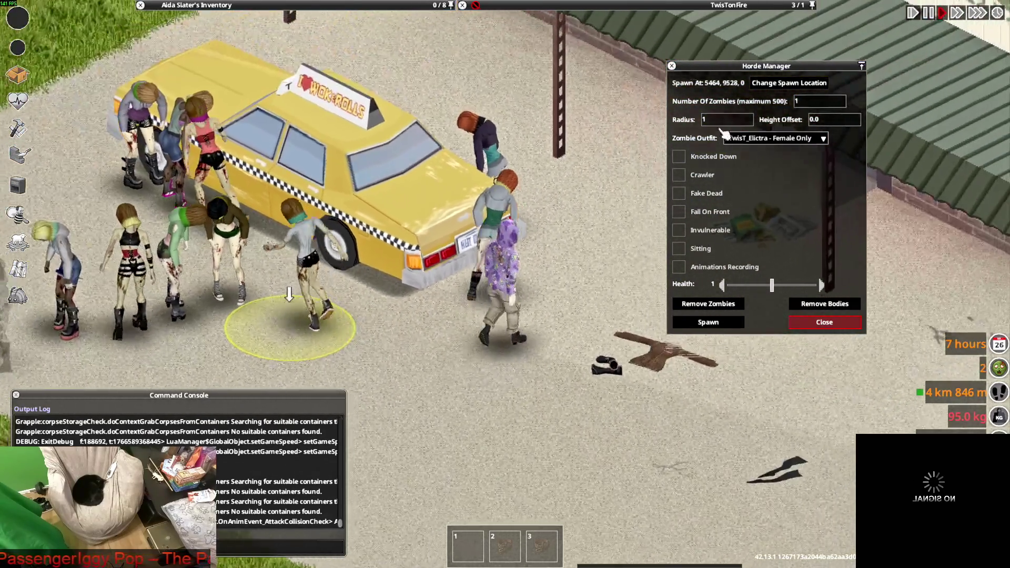
pyautogui.click(773, 138)
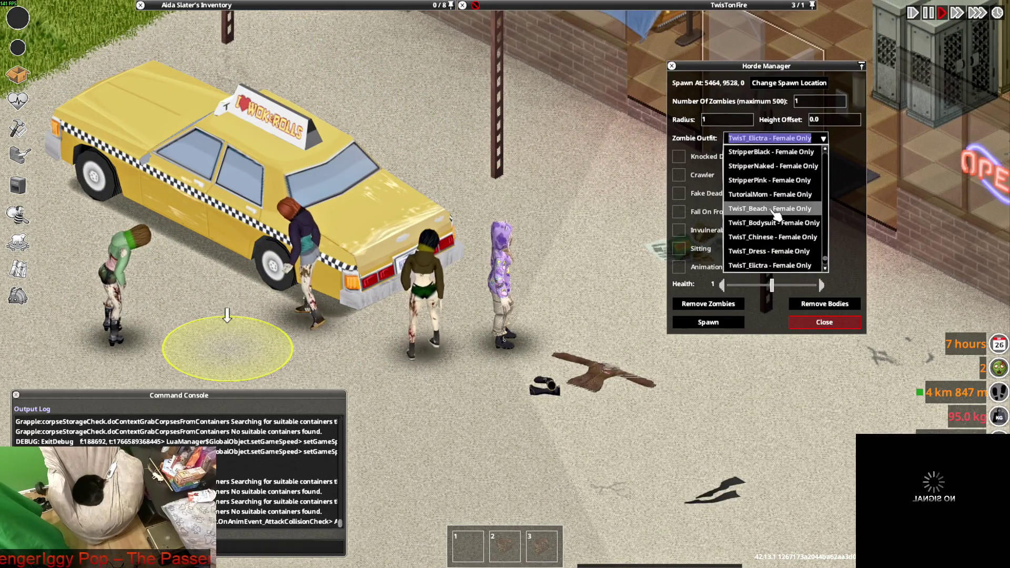
# Step: Choose TwisT_Stripper - Female Only from the Zombie Outfit list
pyautogui.scroll(-1, 776, 214)
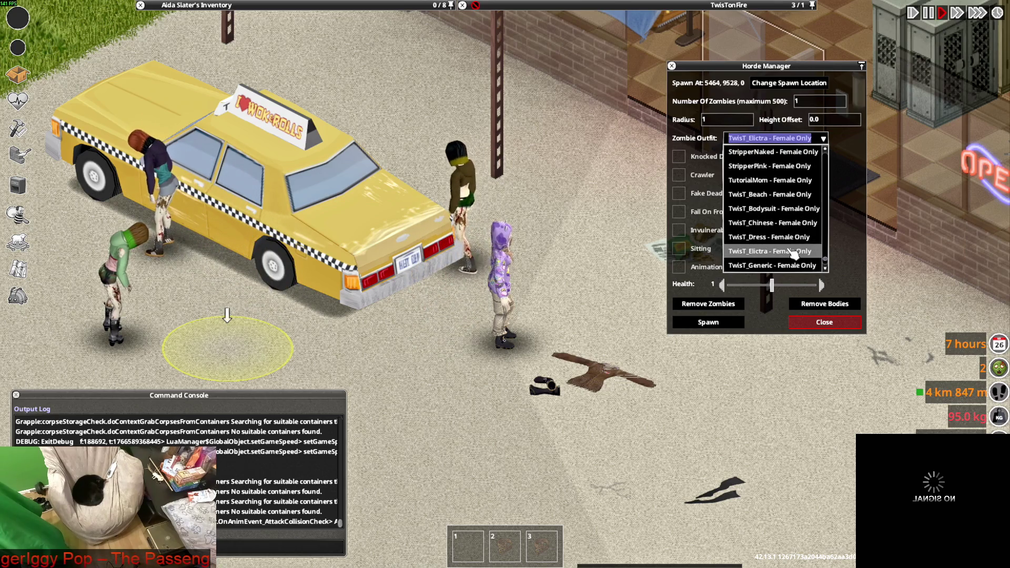
pyautogui.scroll(-4, 790, 247)
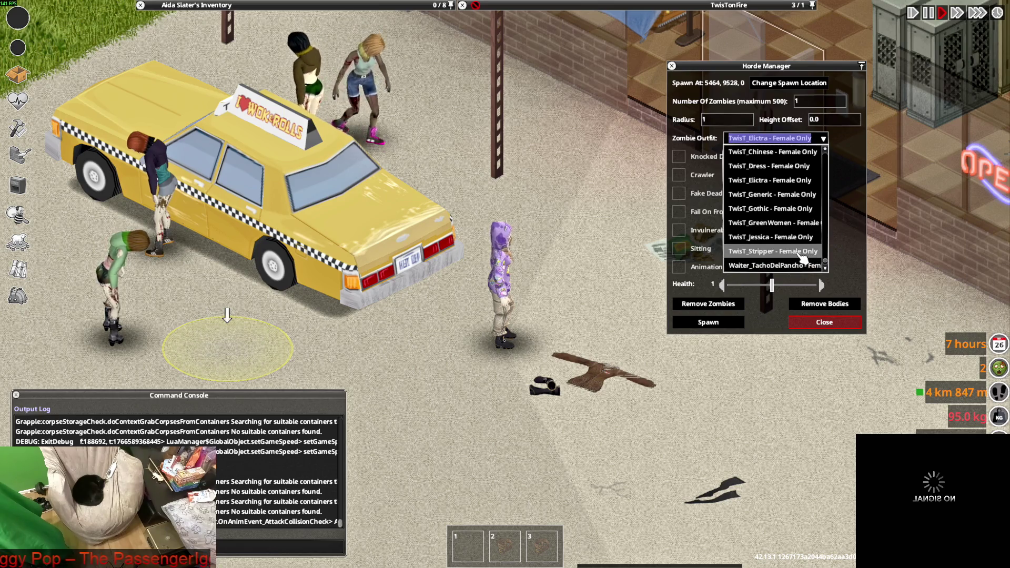
pyautogui.click(798, 265)
# Step: Spawn a crowd of TwisT_Stripper - Female Only zombies in the spawn circle
pyautogui.click(731, 323)
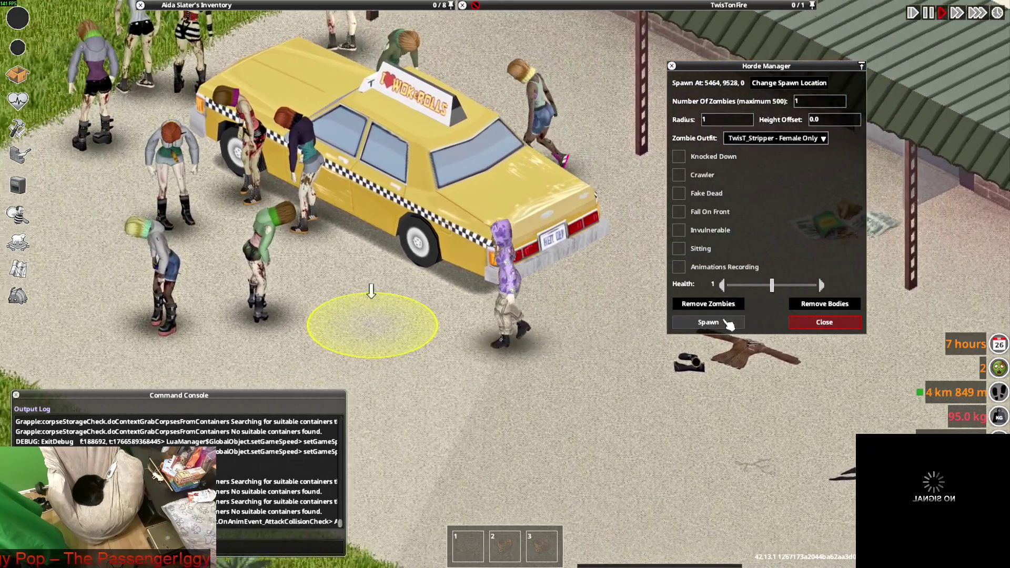
pyautogui.click(731, 324)
pyautogui.click(730, 323)
pyautogui.click(729, 324)
pyautogui.click(729, 325)
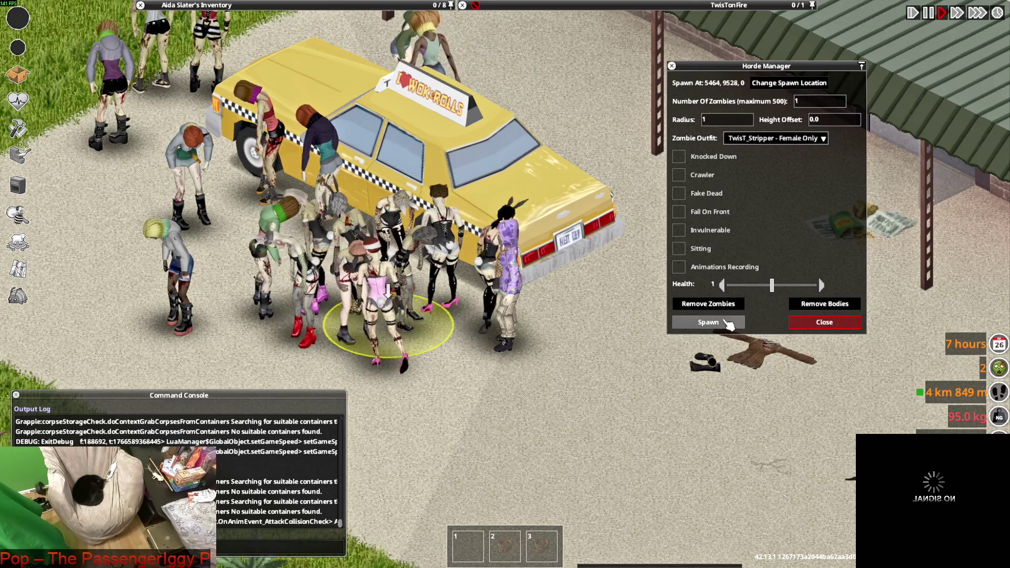
pyautogui.click(730, 325)
pyautogui.click(730, 325)
pyautogui.click(729, 324)
pyautogui.click(729, 324)
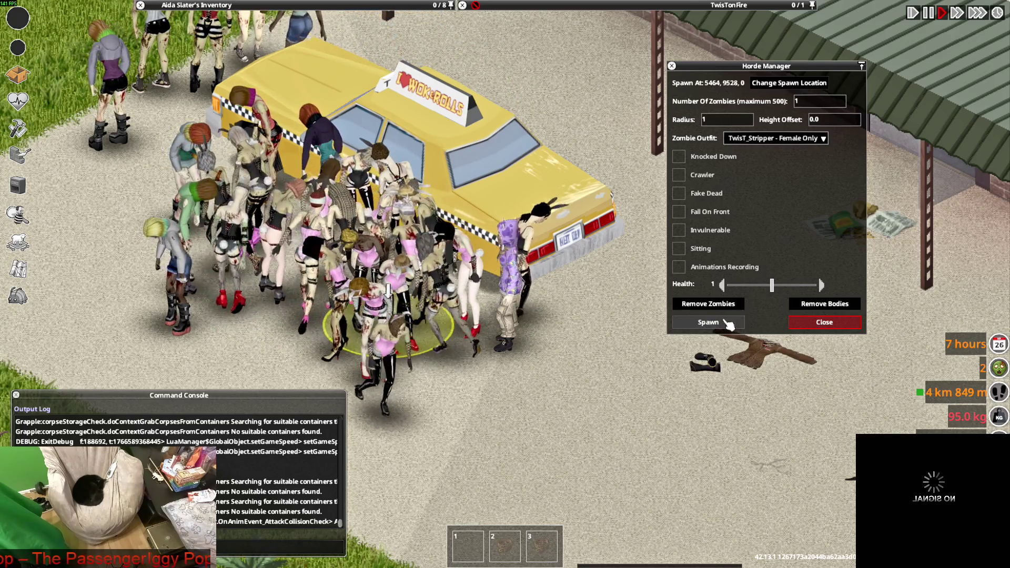
pyautogui.click(729, 324)
pyautogui.click(729, 325)
pyautogui.scroll(3, 521, 290)
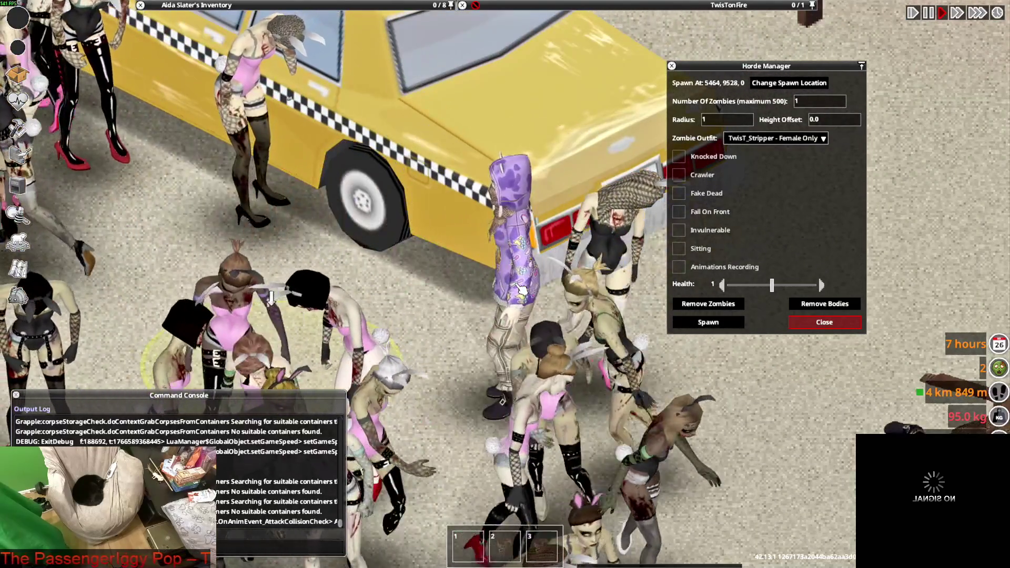
# Step: Walk the character down, back up and to the right through the zombie crowd
pyautogui.press('s')
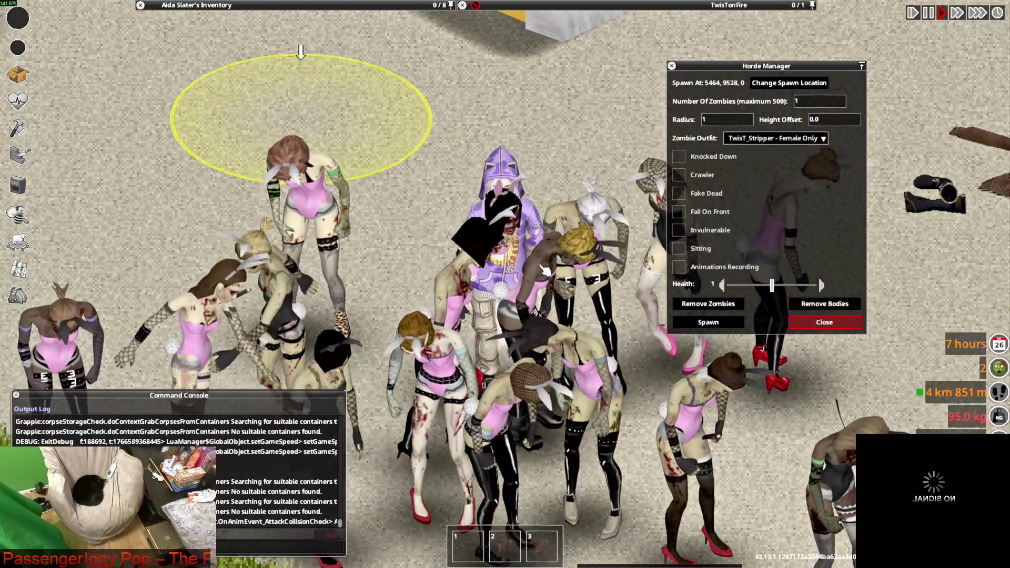
pyautogui.press('s')
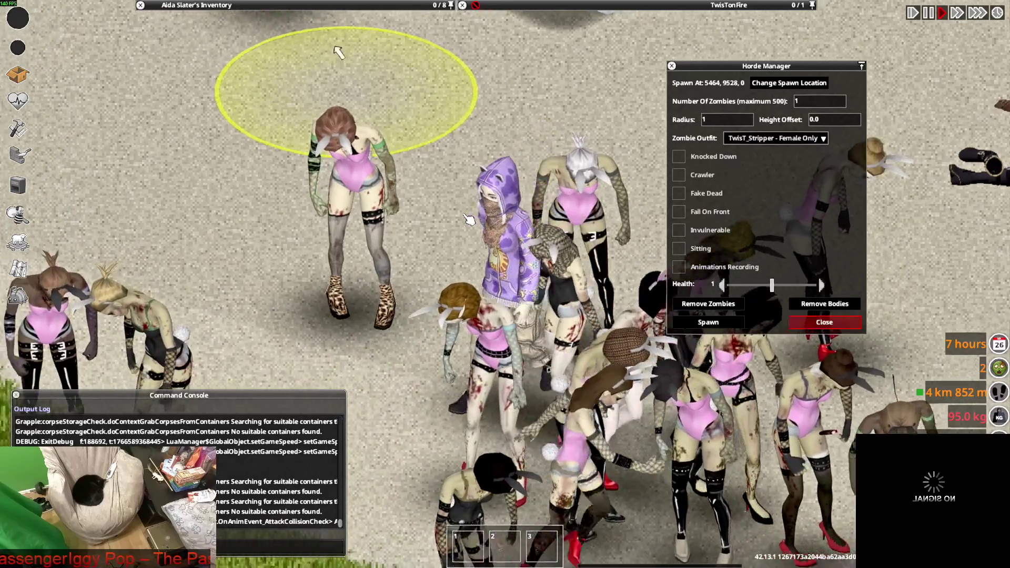
pyautogui.press('w')
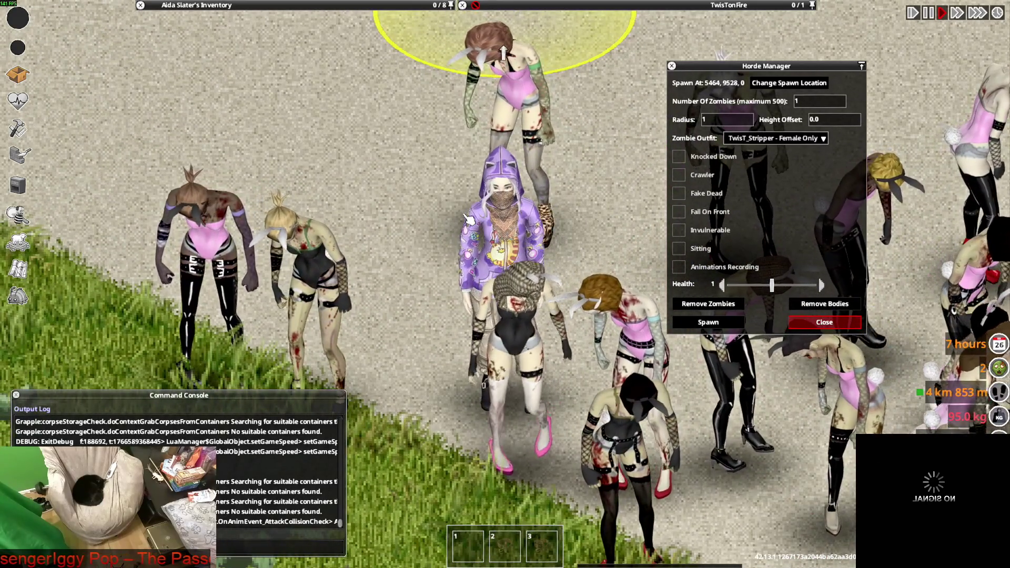
pyautogui.press('d')
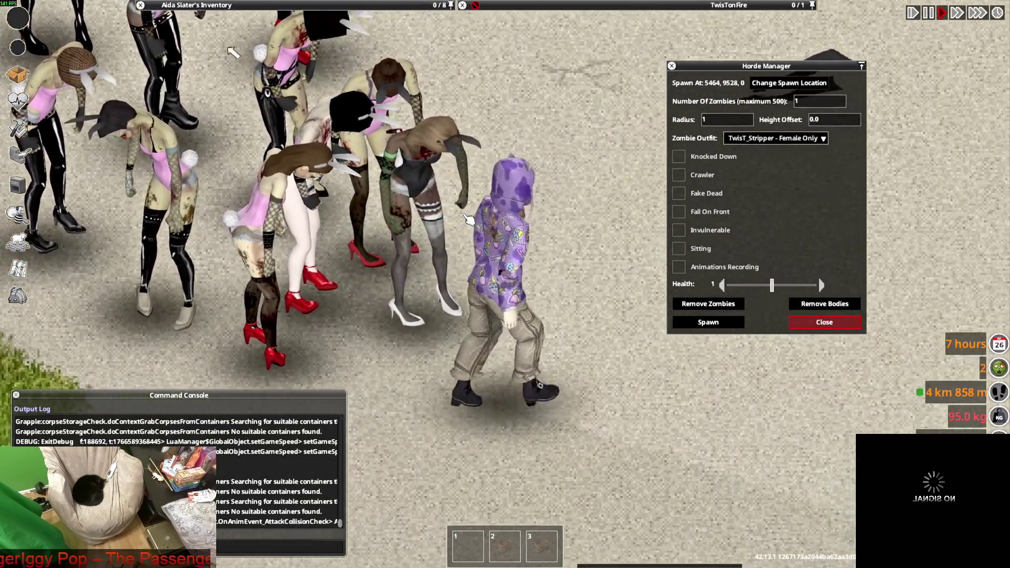
# Step: Remove all spawned zombies with Debug > Horde > Remove and close the Horde Manager
pyautogui.rightClick(538, 223)
pyautogui.moveTo(600, 282)
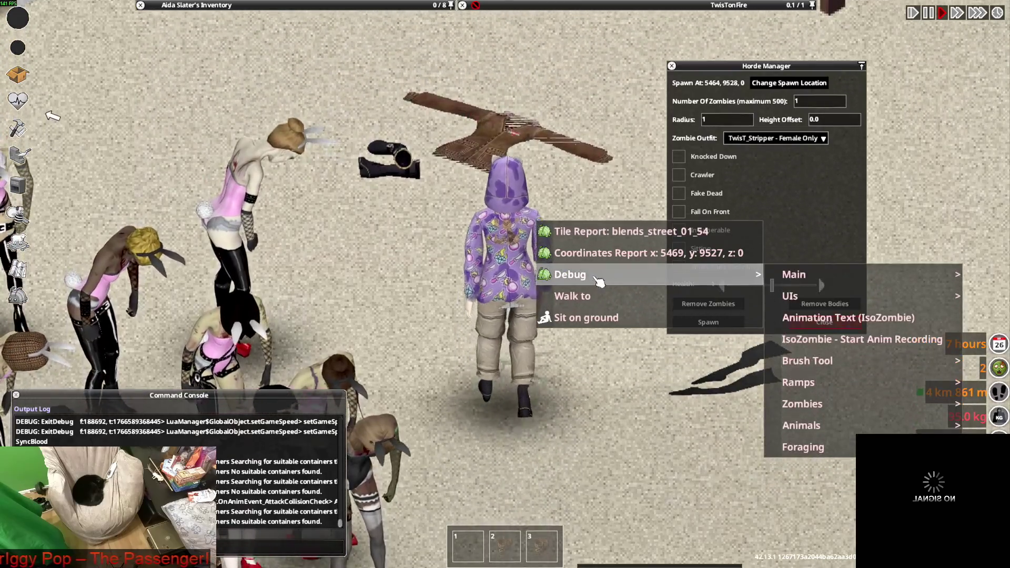
pyautogui.click(715, 426)
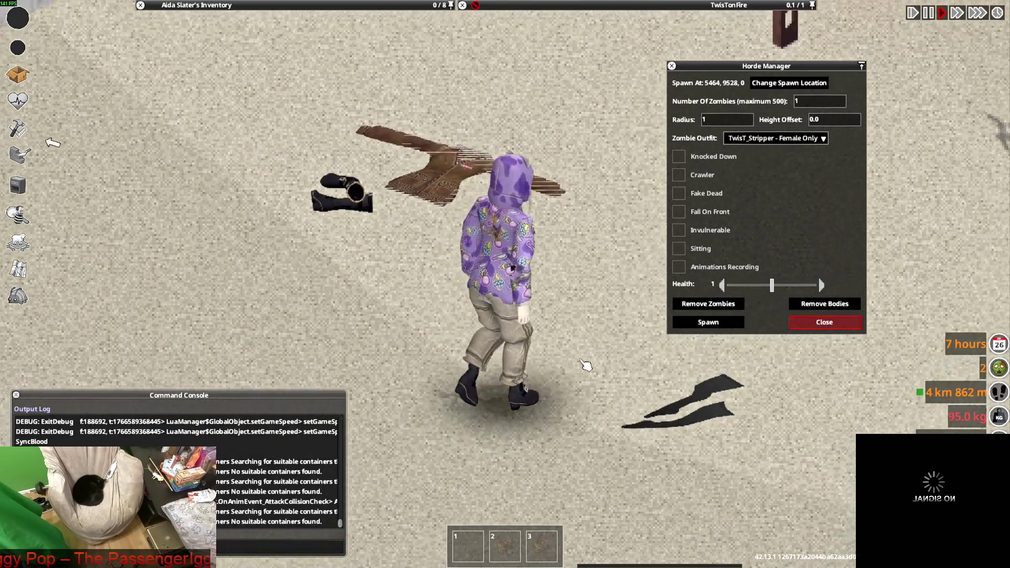
pyautogui.scroll(-4, 819, 276)
pyautogui.click(824, 320)
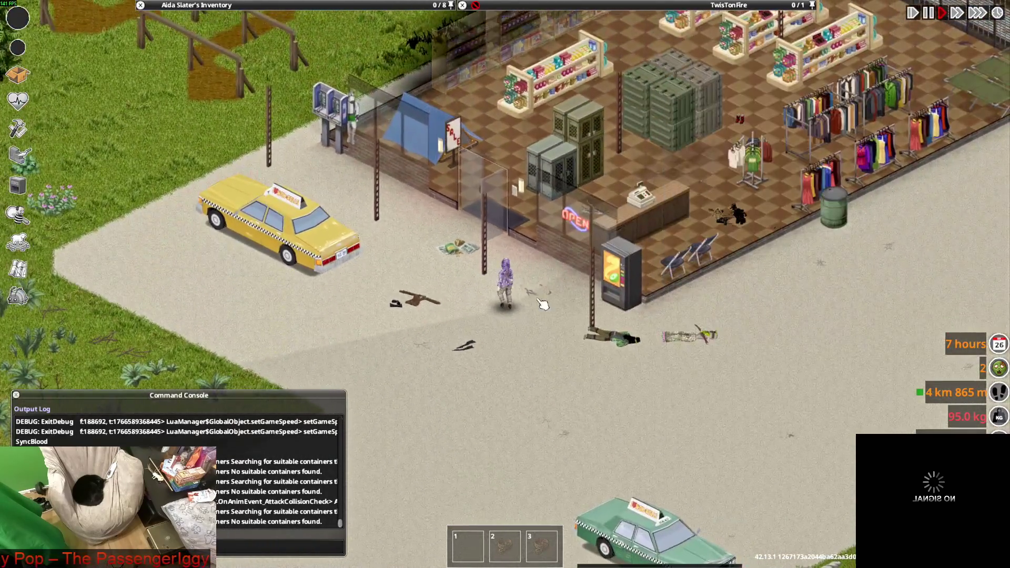
pyautogui.scroll(5, 543, 304)
# Step: Lower the hood on the Punk Hoodie
pyautogui.moveTo(215, 6)
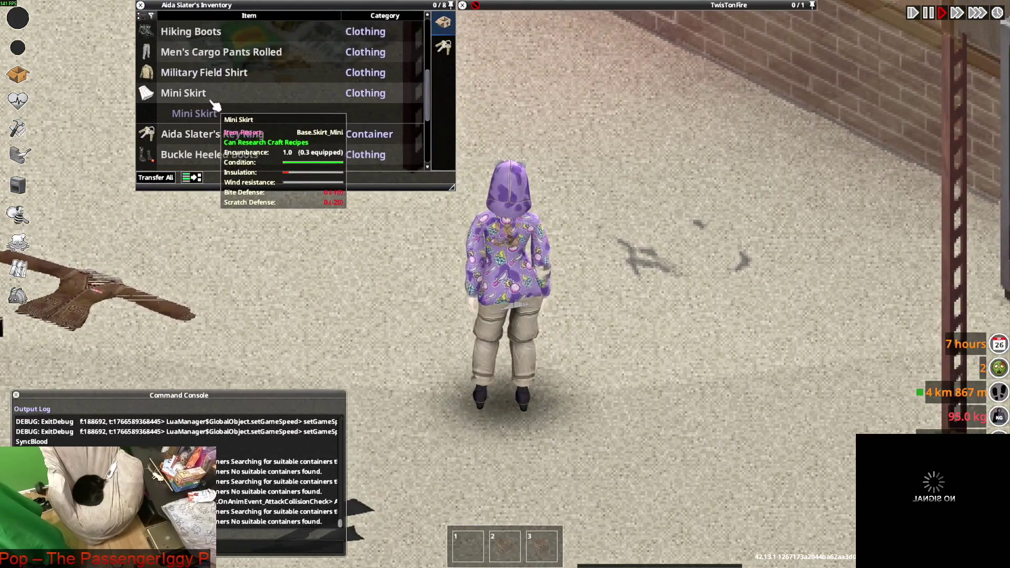
pyautogui.scroll(-3, 216, 105)
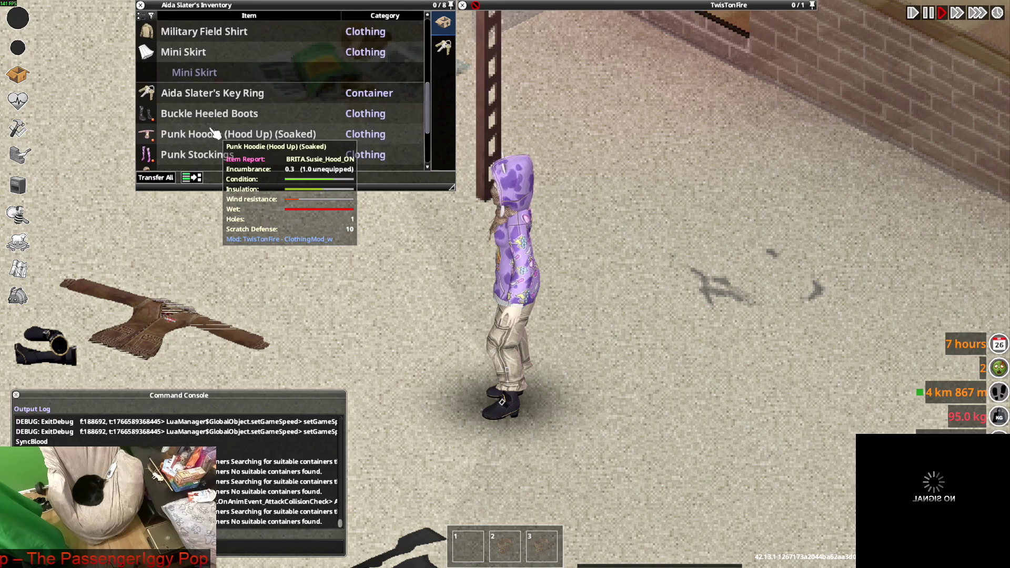
pyautogui.click(265, 163)
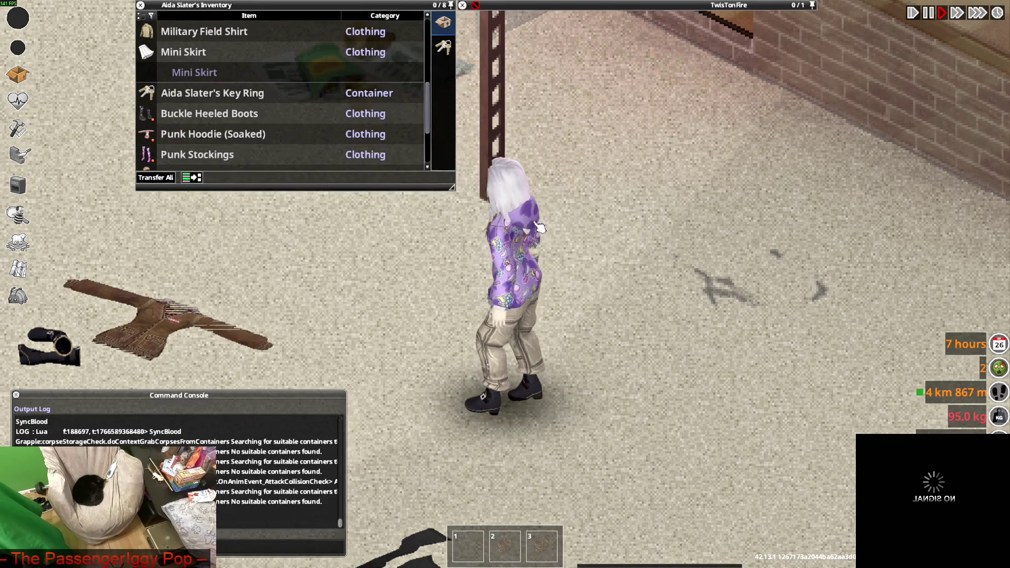
# Step: Walk the character down the pavement toward the dropped Leather Jacket and boots
pyautogui.press('s')
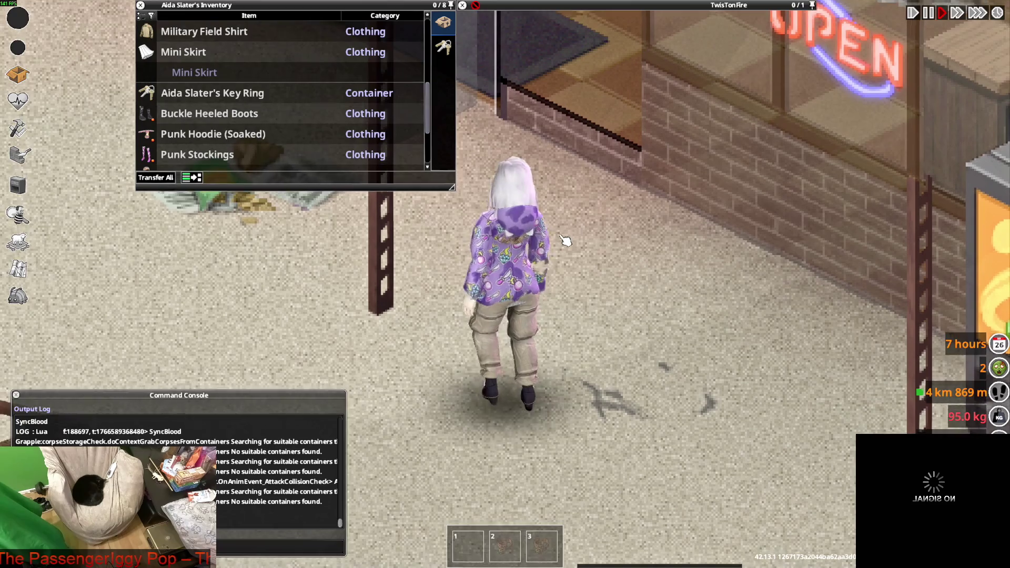
pyautogui.press('s')
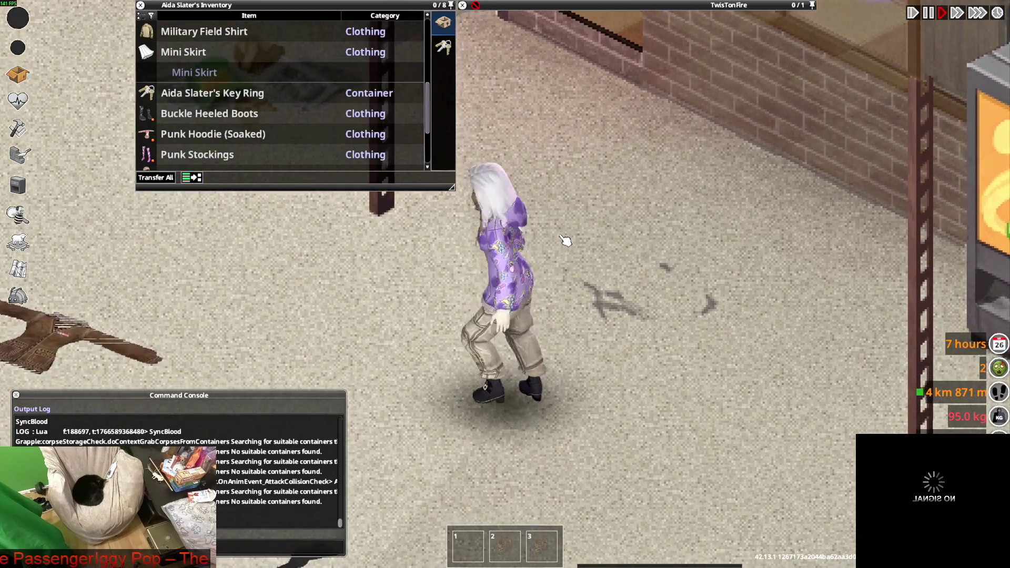
pyautogui.press('s')
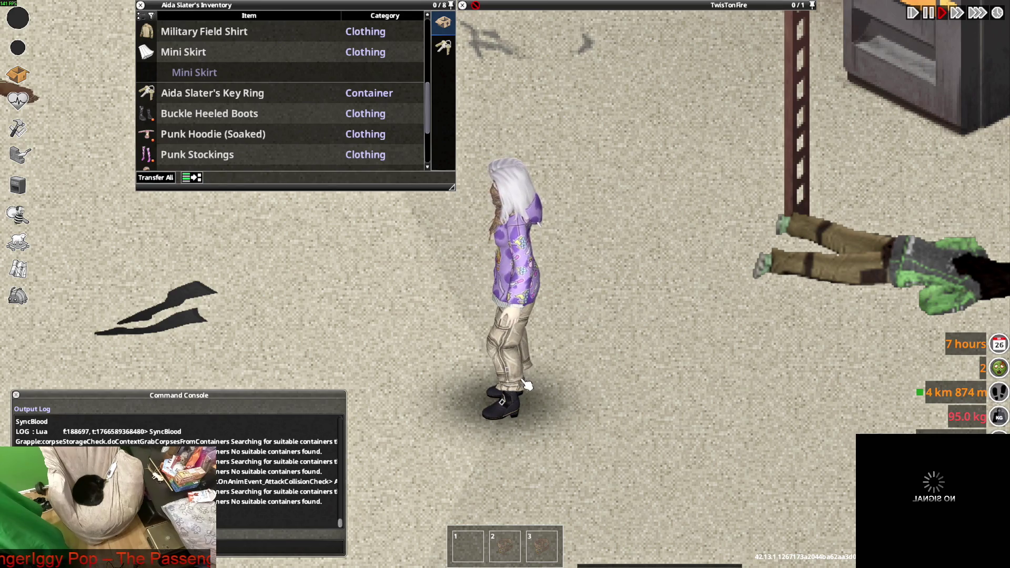
# Step: Walk past the dropped jacket and boots to the newspaper pile by the clothing store
pyautogui.press('a')
pyautogui.press('w')
pyautogui.moveTo(295, 5)
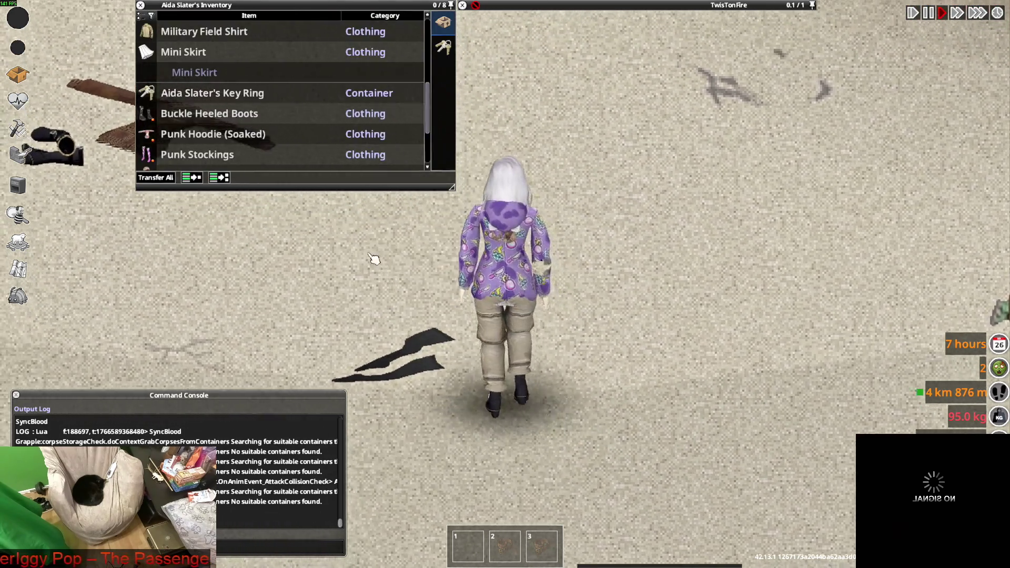
pyautogui.press('a')
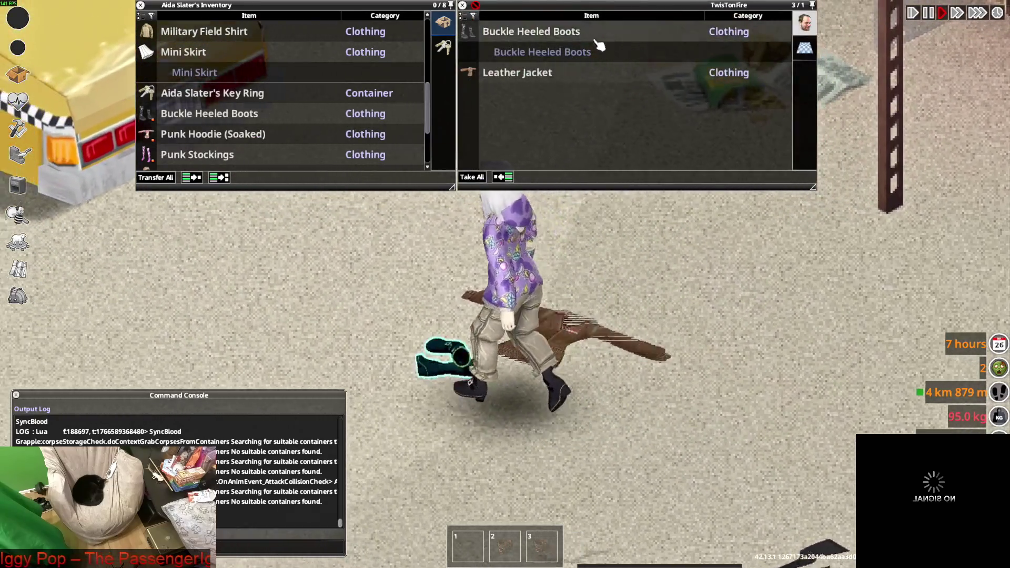
pyautogui.moveTo(527, 38)
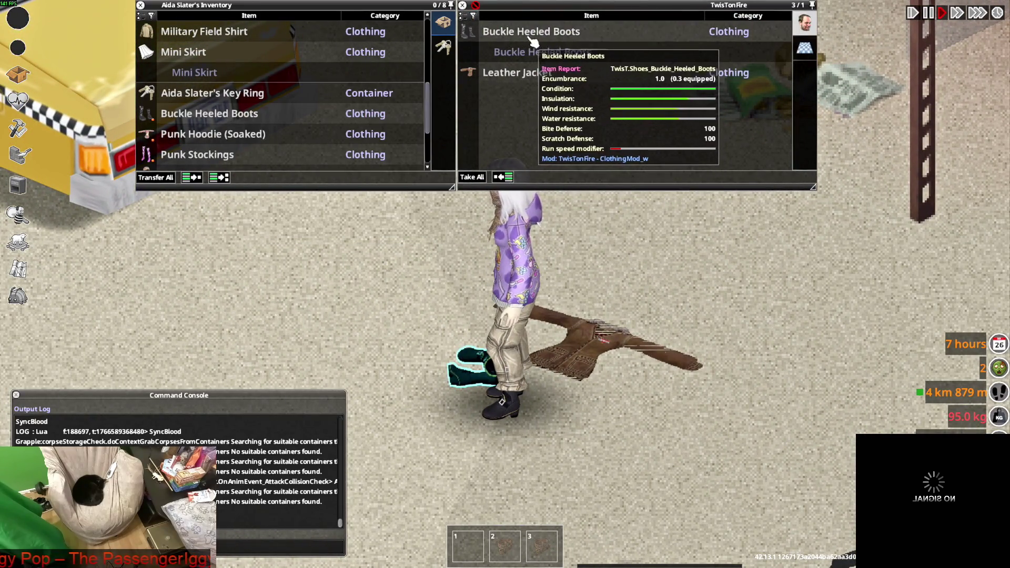
pyautogui.press('w')
pyautogui.scroll(-3, 616, 248)
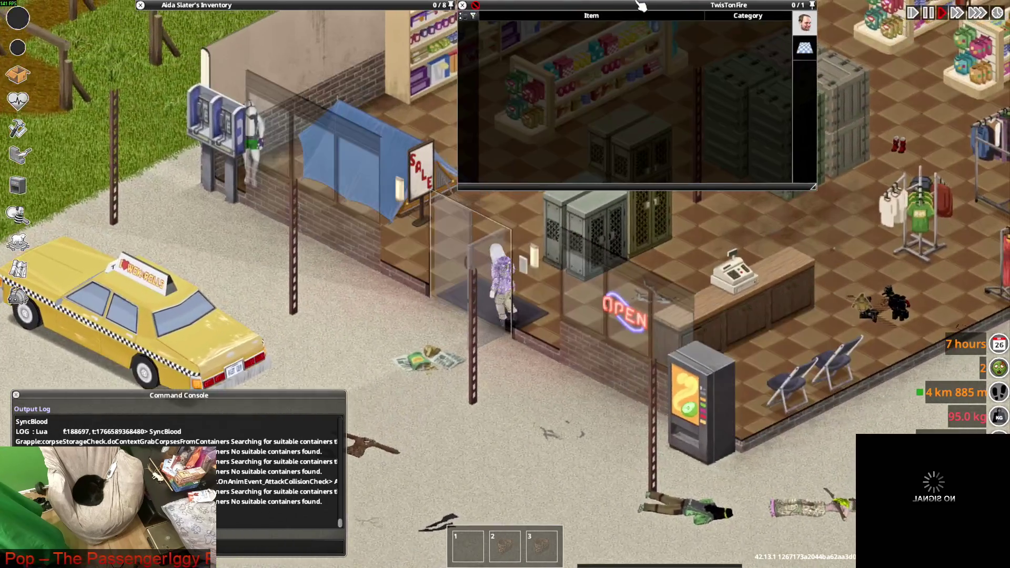
pyautogui.press('s')
pyautogui.moveTo(518, 59)
# Step: Put on the Urban Ankle Boots from the pile and walk across the pavement in them
pyautogui.click(565, 94)
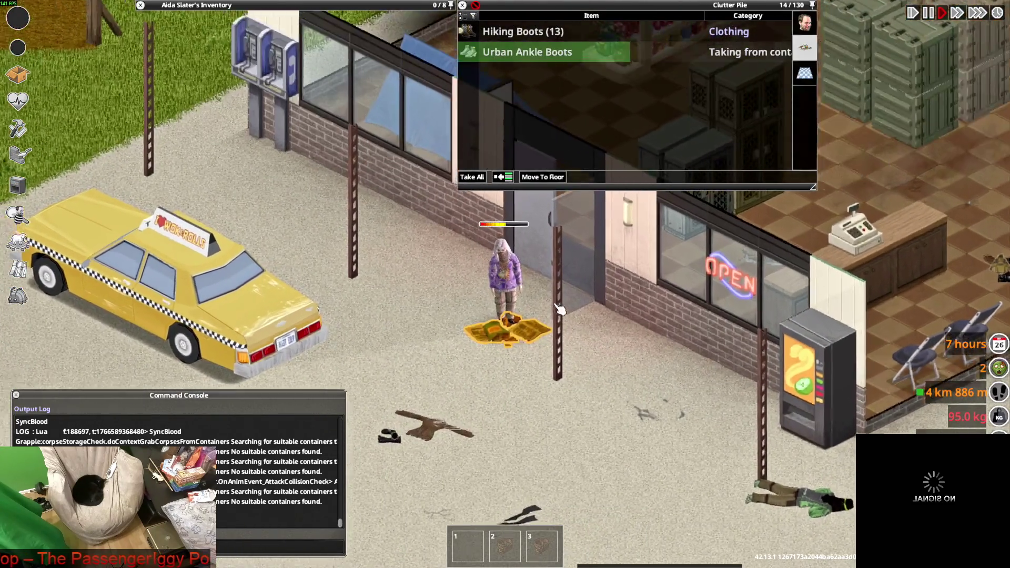
pyautogui.scroll(3, 560, 306)
pyautogui.press('a')
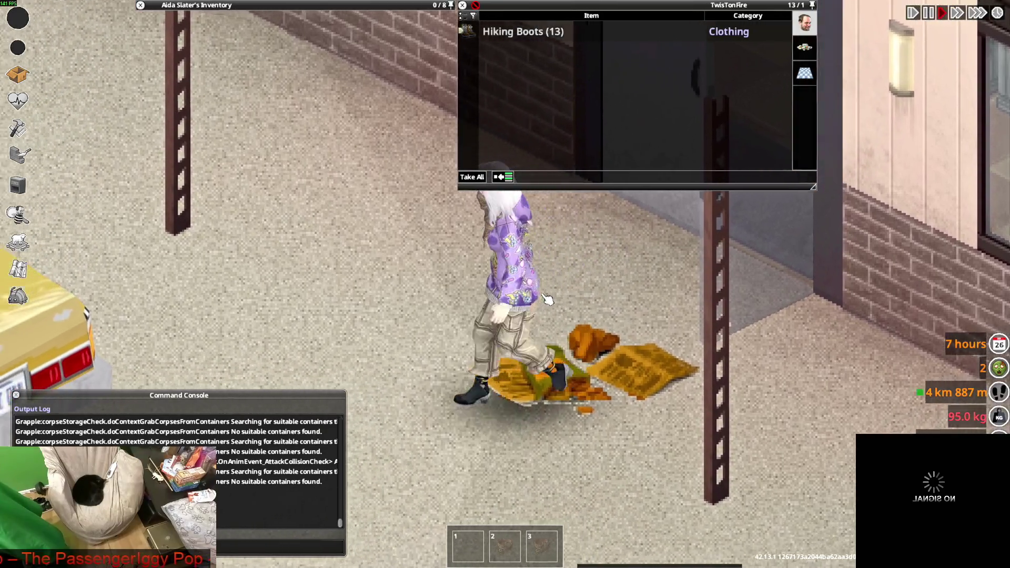
pyautogui.moveTo(247, 72)
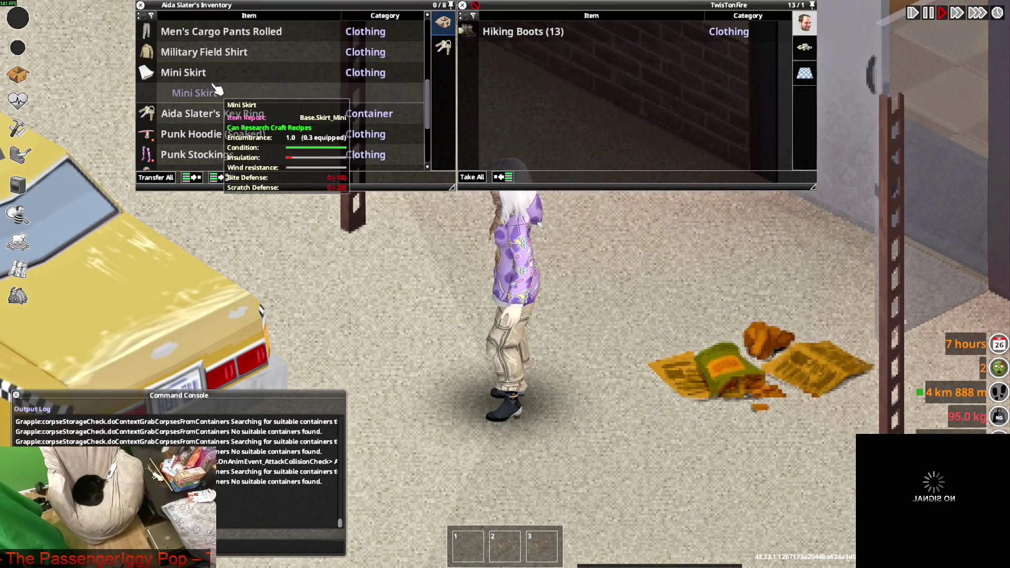
pyautogui.scroll(-5, 206, 138)
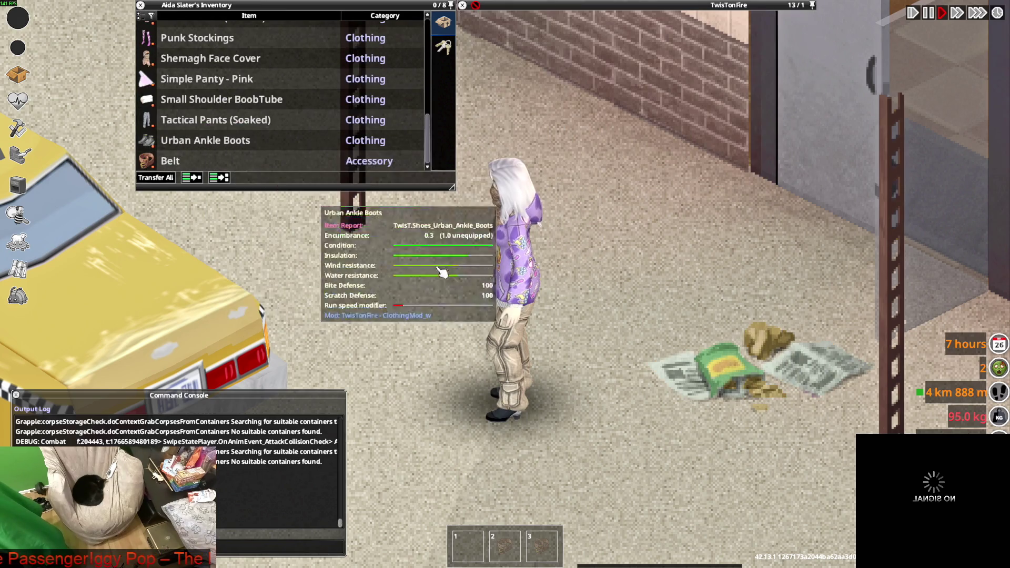
pyautogui.press('w')
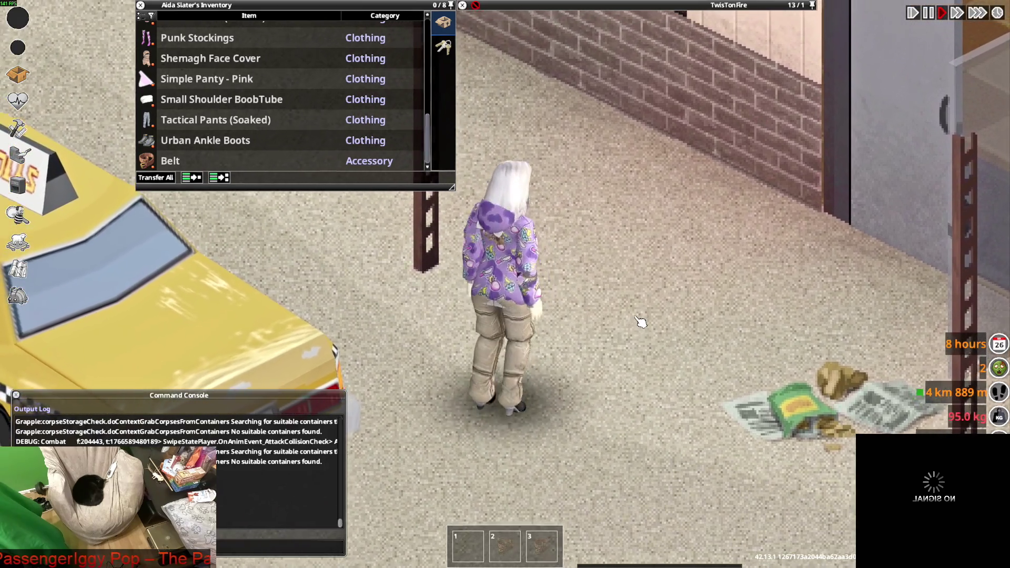
pyautogui.press('d')
# Step: Walk back to the newspaper pile and bring up actions for a pair of Hiking Boots
pyautogui.press('s')
pyautogui.press('a')
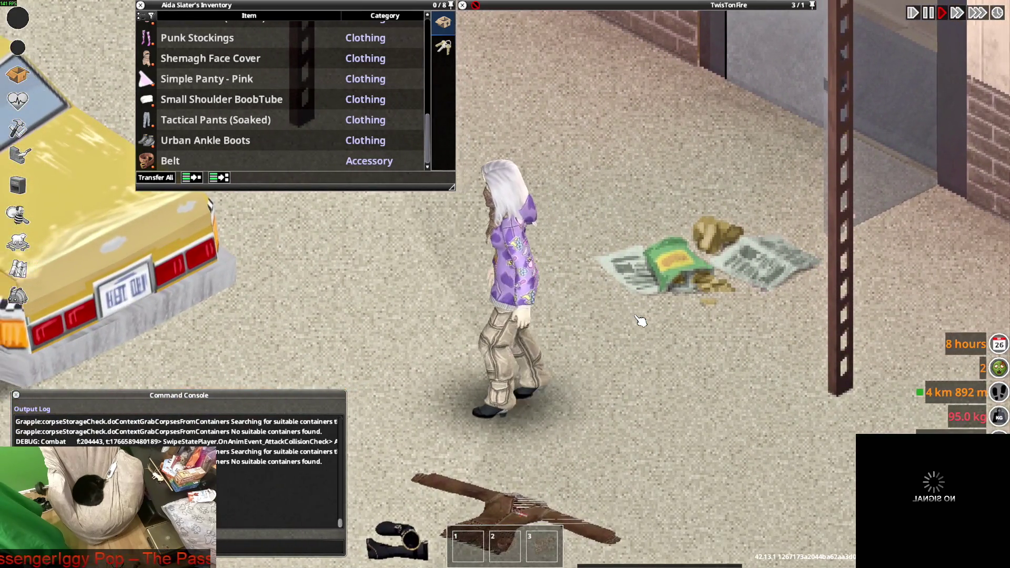
pyautogui.press('w')
pyautogui.press('d')
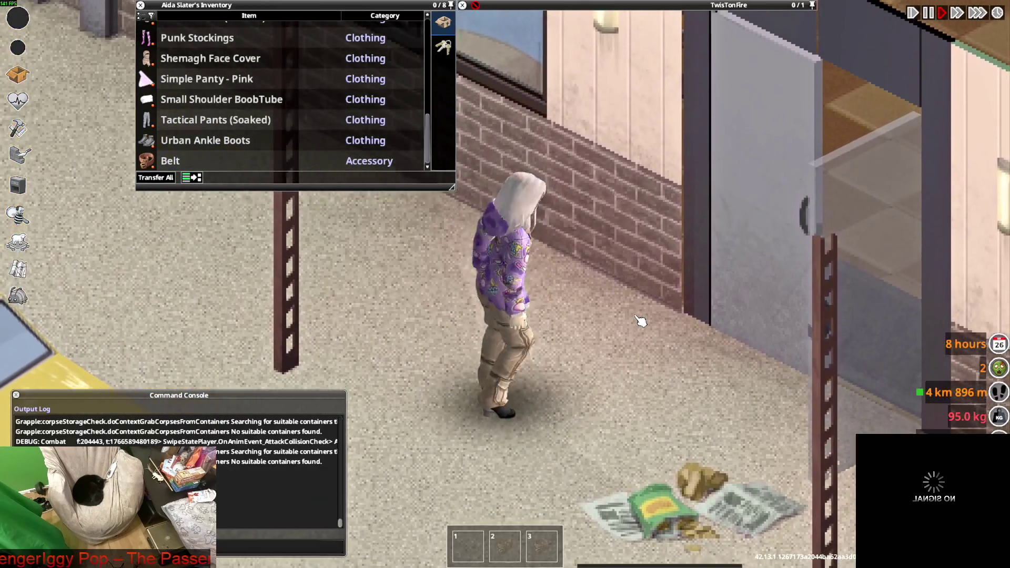
pyautogui.press('s')
pyautogui.press('d')
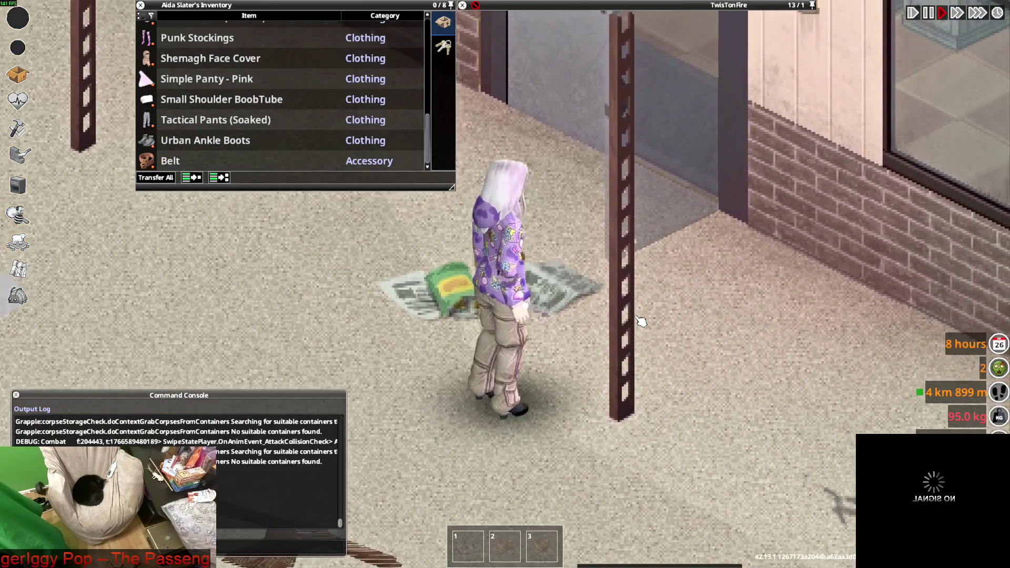
pyautogui.press('w')
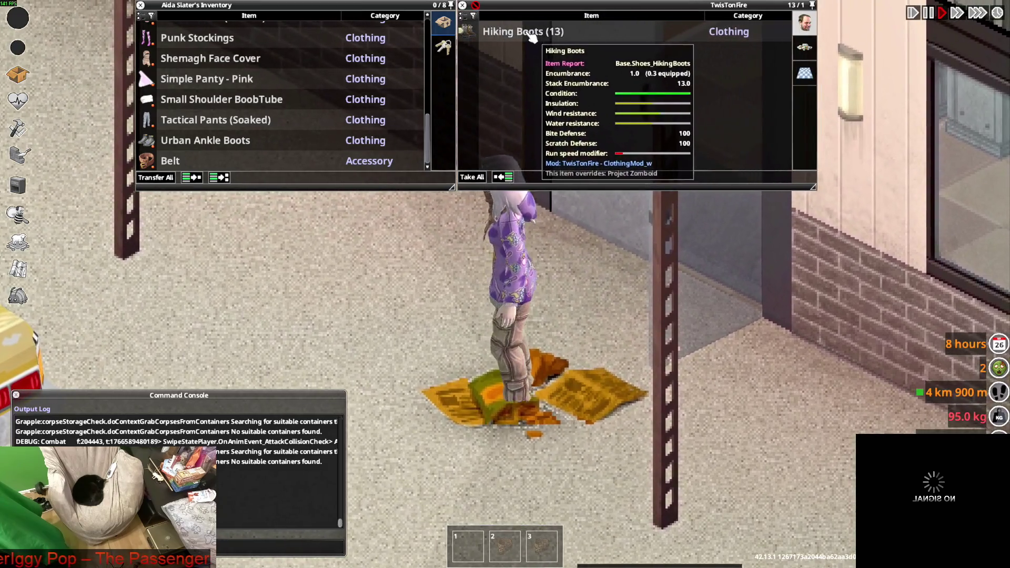
pyautogui.click(474, 38)
pyautogui.rightClick(521, 74)
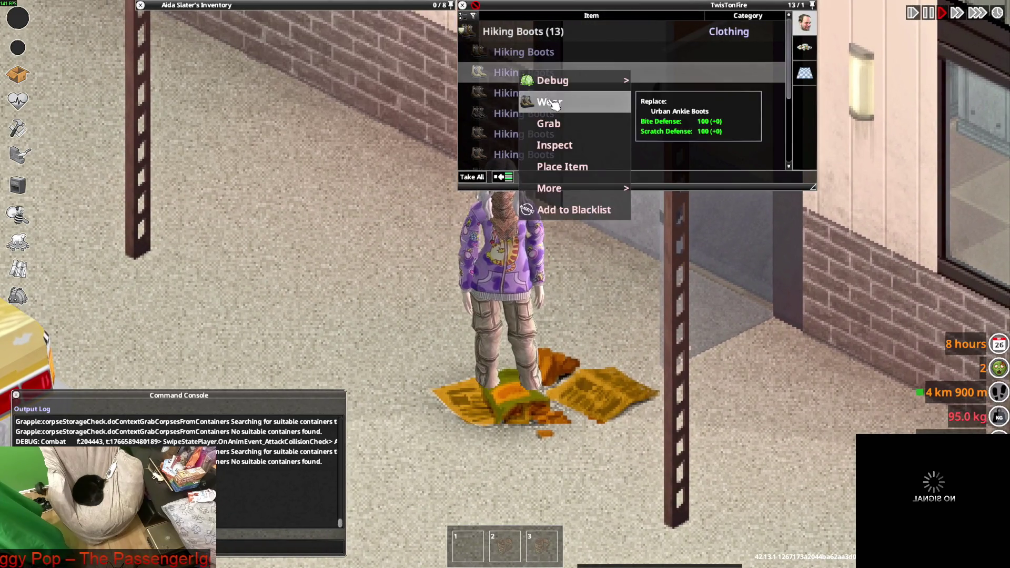
# Step: Put on the Hiking Boots and walk right toward the vending machine
pyautogui.click(550, 122)
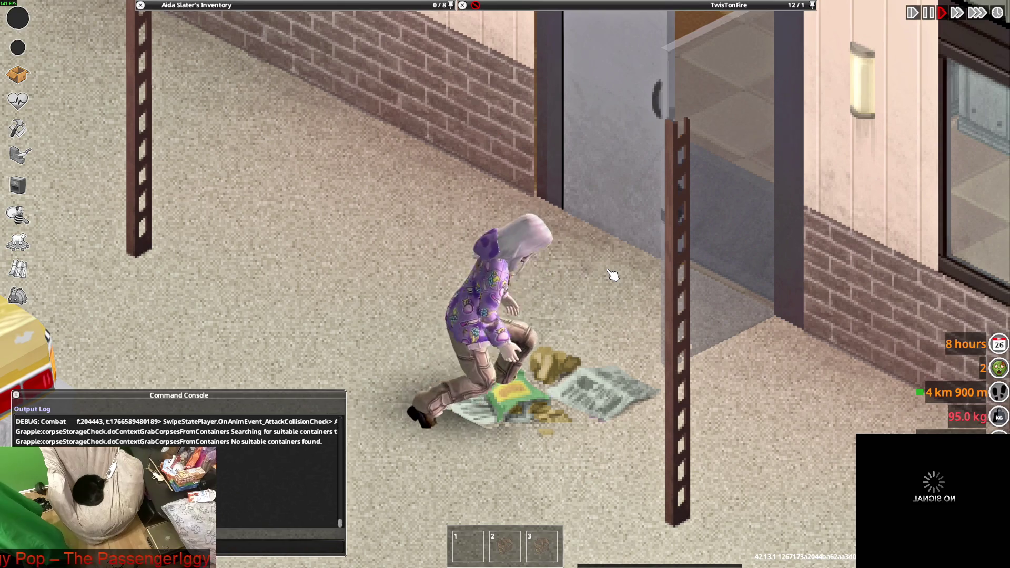
pyautogui.press('s')
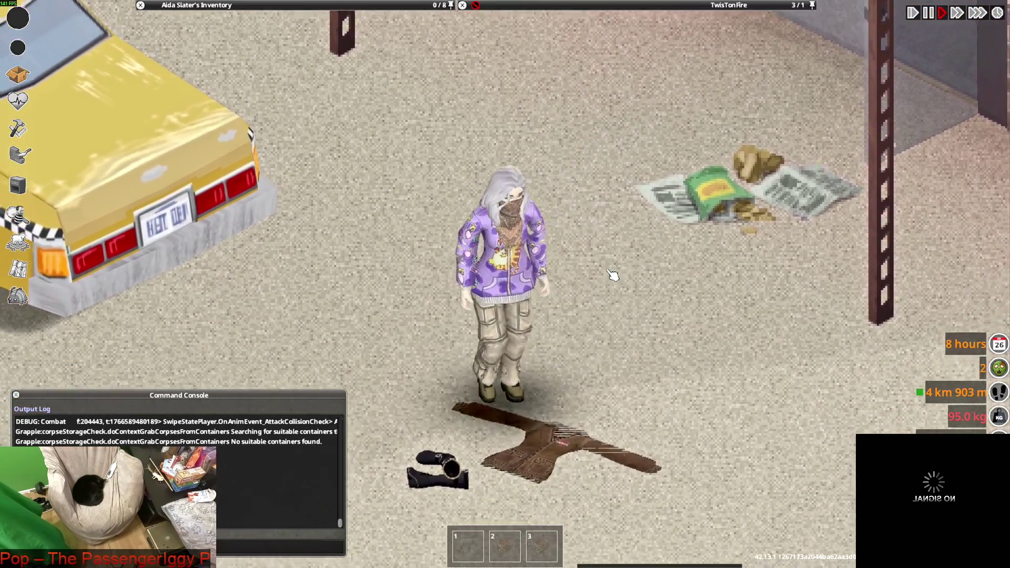
pyautogui.press('d')
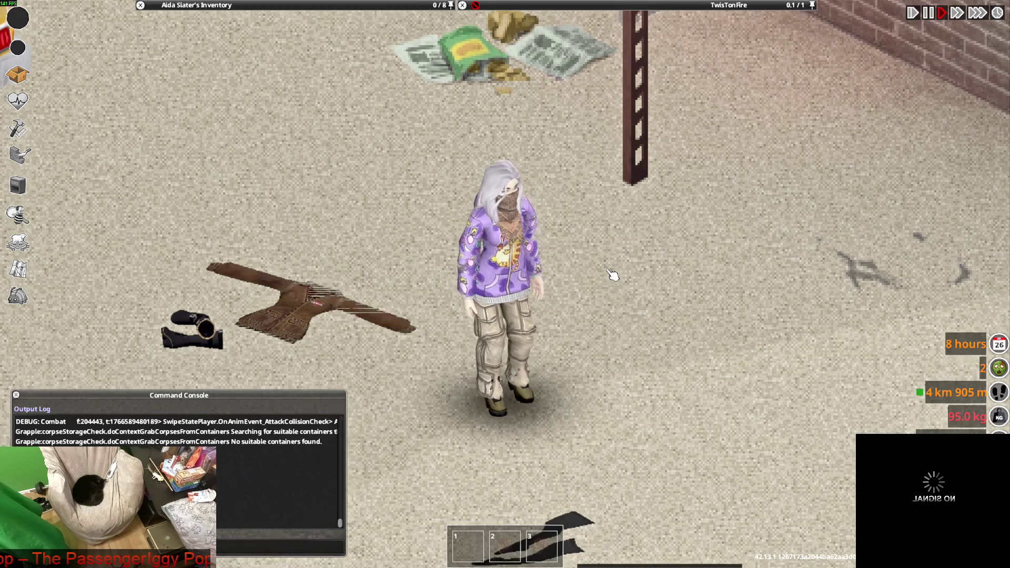
pyautogui.press('d')
pyautogui.press('s')
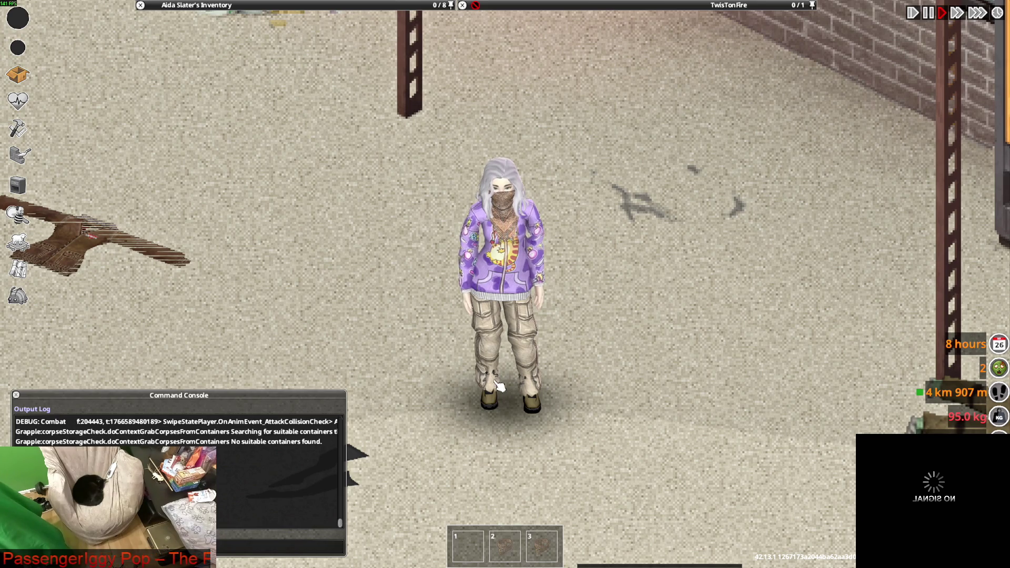
pyautogui.press('d')
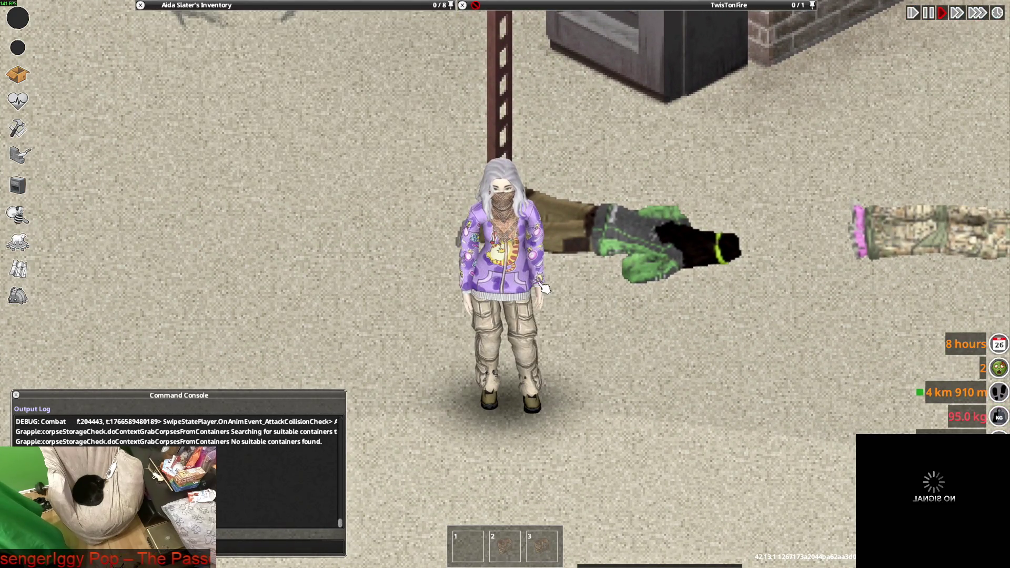
# Step: Walk left toward the taxi past the coat and boots, then back to the right
pyautogui.scroll(-2, 544, 291)
pyautogui.scroll(-2, 544, 291)
pyautogui.press('a')
pyautogui.scroll(4, 541, 289)
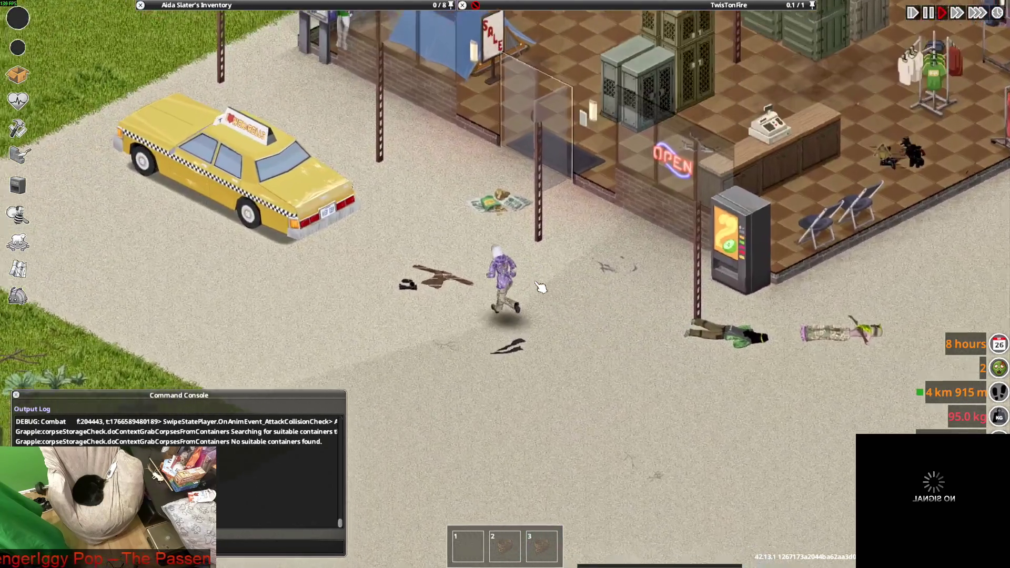
pyautogui.press('a')
pyautogui.press('s')
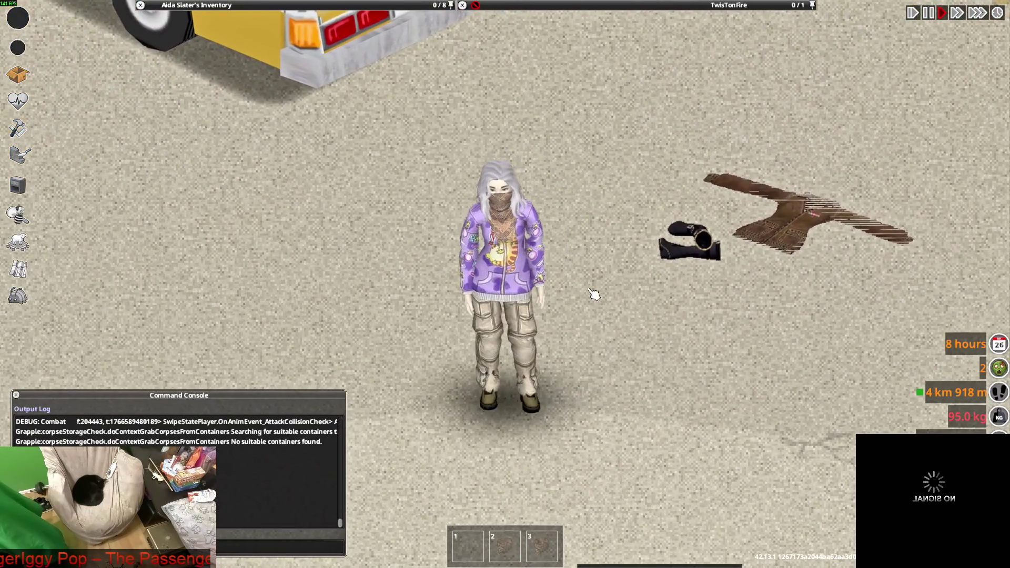
pyautogui.press('s')
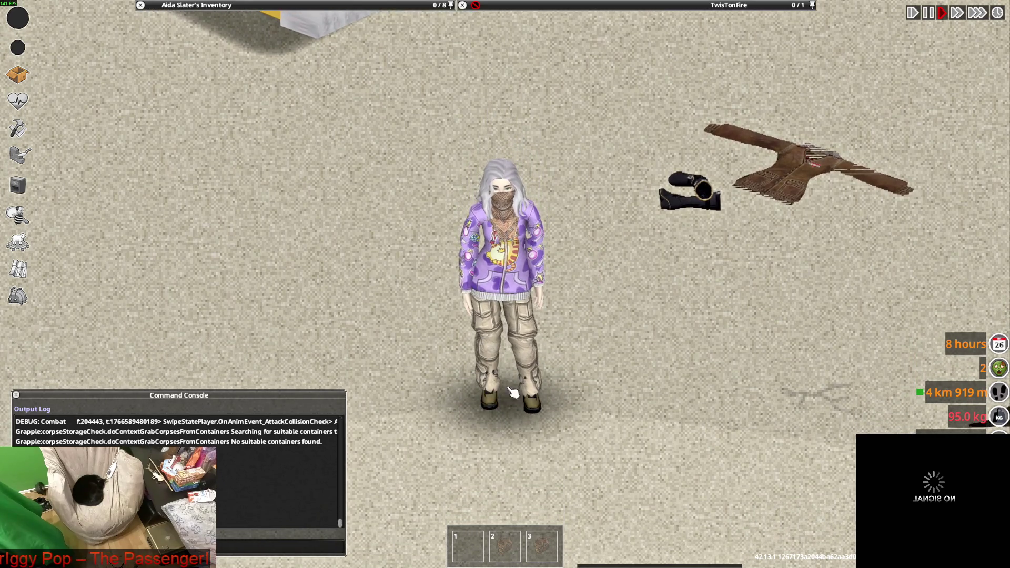
pyautogui.press('d')
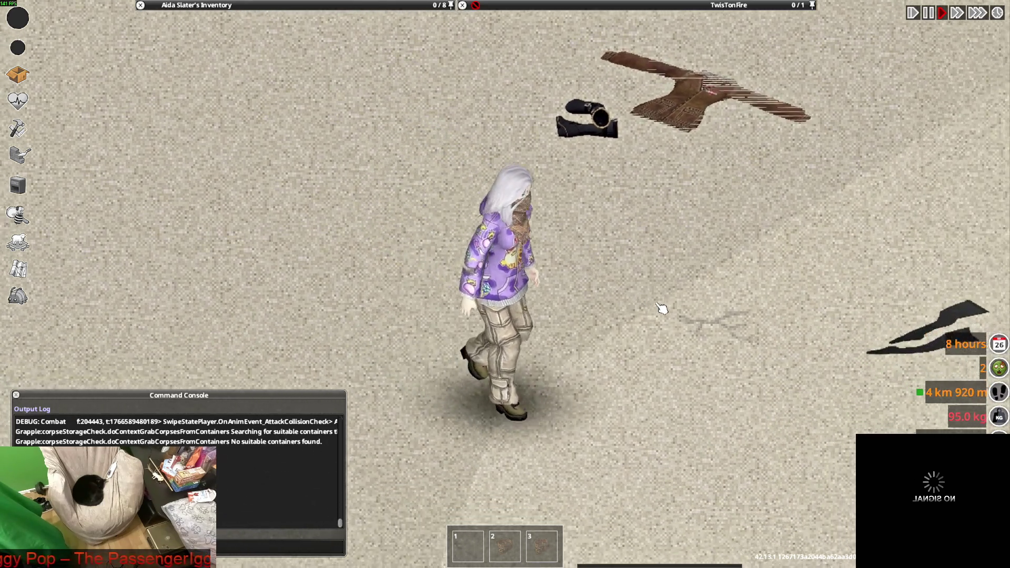
pyautogui.press('d')
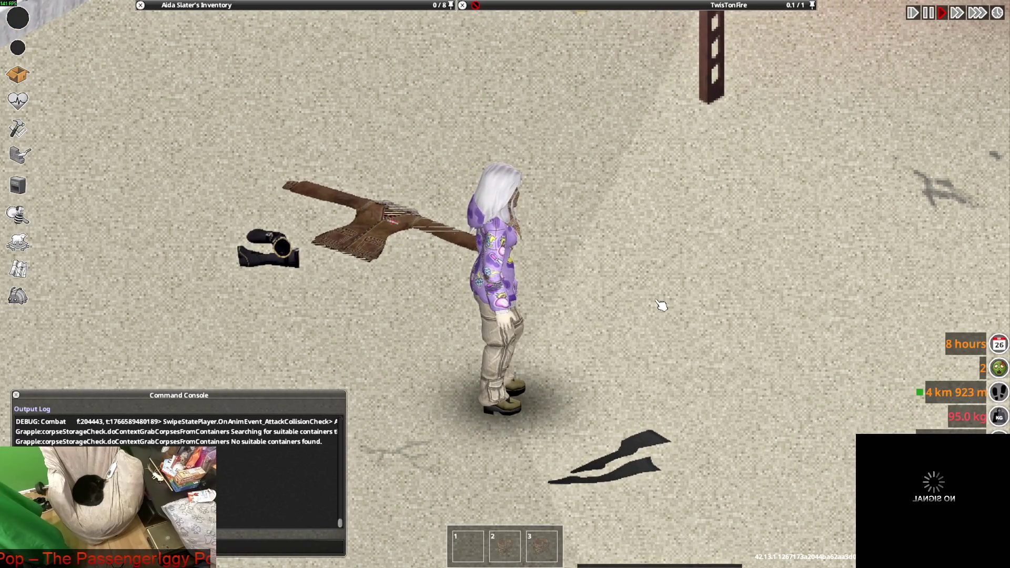
# Step: Walk the character down-right to the corpse near the vending machine
pyautogui.press('d')
pyautogui.press('s')
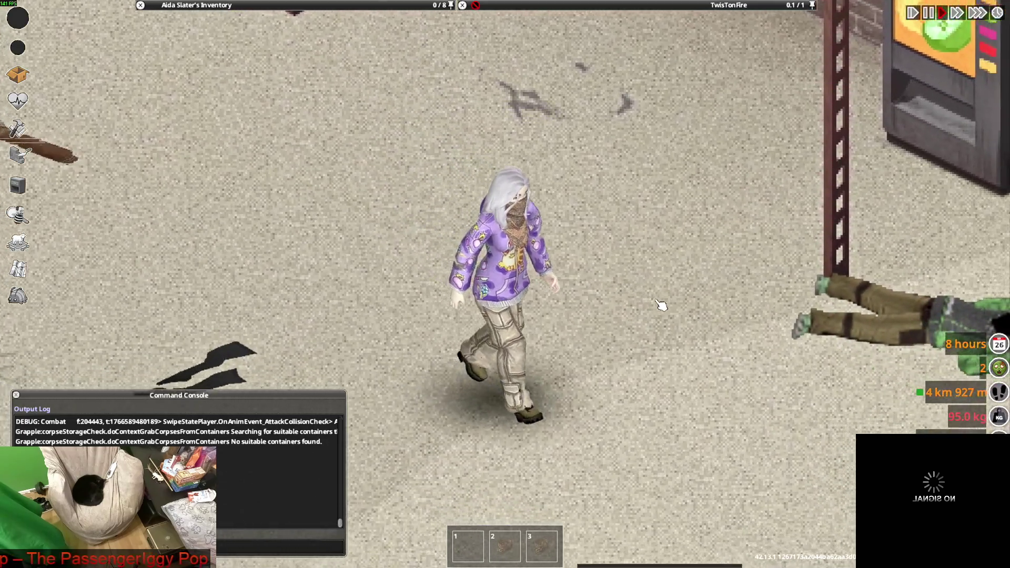
pyautogui.press('s')
pyautogui.press('d')
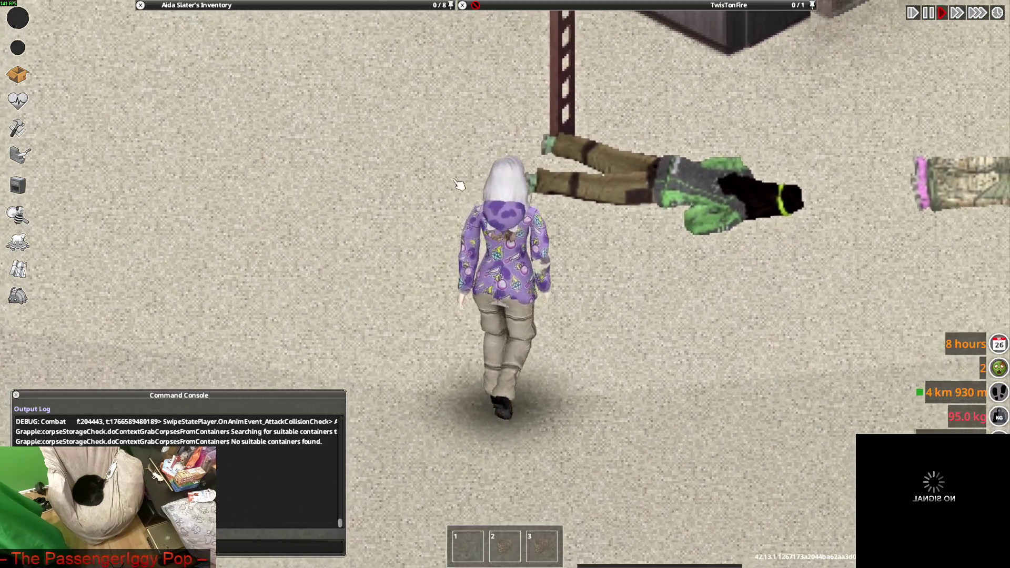
pyautogui.press('w')
pyautogui.moveTo(138, 107)
pyautogui.scroll(3, 204, 92)
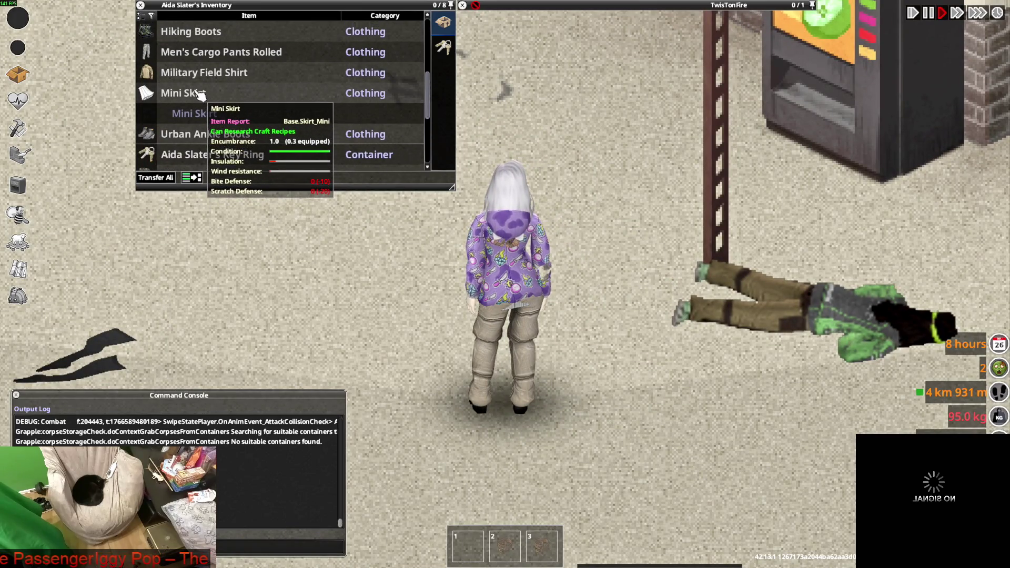
pyautogui.scroll(6, 204, 56)
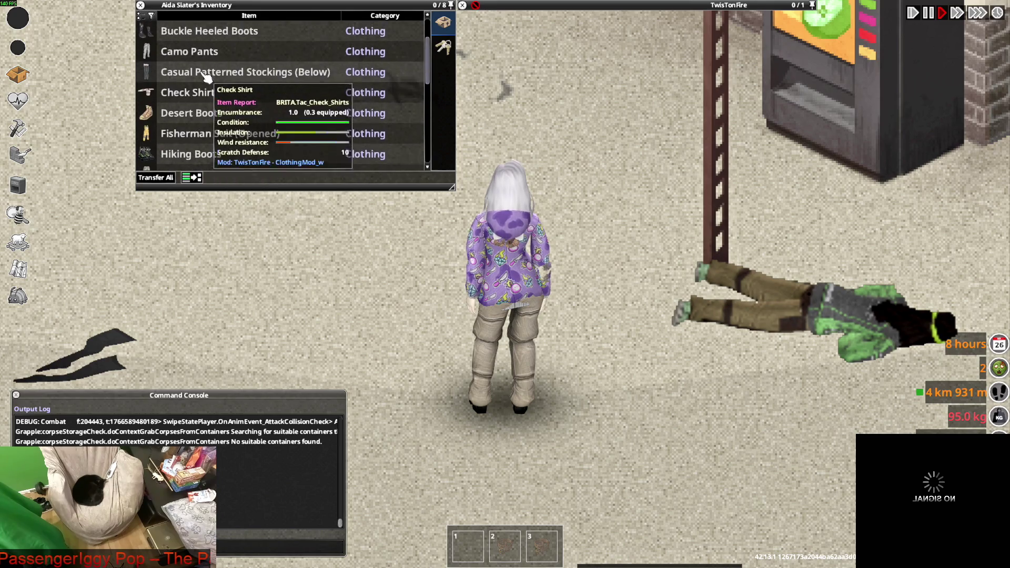
pyautogui.scroll(1, 204, 87)
pyautogui.scroll(-1, 205, 88)
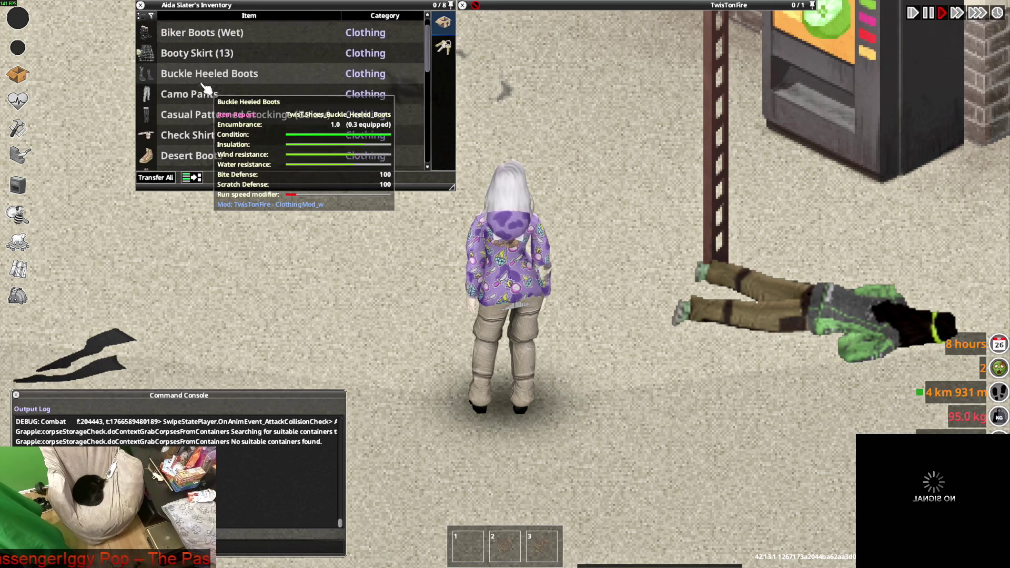
pyautogui.press('s')
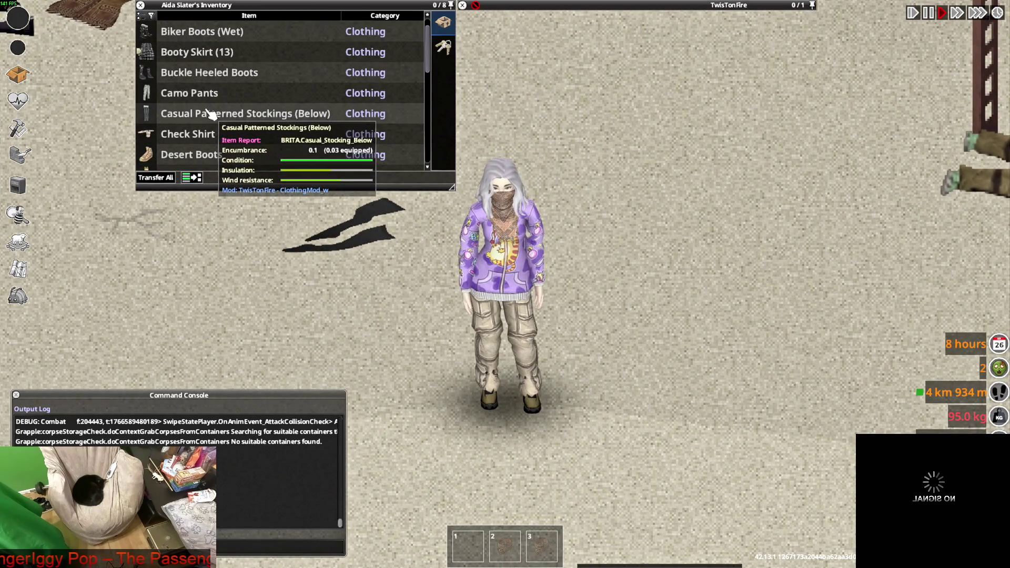
# Step: Unequip the Punk Hoodie (Soaked) from the inventory
pyautogui.scroll(1, 209, 114)
pyautogui.scroll(-8, 209, 115)
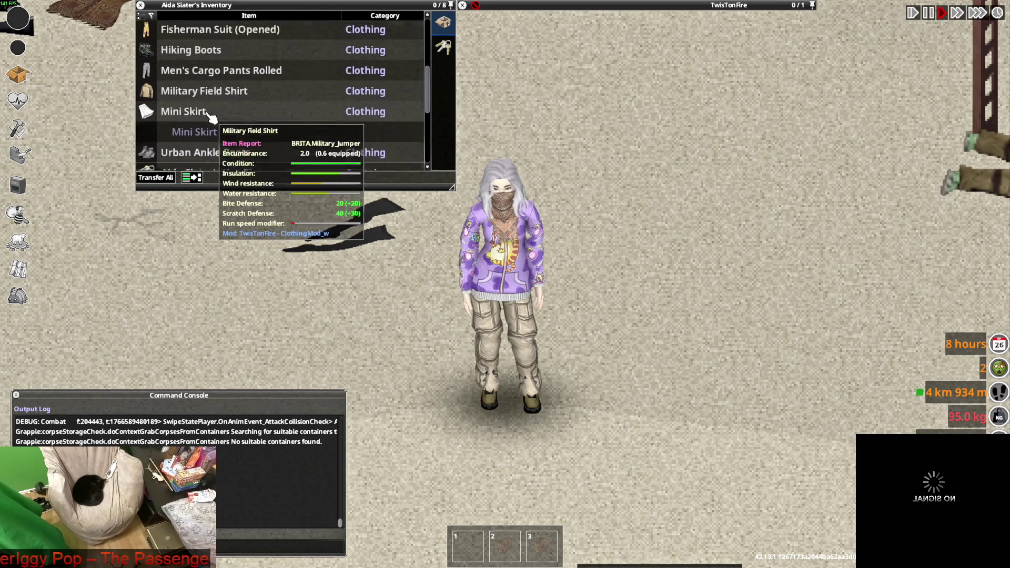
pyautogui.scroll(-5, 210, 116)
pyautogui.scroll(-3, 211, 117)
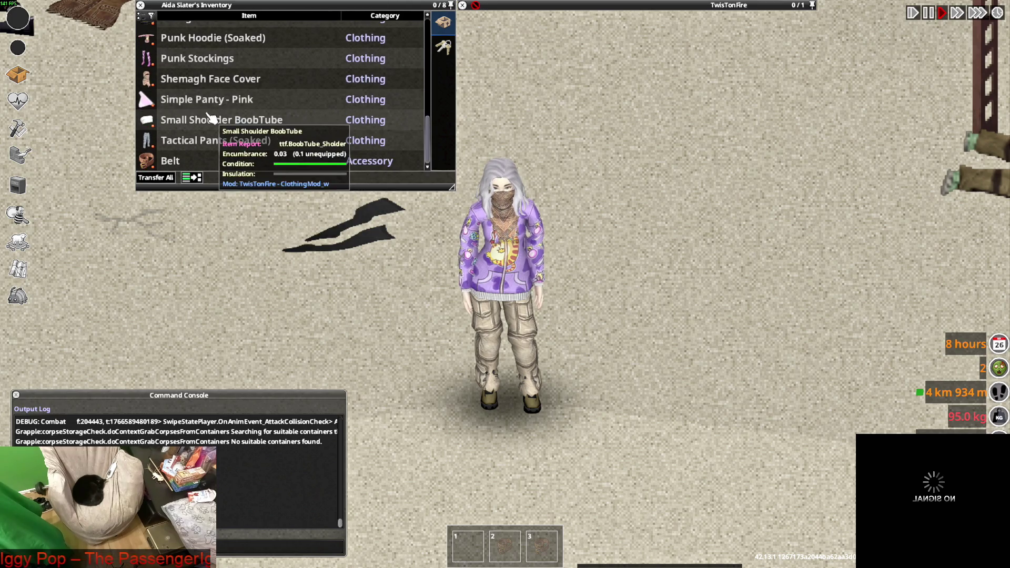
pyautogui.rightClick(206, 38)
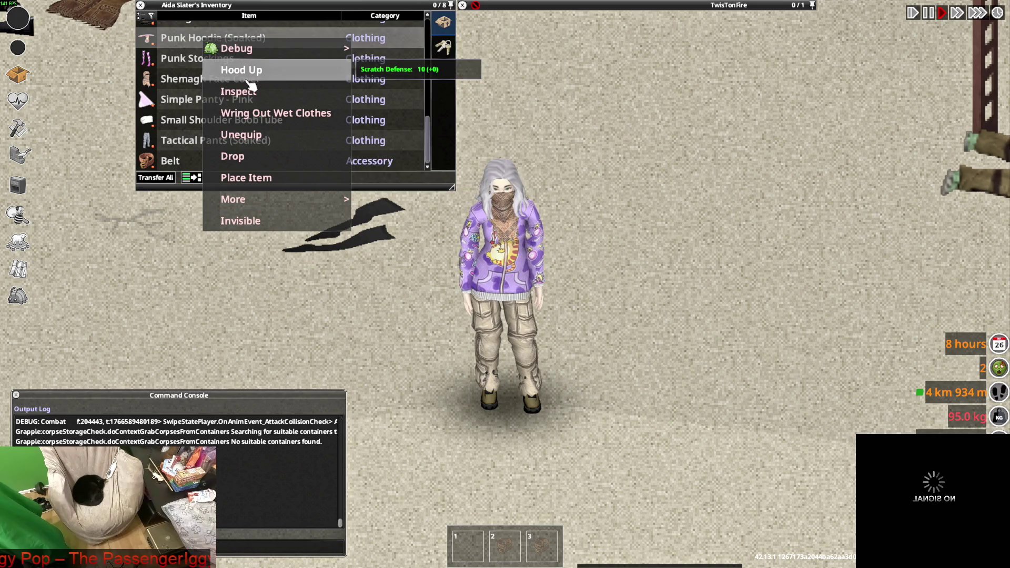
pyautogui.click(251, 134)
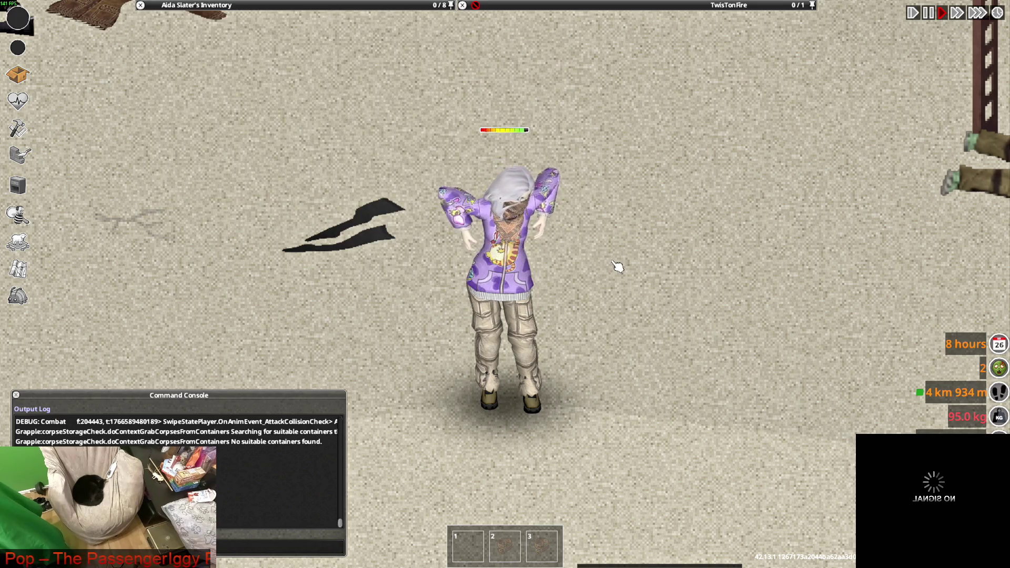
# Step: Walk the character back and forth to view the pants from front, back and side
pyautogui.press('w')
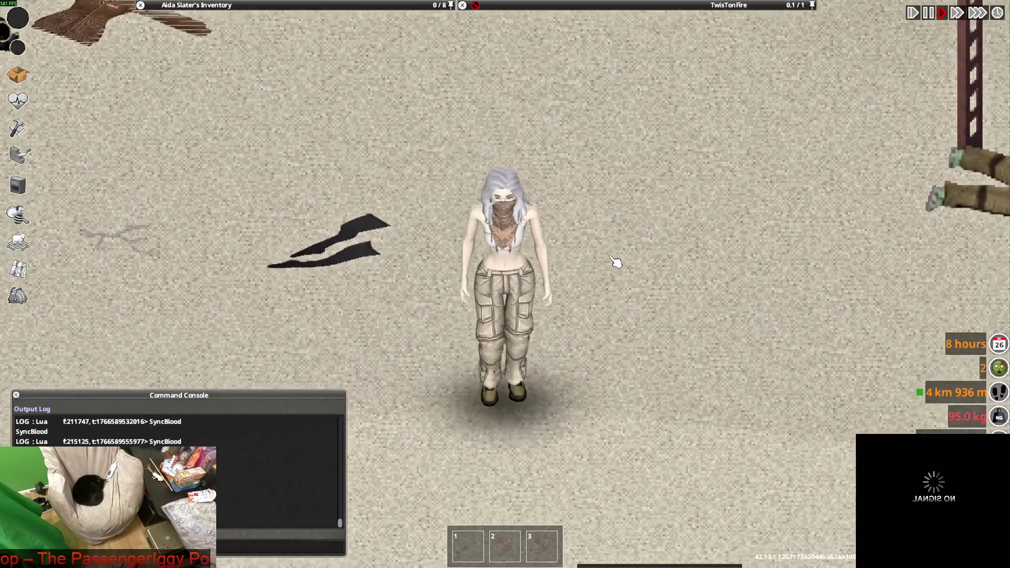
pyautogui.press('s')
pyautogui.press('w')
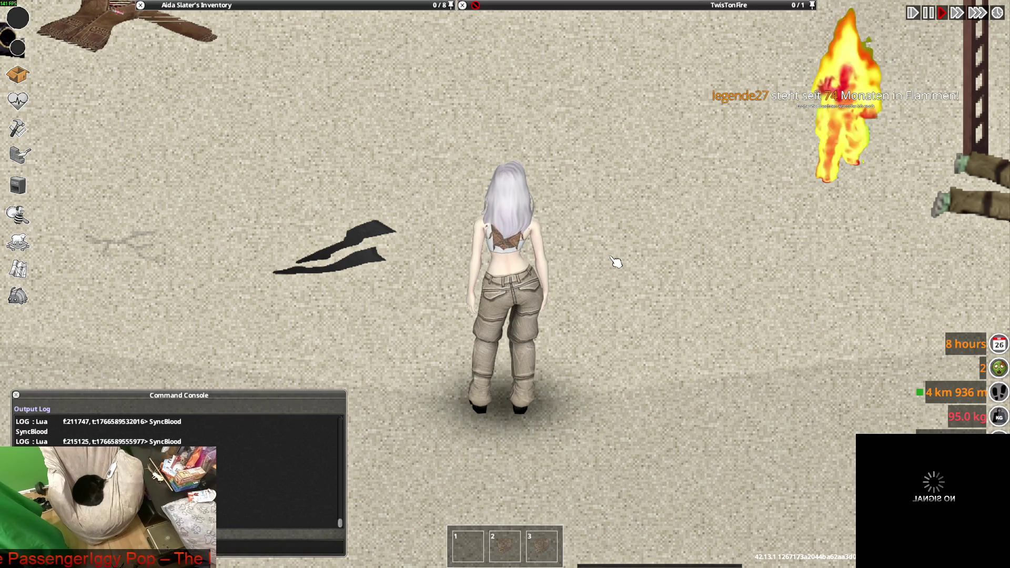
pyautogui.press('w')
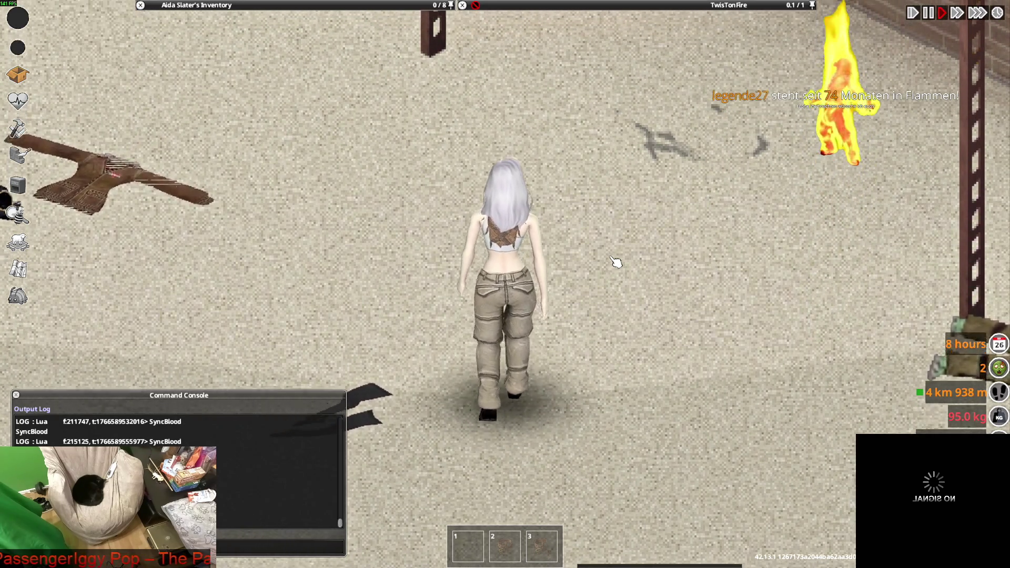
pyautogui.press('s')
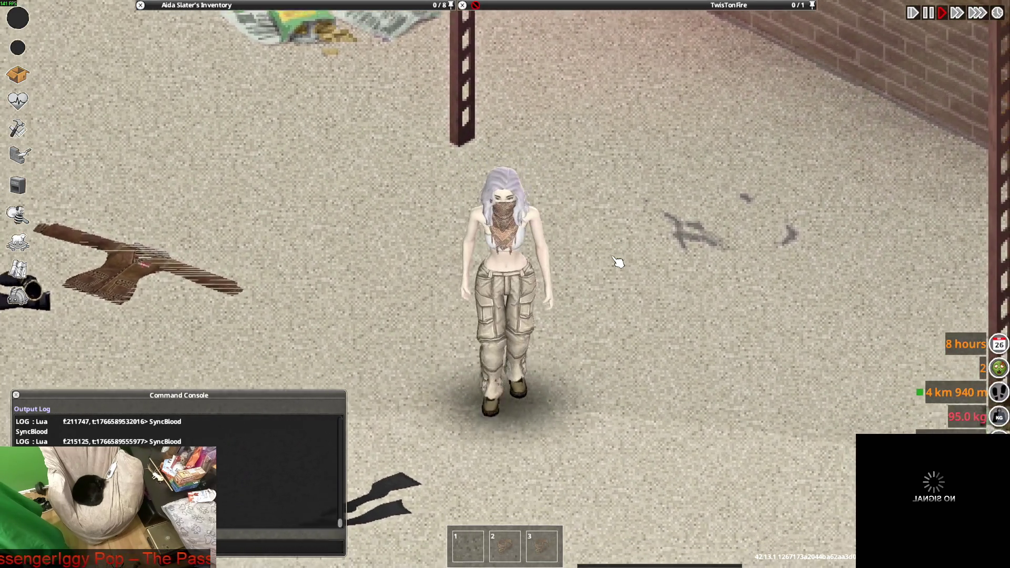
pyautogui.press('d')
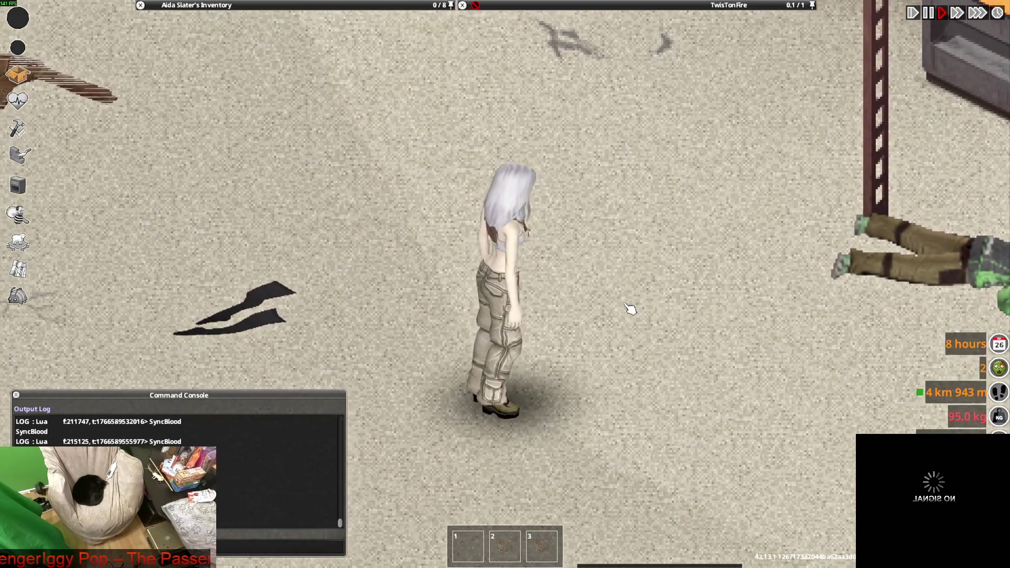
# Step: Save all_shoes2.blend in Blender with File > Save, then return to the game
pyautogui.hotkey('alt', 'Tab')
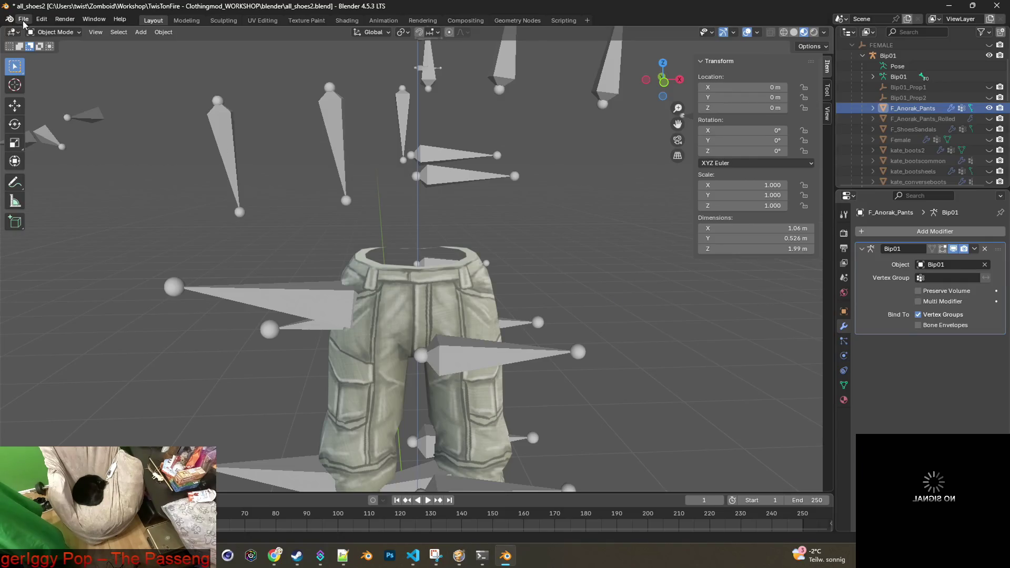
pyautogui.click(24, 24)
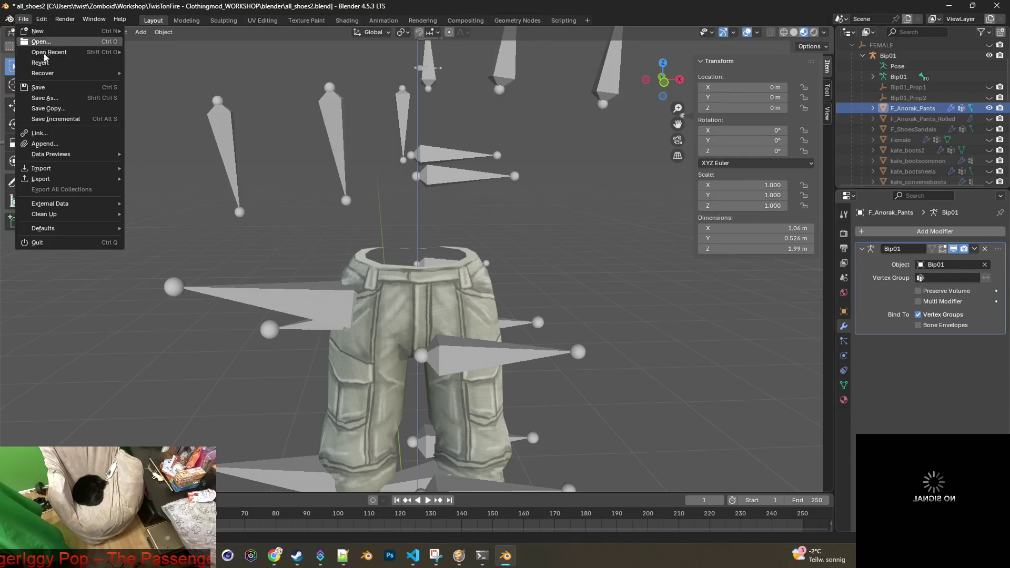
pyautogui.click(45, 90)
pyautogui.click(24, 21)
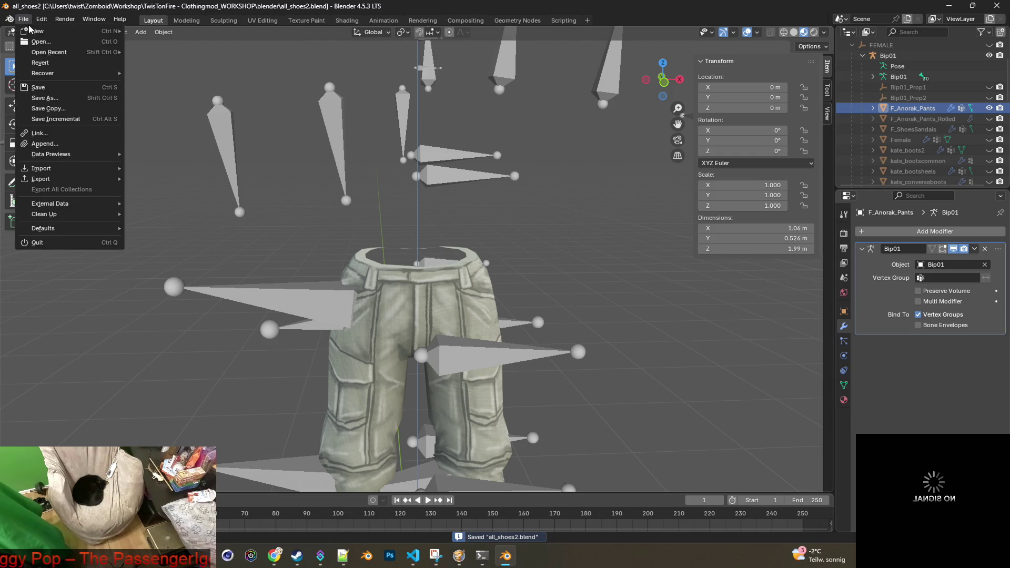
pyautogui.hotkey('alt', 'Tab')
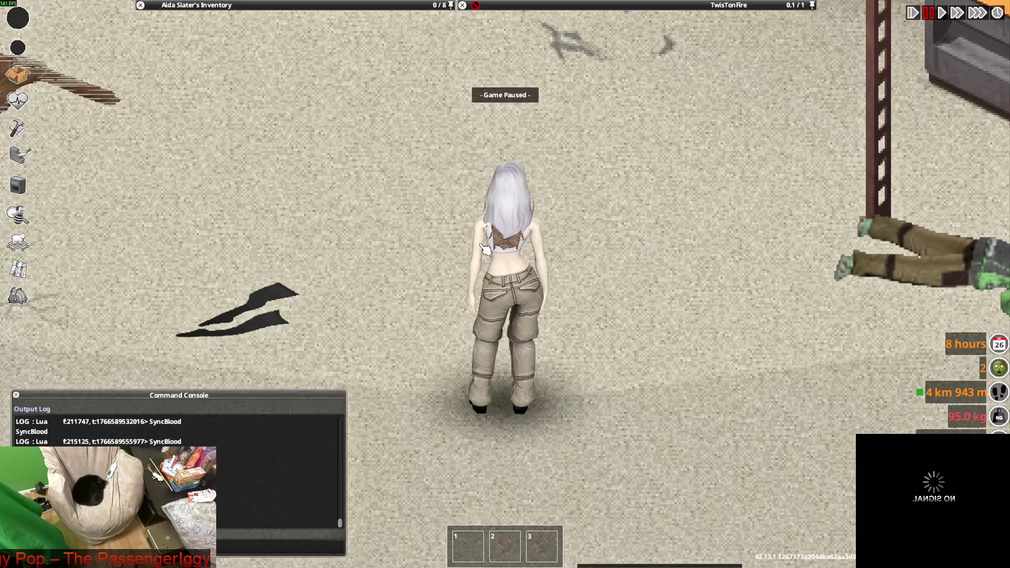
# Step: Unpause the game and walk the character toward the shop
pyautogui.press('space')
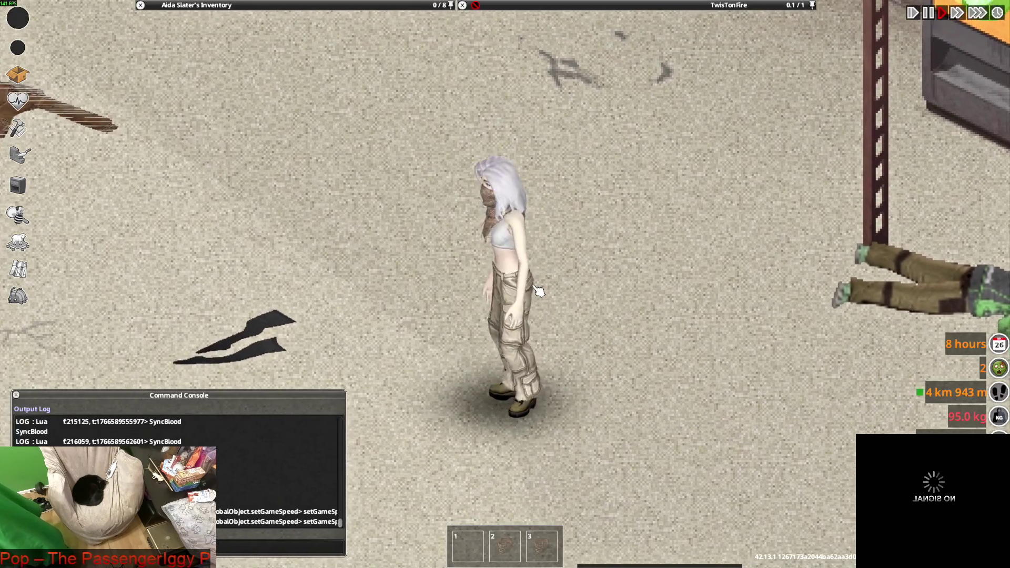
pyautogui.press('w')
pyautogui.press('w')
pyautogui.press('w')
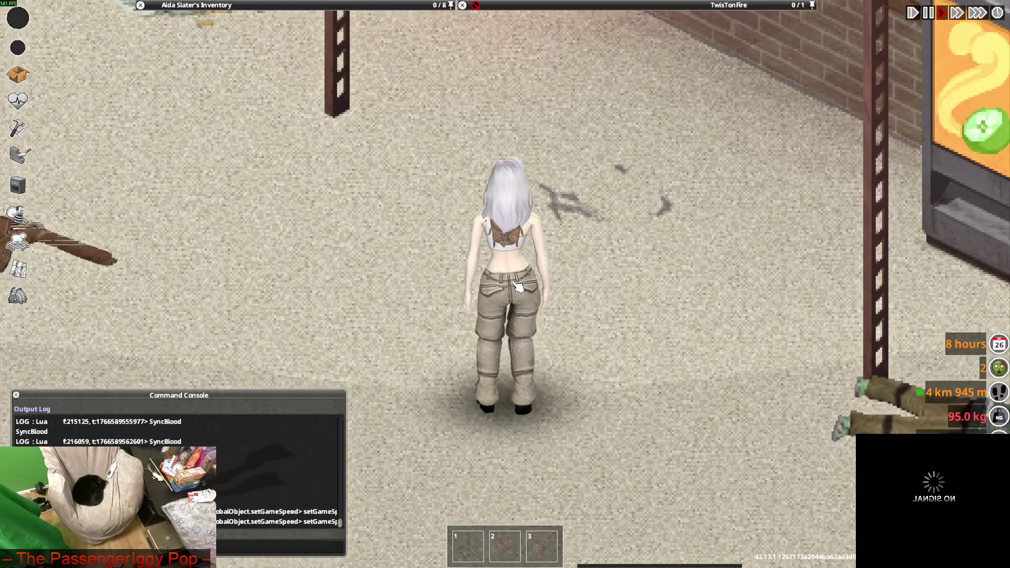
pyautogui.scroll(-2, 513, 283)
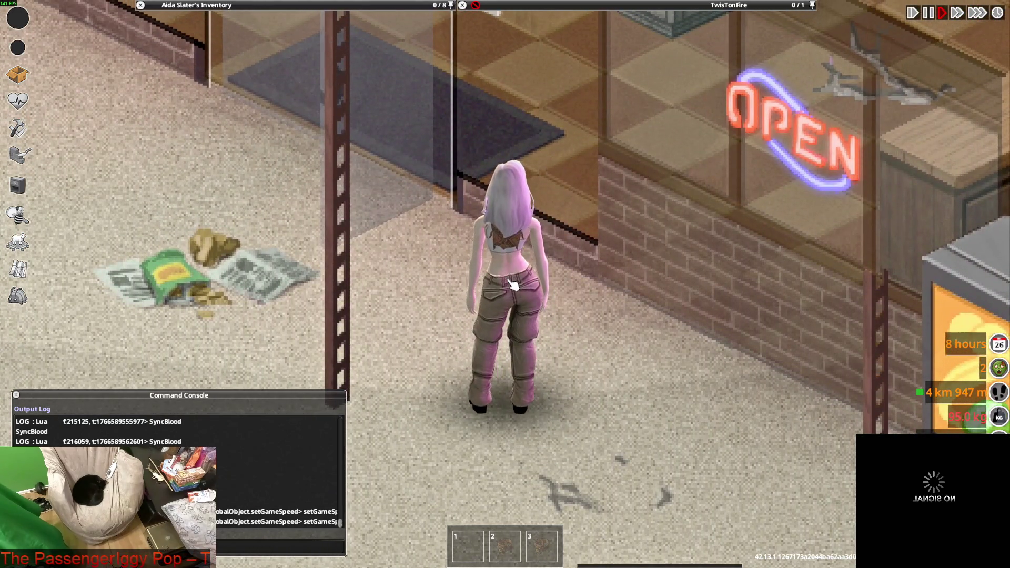
# Step: In Blender, orbit and zoom to view the F_Anorak_Pants mesh from behind
pyautogui.hotkey('alt', 'Tab')
pyautogui.moveTo(504, 268)
pyautogui.mouseDown(button='middle')
pyautogui.moveTo(280, 258)
pyautogui.moveTo(459, 258)
pyautogui.moveTo(428, 289)
pyautogui.mouseUp(button='middle')
pyautogui.scroll(5, 475, 283)
pyautogui.moveTo(460, 257)
pyautogui.mouseDown(button='middle')
pyautogui.moveTo(407, 244)
pyautogui.moveTo(593, 218)
pyautogui.mouseUp(button='middle')
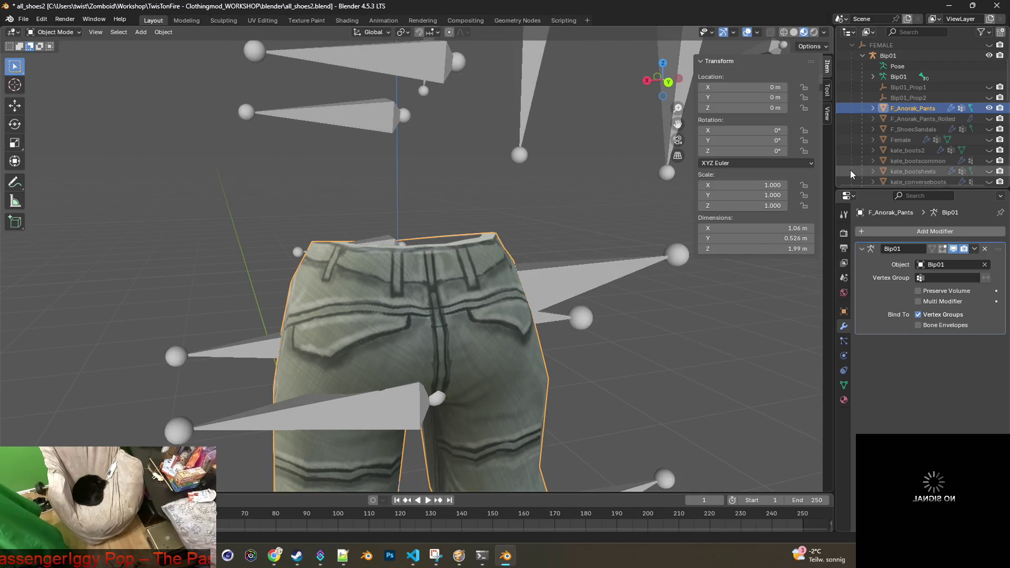
# Step: Put the anorak pants in Edit Mode, orbit to the waistband, and return to the paused game
pyautogui.click(54, 32)
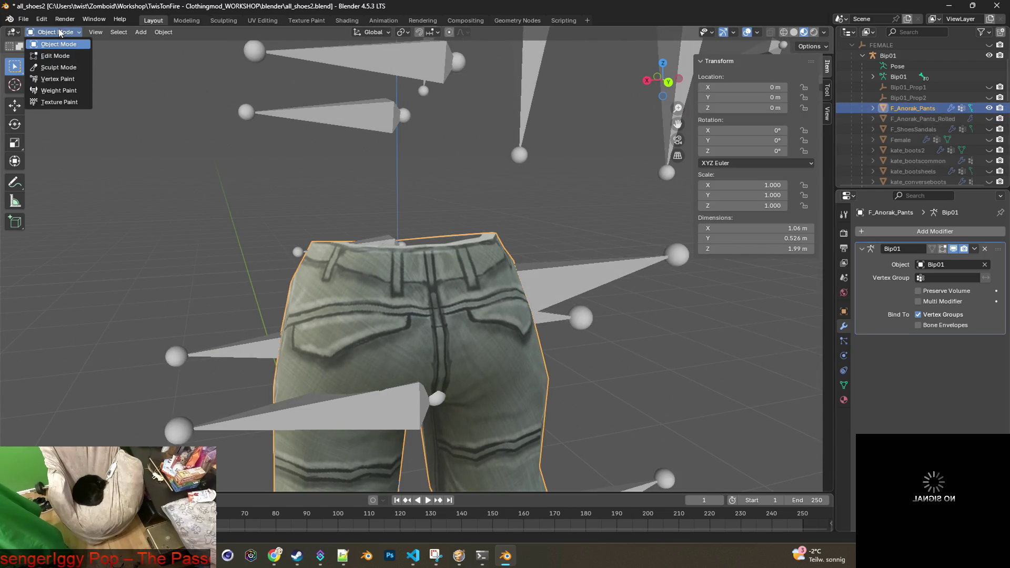
pyautogui.click(62, 56)
pyautogui.moveTo(389, 199)
pyautogui.mouseDown(button='middle')
pyautogui.moveTo(405, 210)
pyautogui.moveTo(594, 214)
pyautogui.moveTo(530, 206)
pyautogui.mouseUp(button='middle')
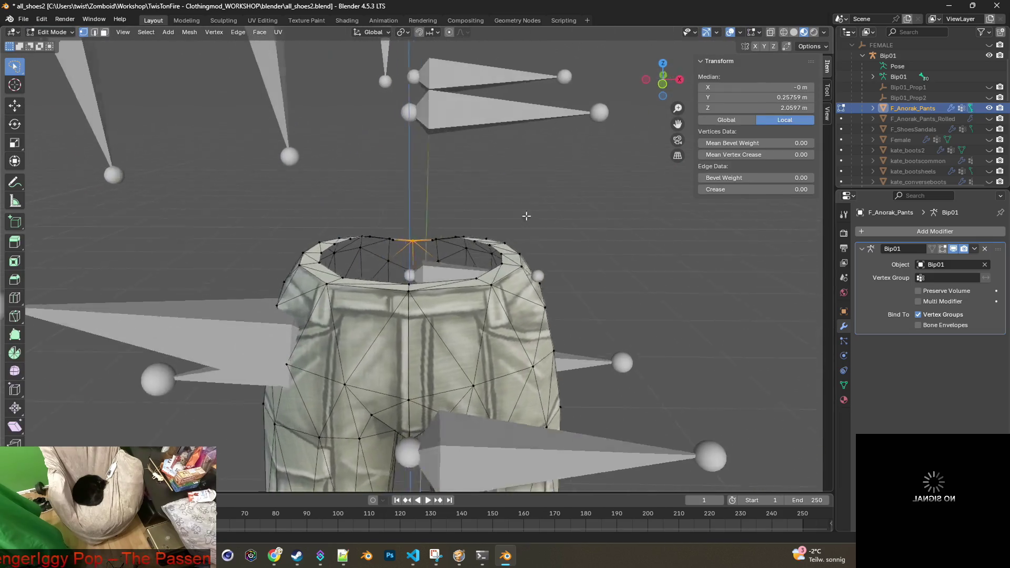
pyautogui.scroll(2, 530, 205)
pyautogui.press('super+Tab')
pyautogui.click(504, 206)
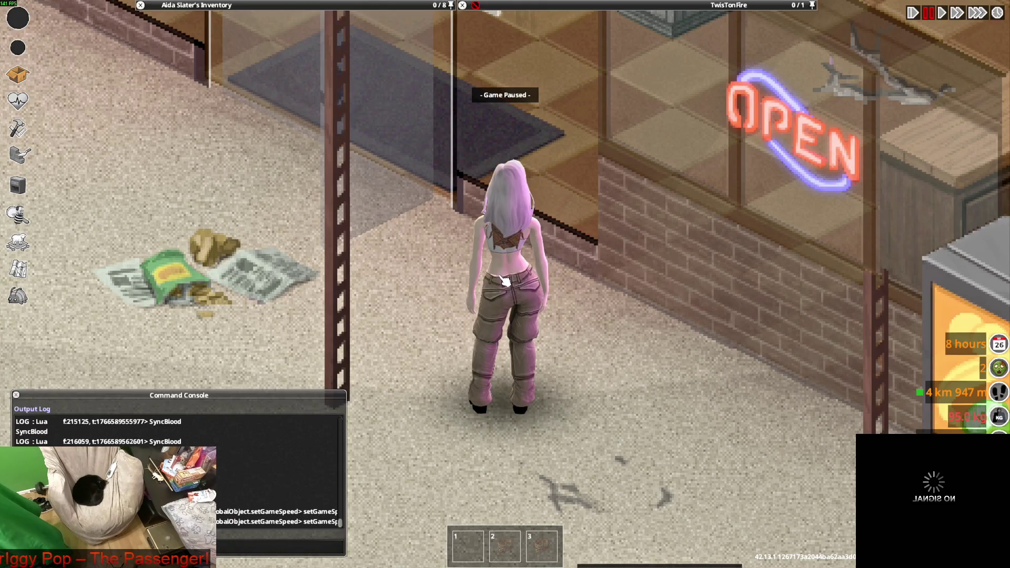
# Step: Unpause and walk the character along the brick wall past the shop window
pyautogui.press('space')
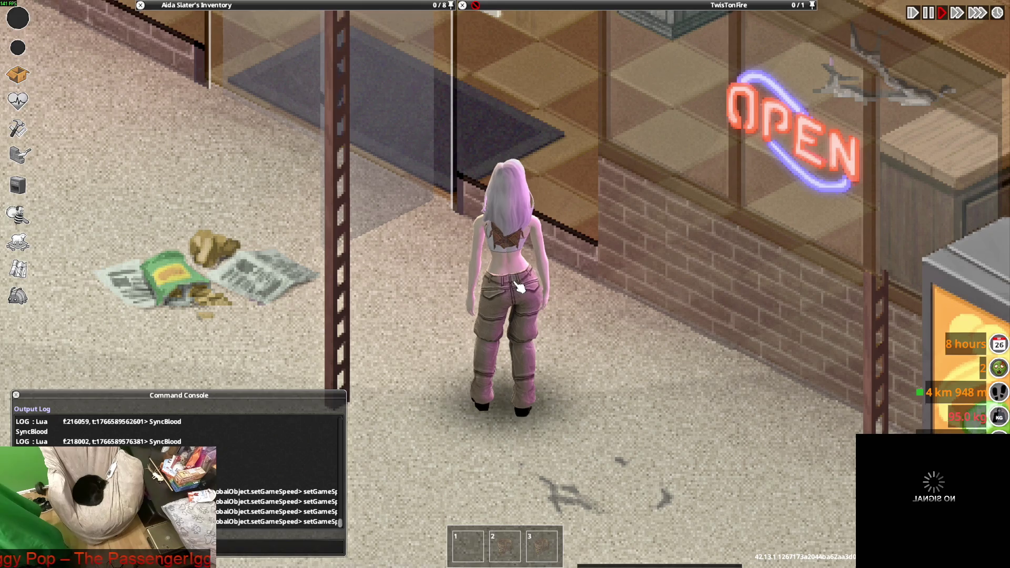
pyautogui.press('w')
pyautogui.press('a')
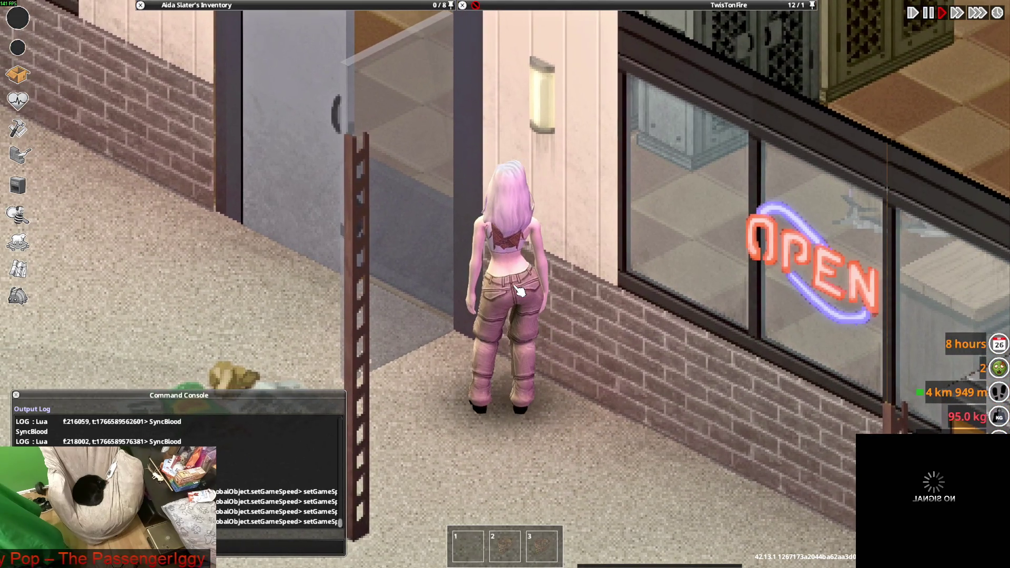
pyautogui.press('d')
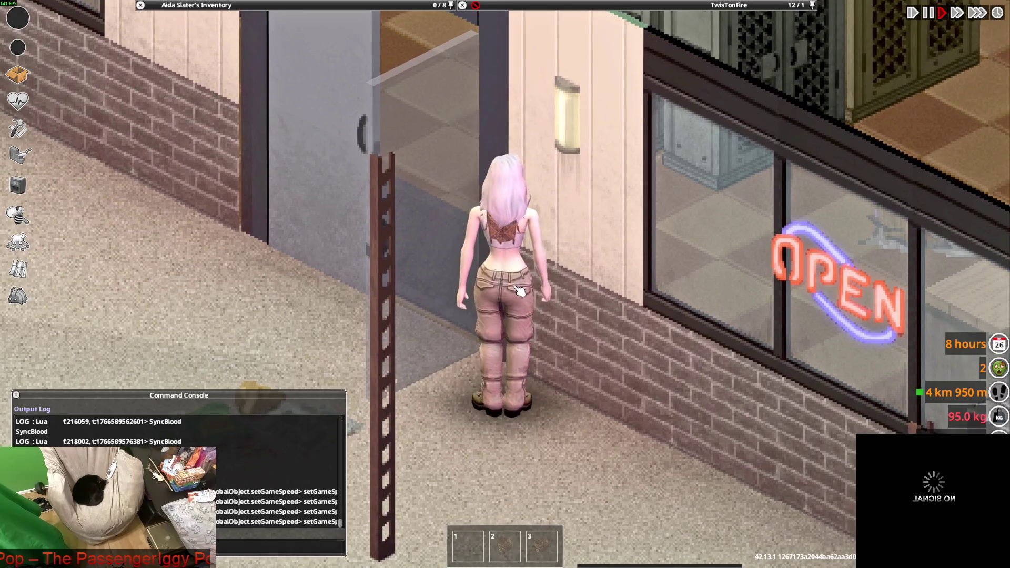
pyautogui.press('w')
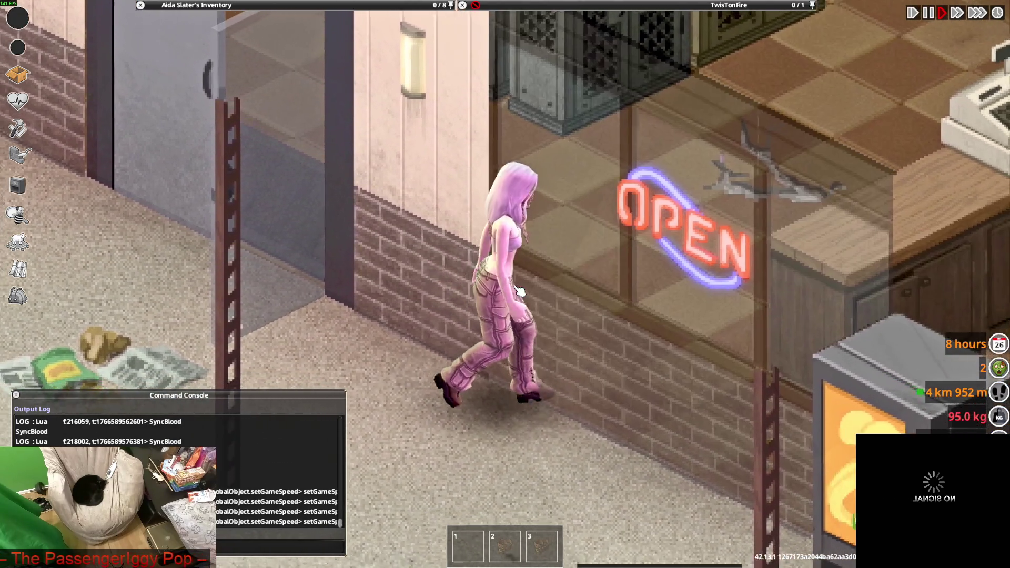
pyautogui.press('d')
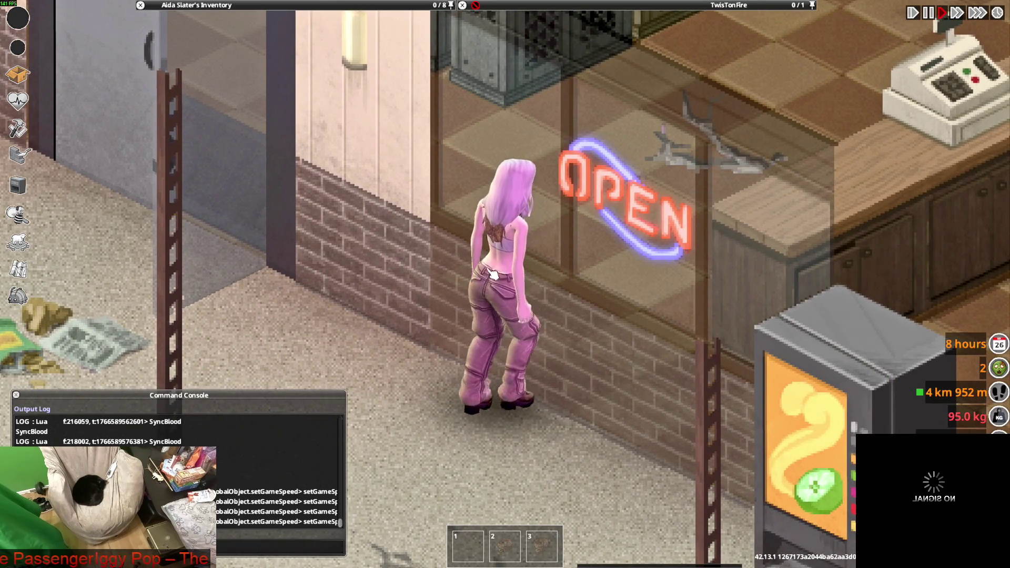
# Step: In Blender, orbit behind the pants and select a waistband vertex (0.749 Spine, 0.251 Pelvis)
pyautogui.hotkey('alt', 'Tab')
pyautogui.moveTo(462, 239)
pyautogui.mouseDown(button='middle')
pyautogui.moveTo(601, 270)
pyautogui.moveTo(631, 266)
pyautogui.moveTo(461, 242)
pyautogui.moveTo(476, 271)
pyautogui.moveTo(559, 286)
pyautogui.moveTo(609, 282)
pyautogui.moveTo(561, 290)
pyautogui.moveTo(643, 282)
pyautogui.moveTo(487, 239)
pyautogui.mouseUp(button='middle')
pyautogui.click(459, 243)
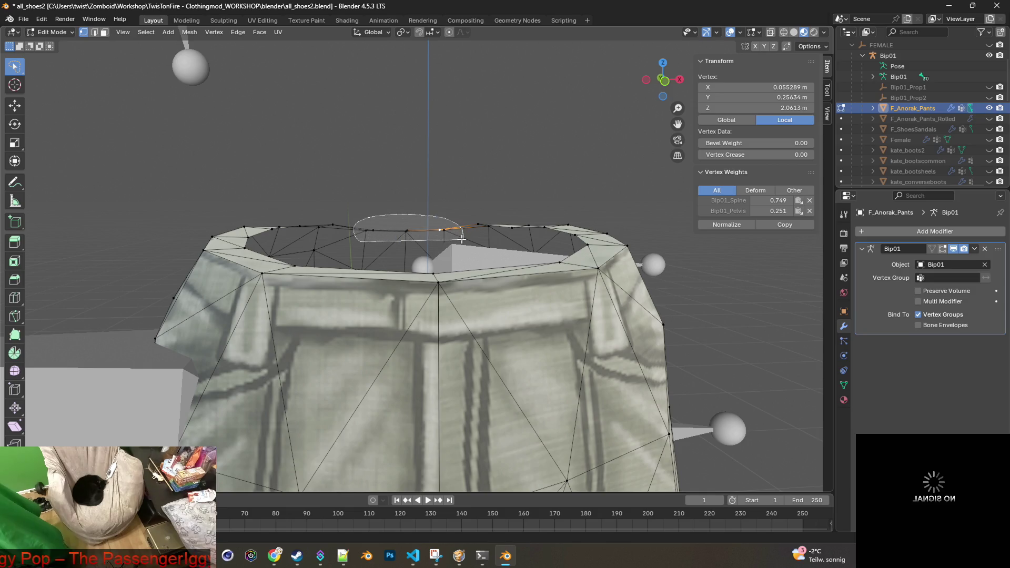
# Step: Raise the original pants' selected top waistband vertices along Z, then return to Object Mode
pyautogui.keyDown('ctrl'); pyautogui.moveTo(461, 238); pyautogui.dragTo(378, 238, button='right'); pyautogui.keyUp('ctrl')
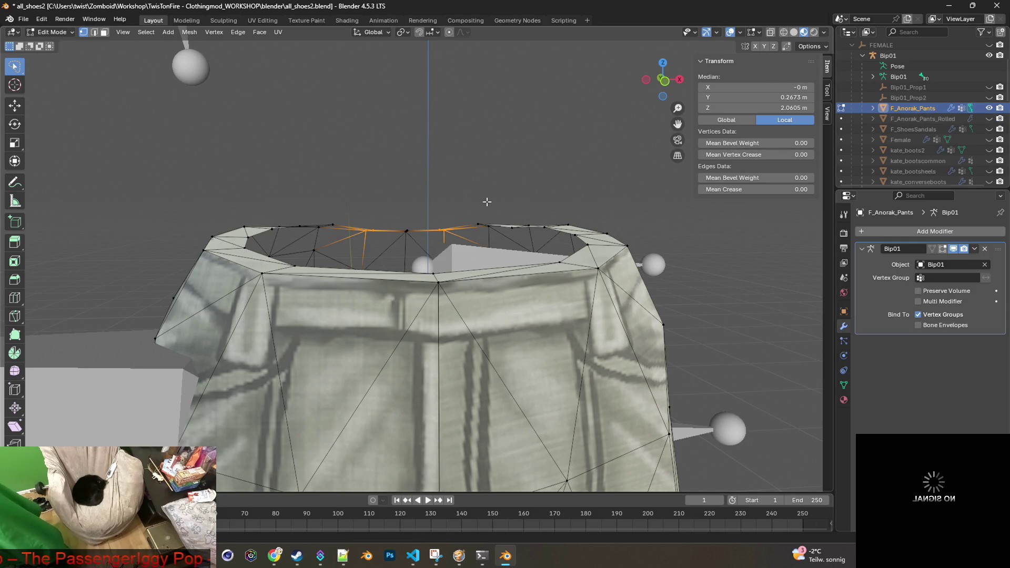
pyautogui.scroll(5, 483, 208)
pyautogui.moveTo(480, 211); pyautogui.dragTo(480, 208, button='middle')
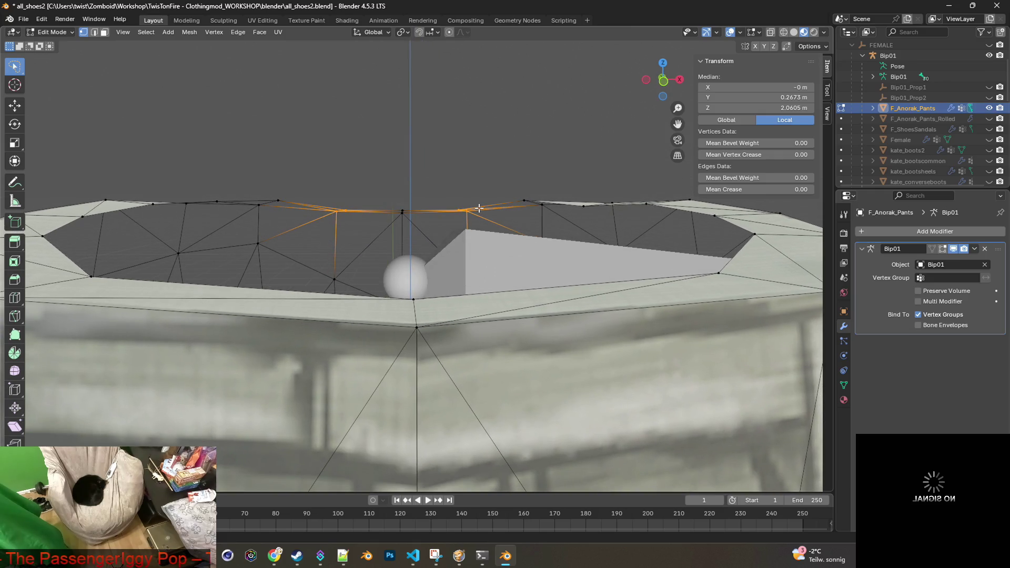
pyautogui.press('g')
pyautogui.press('z')
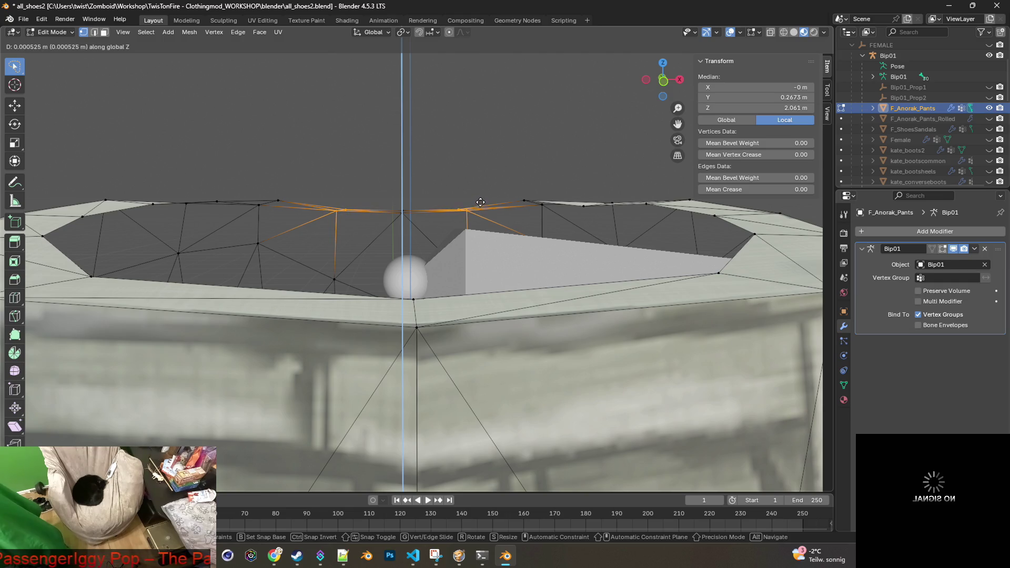
pyautogui.click(487, 149)
pyautogui.moveTo(474, 177)
pyautogui.mouseDown(button='middle')
pyautogui.moveTo(553, 185)
pyautogui.moveTo(490, 221)
pyautogui.moveTo(437, 234)
pyautogui.moveTo(289, 203)
pyautogui.mouseUp(button='middle')
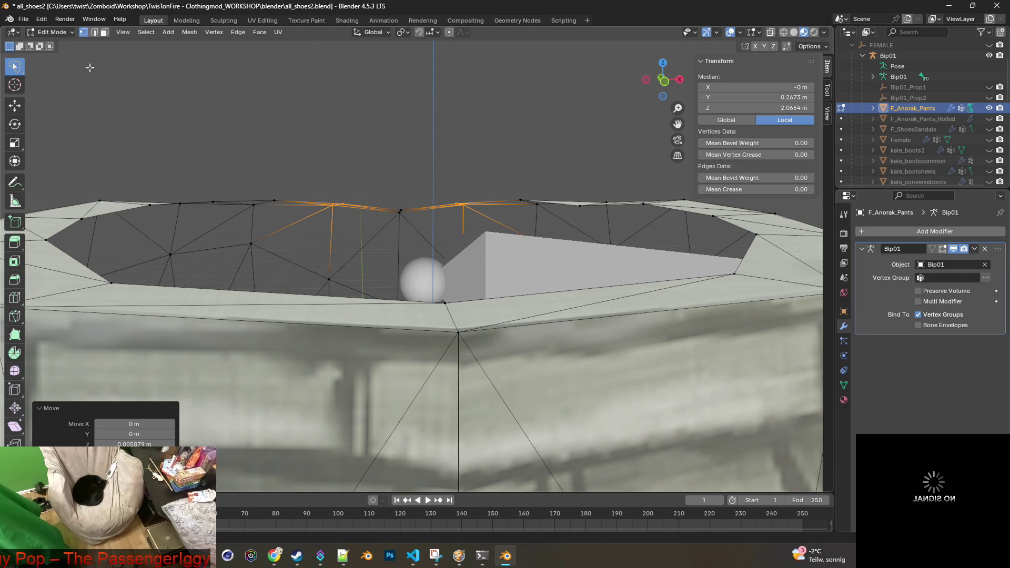
pyautogui.click(59, 32)
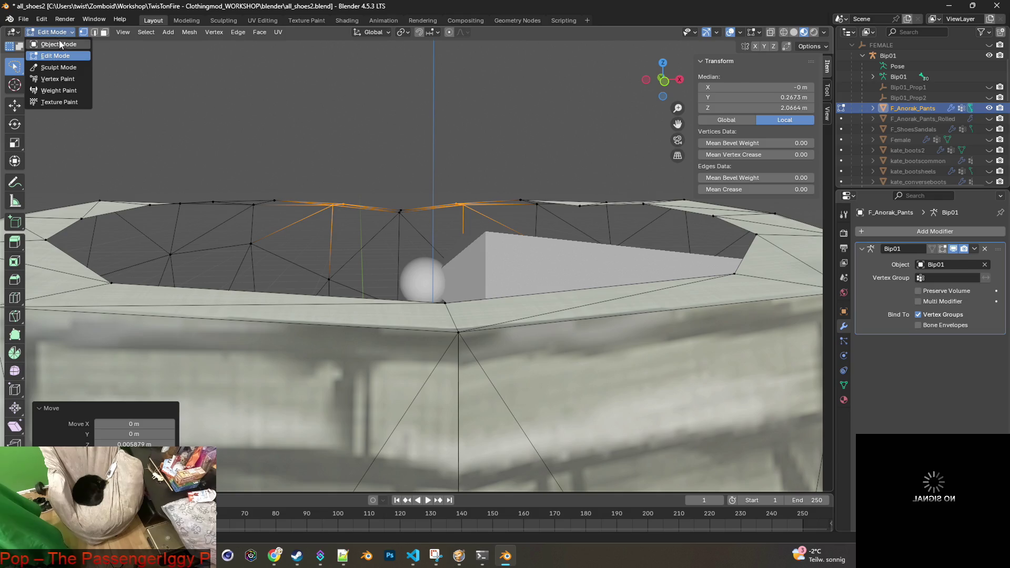
pyautogui.click(53, 42)
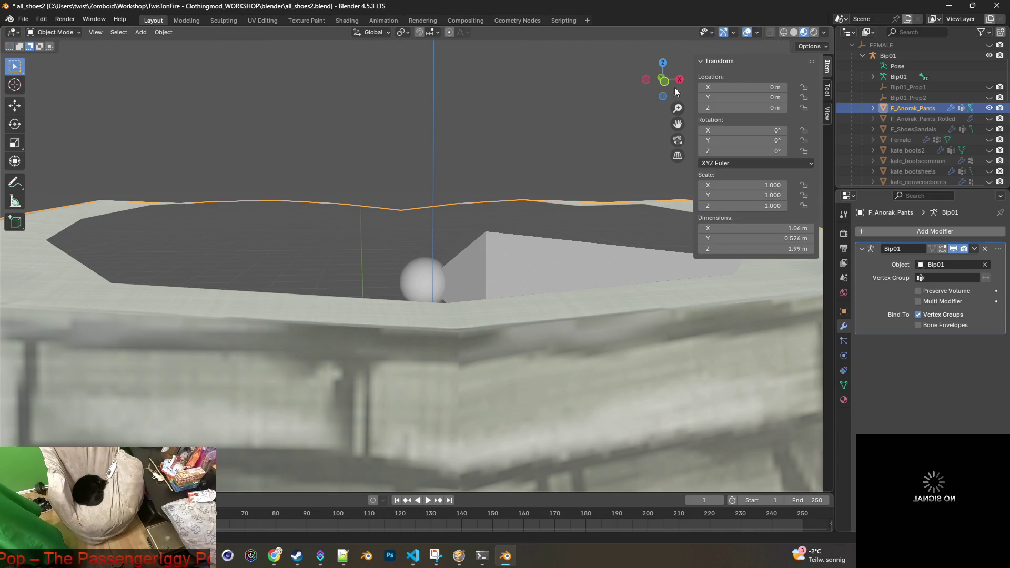
# Step: Hide F_Anorak_Pants, show F_Anorak_Pants_Rolled, and select its front waist rim vertices in Edit Mode
pyautogui.click(989, 108)
pyautogui.click(989, 118)
pyautogui.click(905, 117)
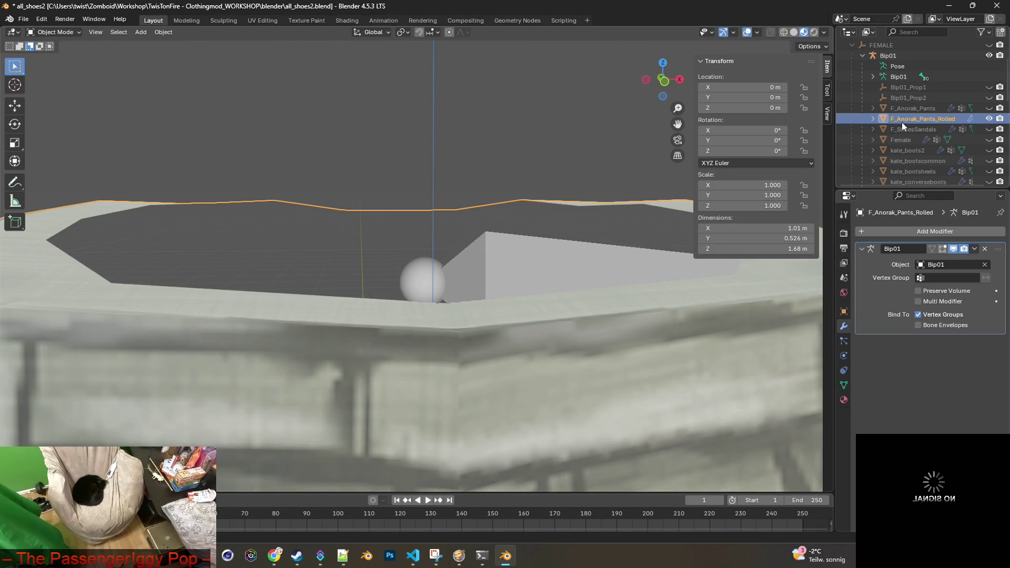
pyautogui.click(55, 32)
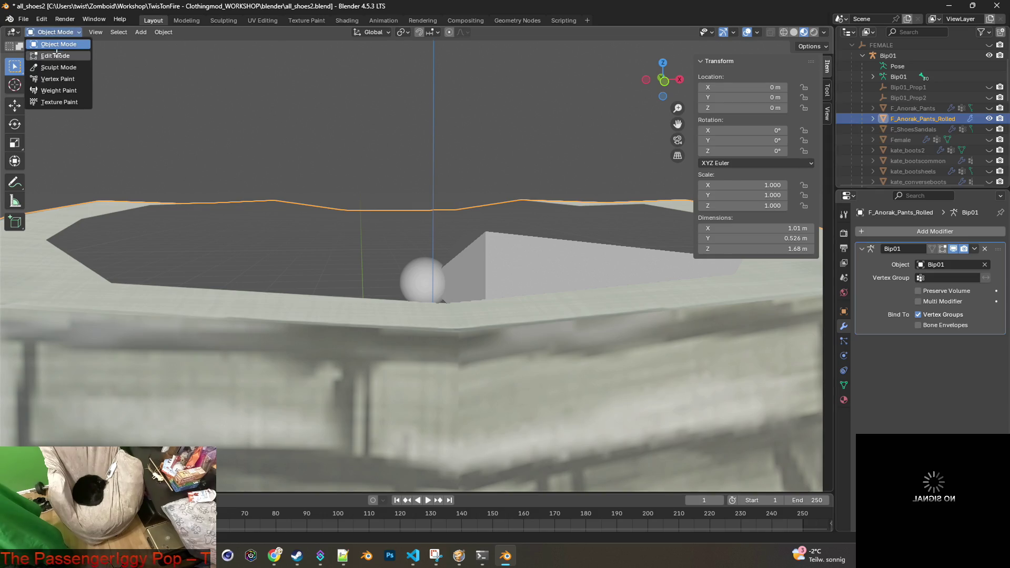
pyautogui.click(56, 56)
pyautogui.moveTo(361, 221)
pyautogui.mouseDown()
pyautogui.moveTo(339, 197)
pyautogui.moveTo(360, 223)
pyautogui.mouseUp()
pyautogui.moveTo(470, 222)
pyautogui.mouseDown()
pyautogui.moveTo(461, 190)
pyautogui.moveTo(463, 224)
pyautogui.mouseUp()
pyautogui.moveTo(507, 210)
pyautogui.mouseDown(button='middle')
pyautogui.moveTo(496, 214)
pyautogui.moveTo(504, 212)
pyautogui.mouseUp(button='middle')
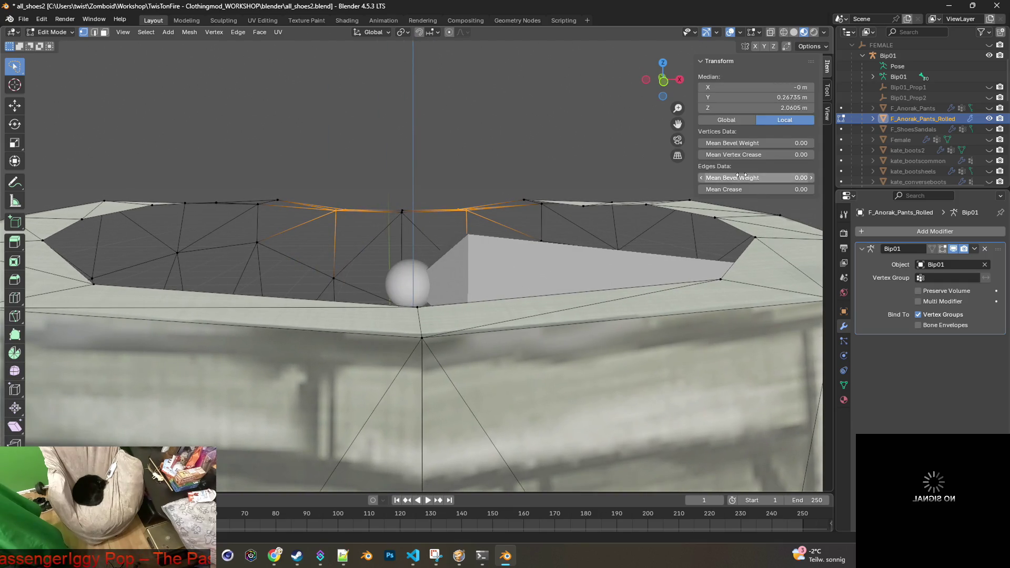
pyautogui.moveTo(571, 211)
pyautogui.mouseDown(button='middle')
pyautogui.moveTo(384, 214)
pyautogui.moveTo(433, 215)
pyautogui.moveTo(442, 195)
pyautogui.moveTo(449, 223)
pyautogui.mouseUp(button='middle')
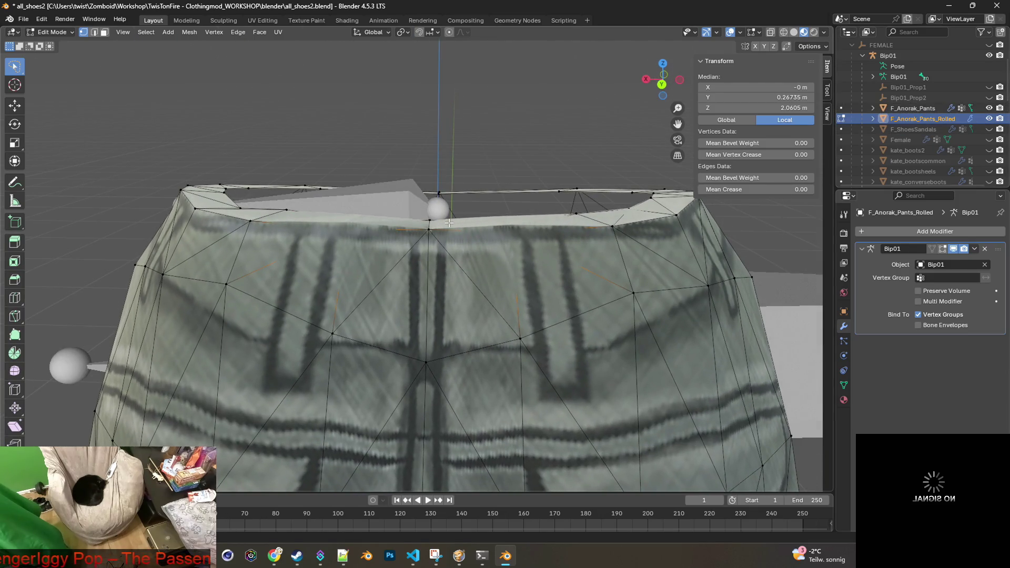
# Step: Raise the front rim vertices about 0.006 m along Z and return to Object Mode
pyautogui.press('g')
pyautogui.press('z')
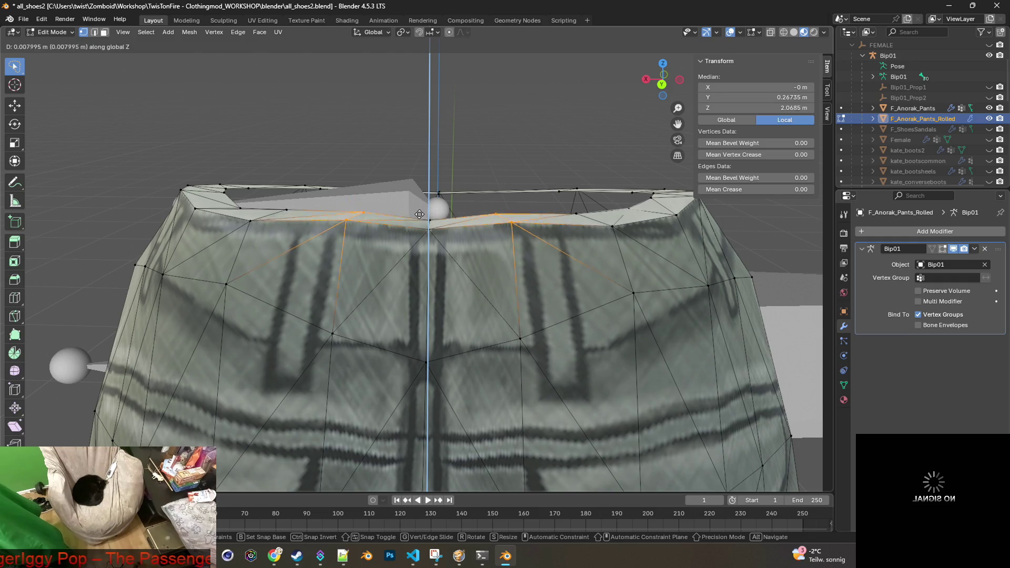
pyautogui.press('Escape')
pyautogui.press('g')
pyautogui.press('z')
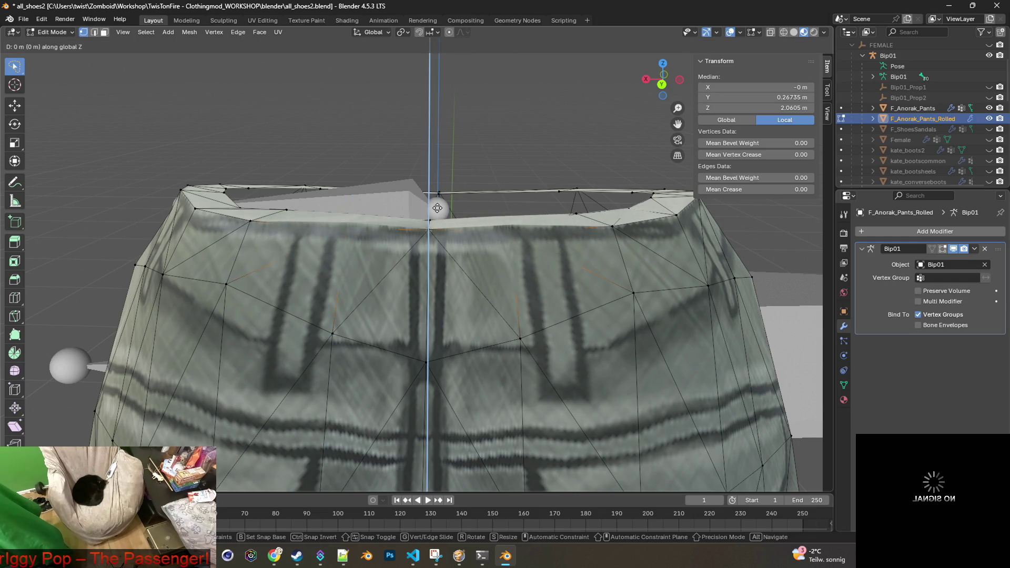
pyautogui.click(448, 145)
pyautogui.moveTo(448, 145)
pyautogui.mouseDown(button='middle')
pyautogui.moveTo(612, 211)
pyautogui.moveTo(509, 216)
pyautogui.moveTo(545, 223)
pyautogui.moveTo(486, 234)
pyautogui.moveTo(216, 230)
pyautogui.moveTo(366, 227)
pyautogui.mouseUp(button='middle')
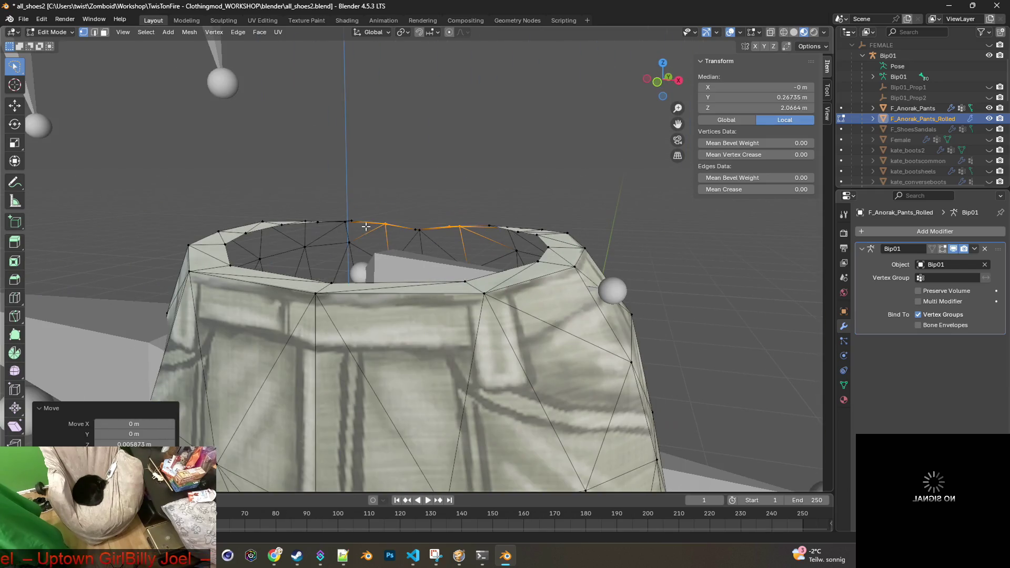
pyautogui.click(51, 32)
pyautogui.click(53, 41)
pyautogui.scroll(-2, 389, 173)
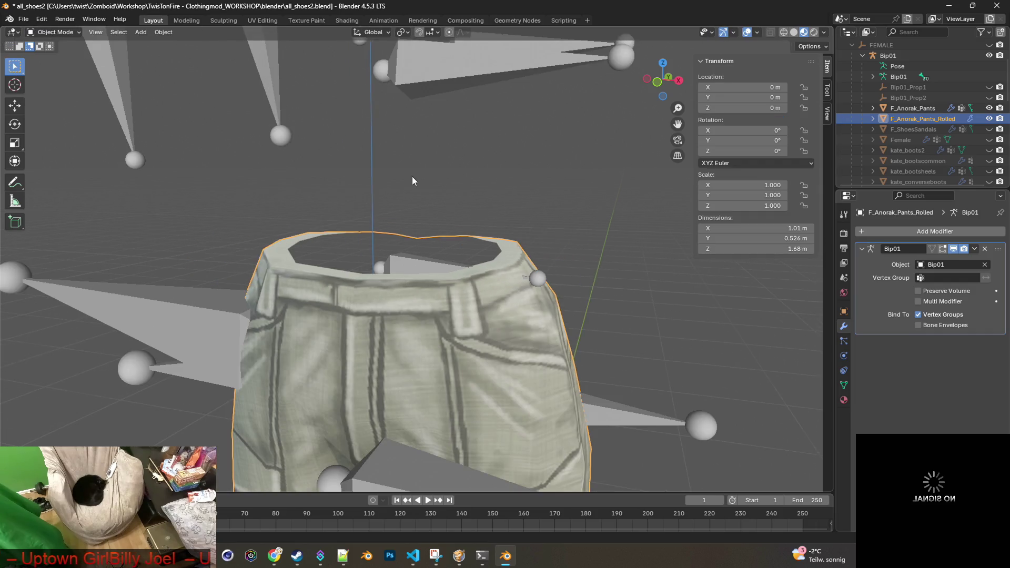
# Step: Export the original F_Anorak_Pants object to F_Anorak_Pants.fbx
pyautogui.moveTo(412, 177); pyautogui.dragTo(450, 182, button='middle')
pyautogui.click(23, 19)
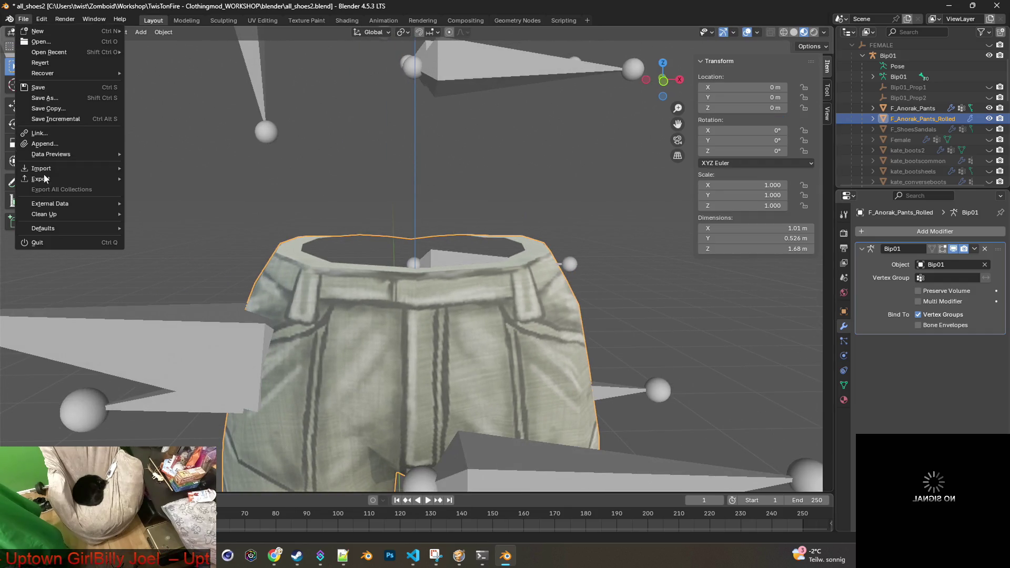
pyautogui.moveTo(70, 179)
pyautogui.click(167, 273)
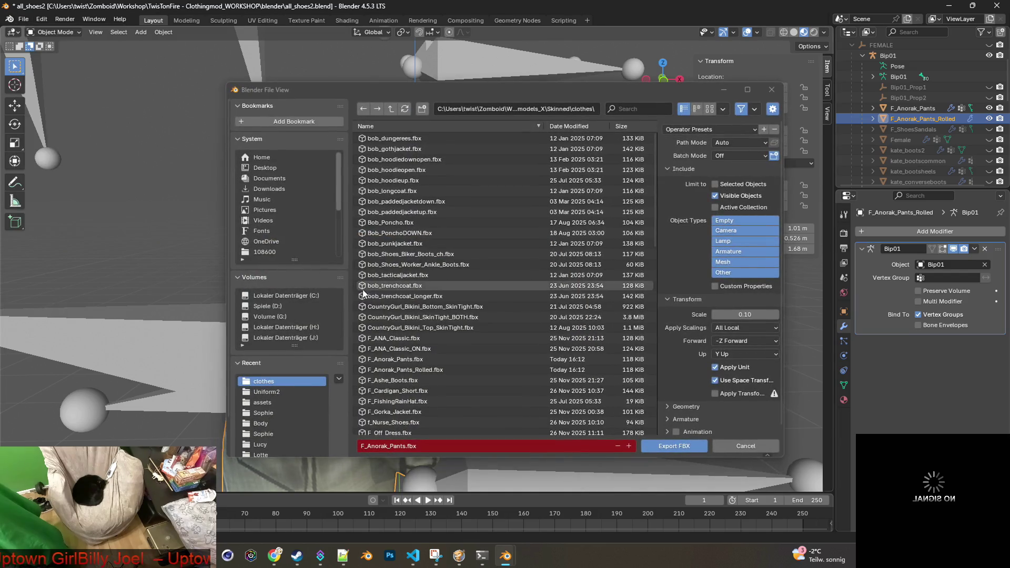
pyautogui.click(754, 447)
pyautogui.click(989, 119)
pyautogui.click(923, 109)
pyautogui.click(21, 17)
pyautogui.moveTo(60, 179)
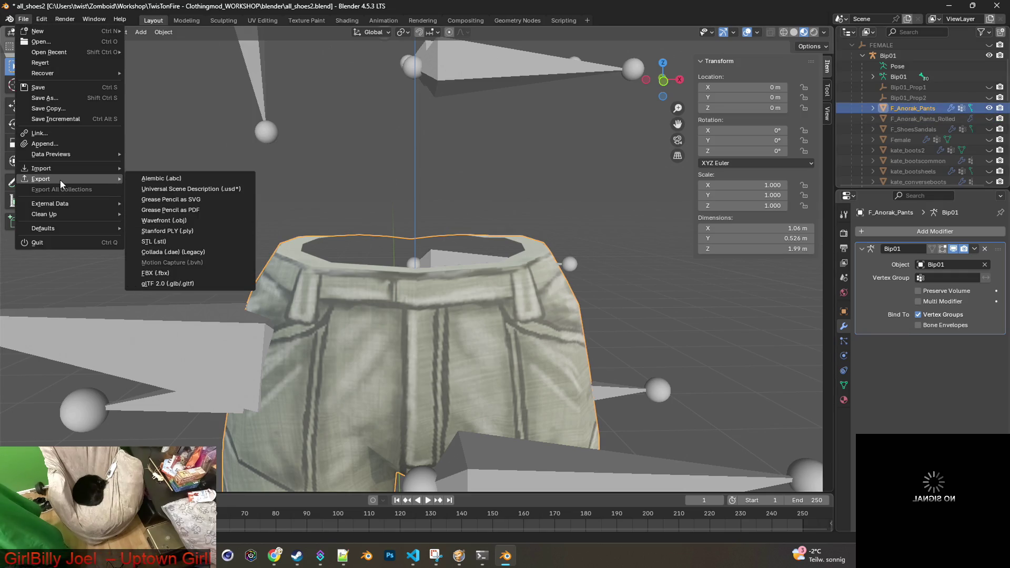
pyautogui.click(188, 273)
pyautogui.click(679, 443)
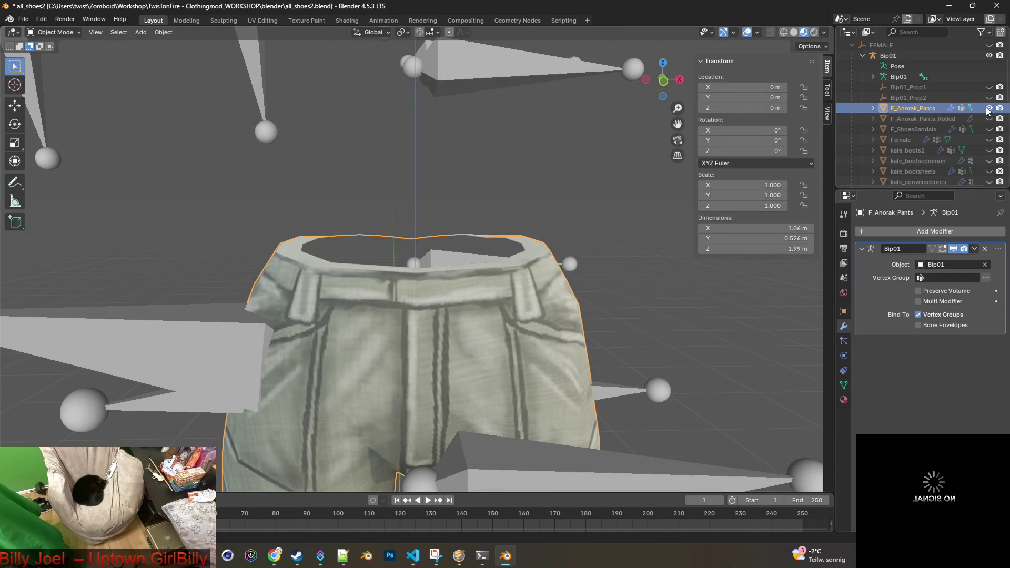
# Step: Export F_Anorak_Pants_Rolled to F_Anorak_Pants_Rolled.fbx in the clothes folder
pyautogui.click(989, 108)
pyautogui.click(989, 119)
pyautogui.click(905, 118)
pyautogui.scroll(-1, 905, 118)
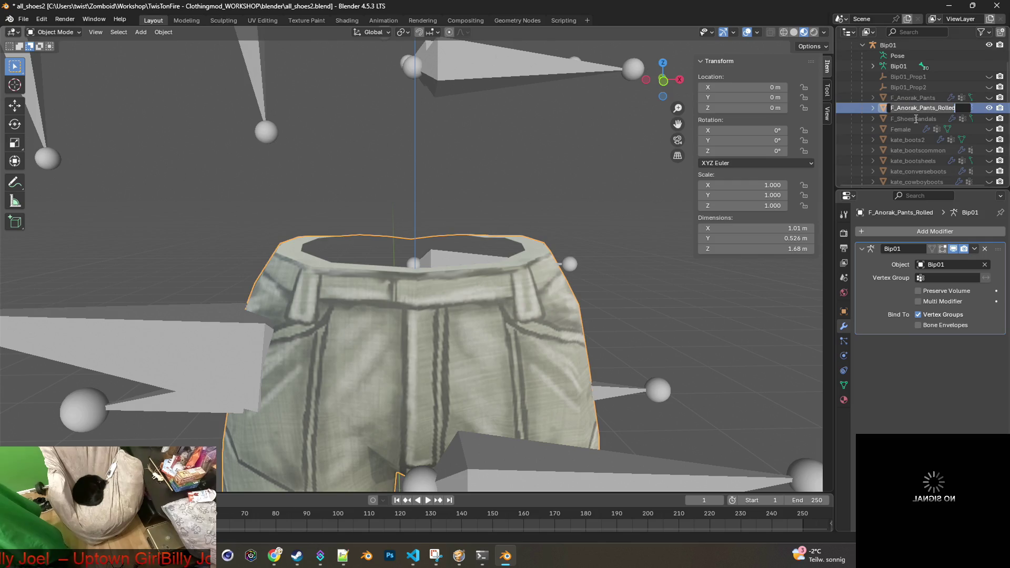
pyautogui.doubleClick(905, 108)
pyautogui.press('Escape')
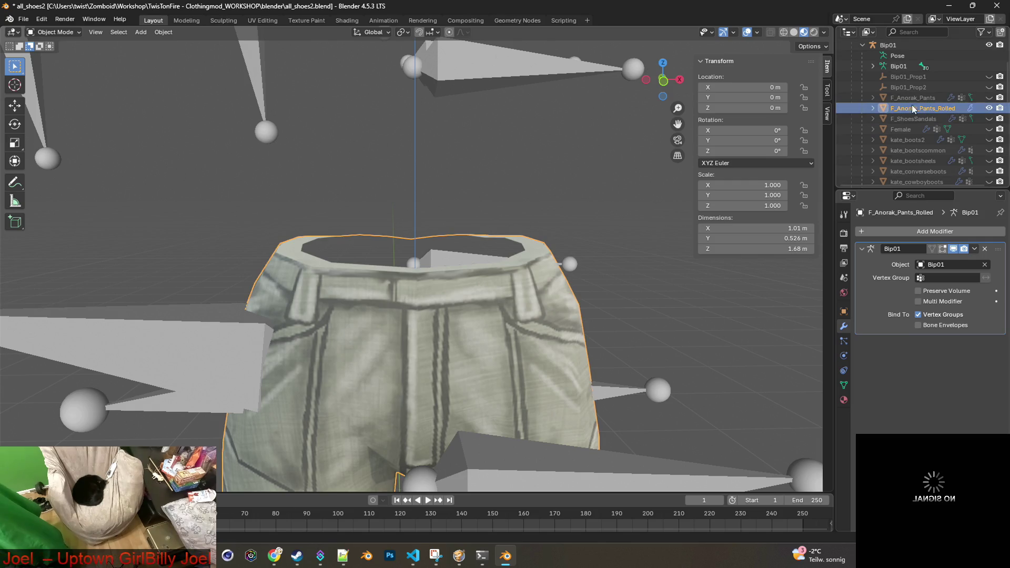
pyautogui.click(23, 19)
pyautogui.moveTo(53, 179)
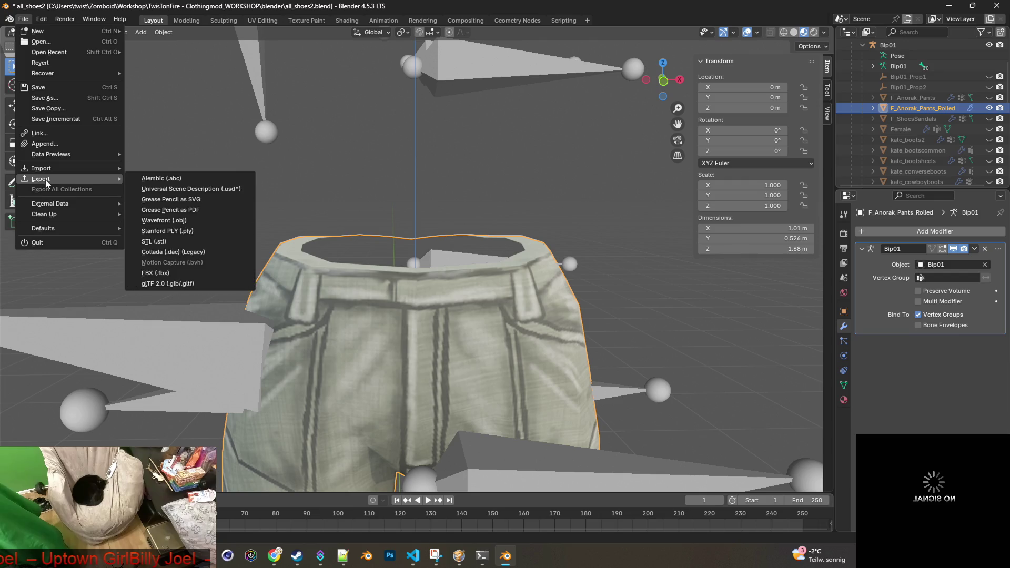
pyautogui.click(177, 275)
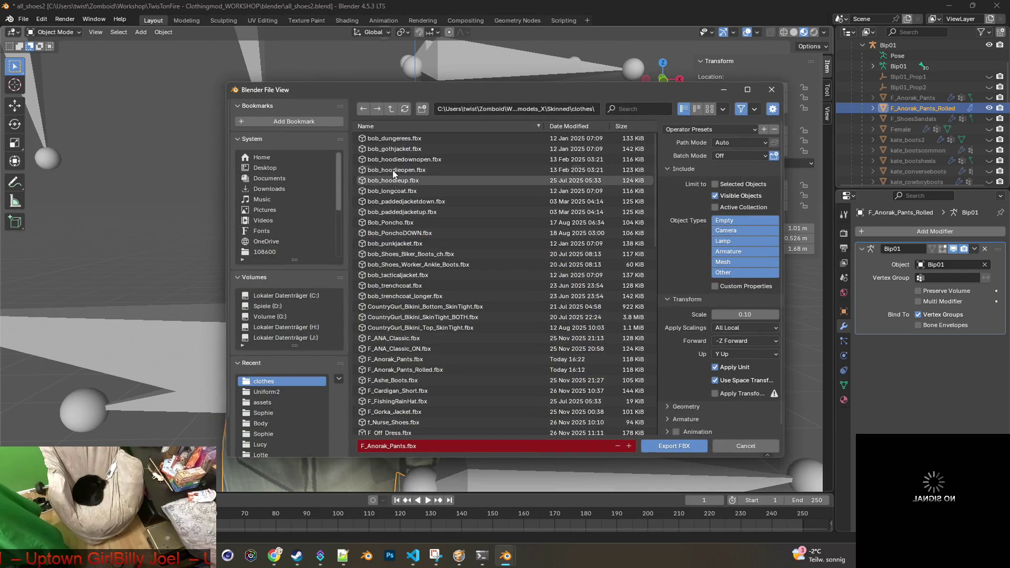
pyautogui.click(569, 126)
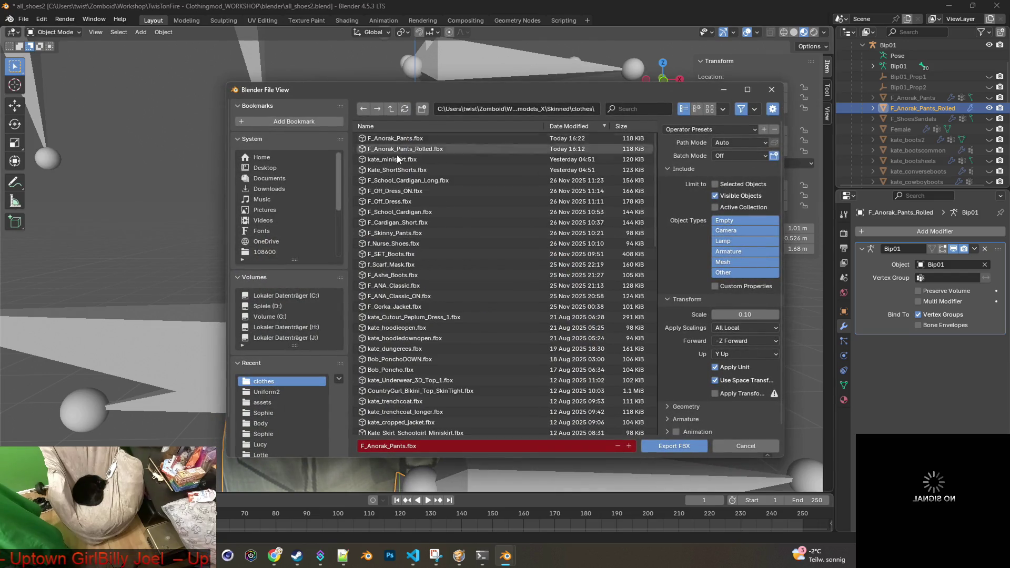
pyautogui.click(420, 149)
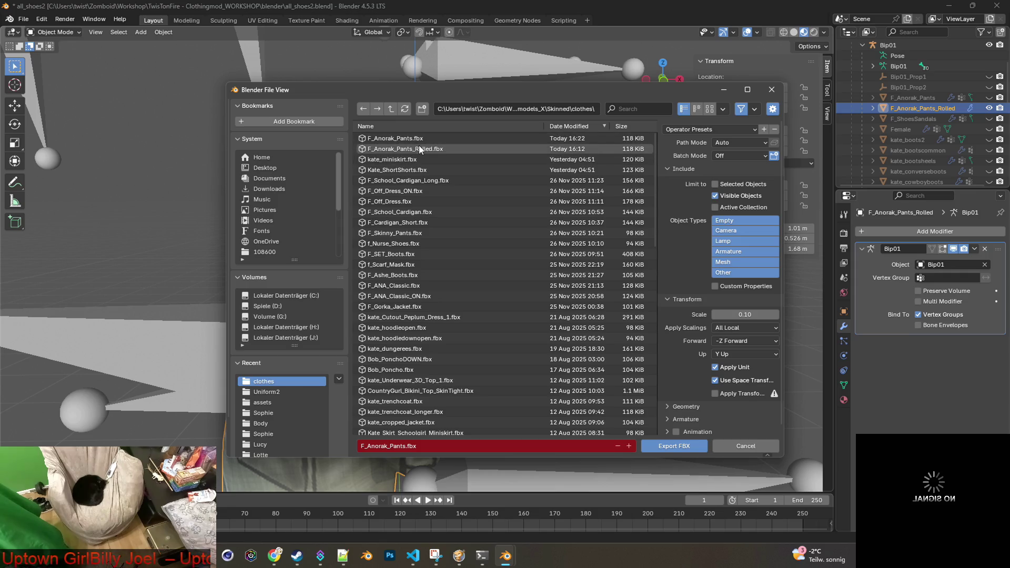
pyautogui.click(677, 448)
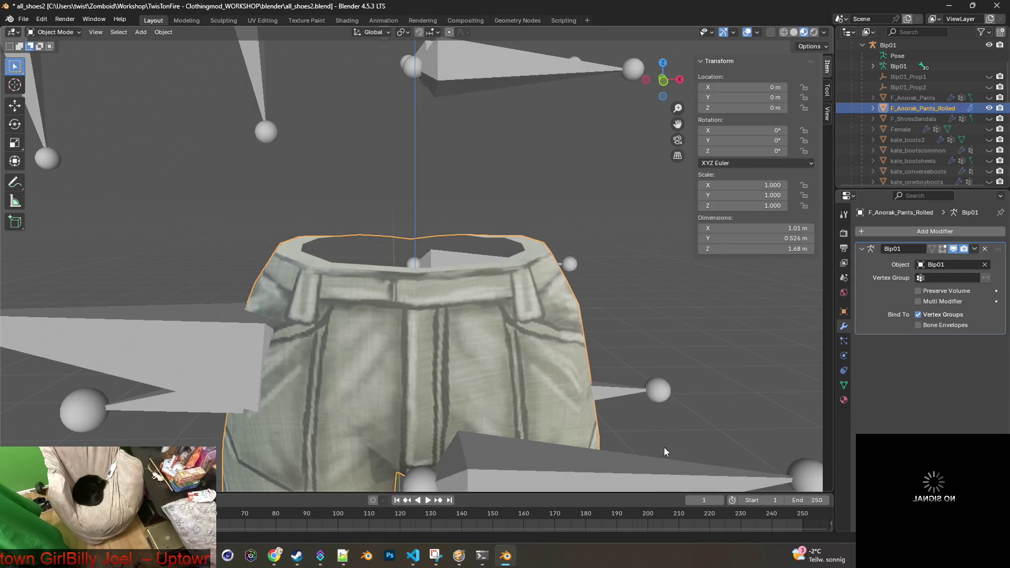
# Step: In Project Zomboid, walk the character back and forth by the shop wall with WASD to inspect the pants
pyautogui.hotkey('alt', 'Tab')
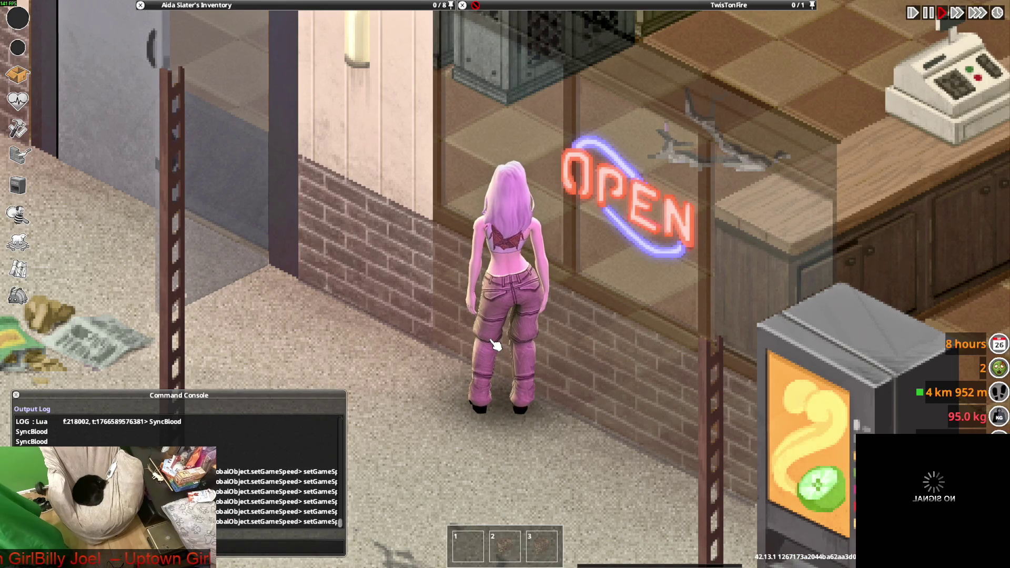
pyautogui.press('a')
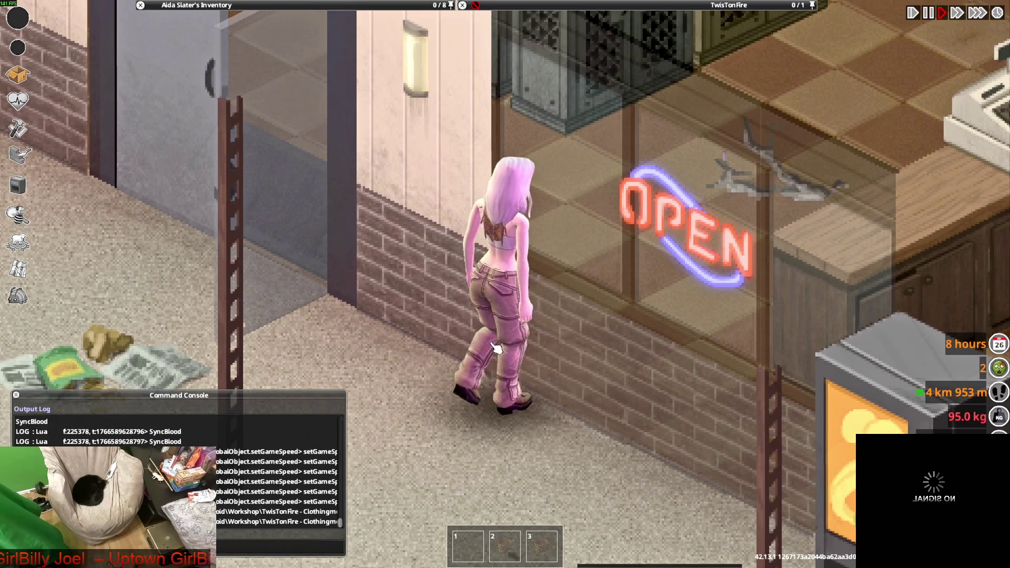
pyautogui.press('d')
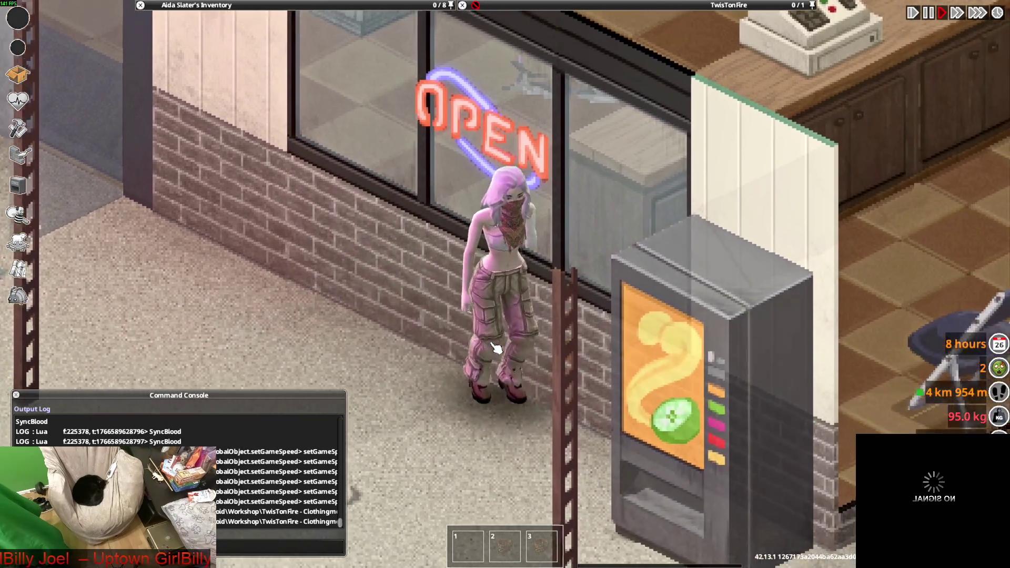
pyautogui.press('s')
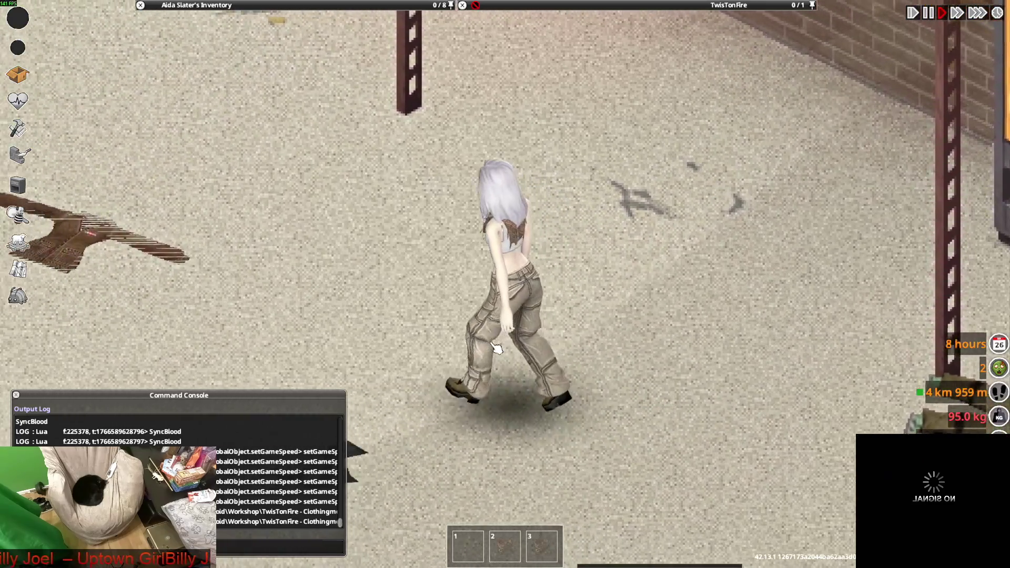
pyautogui.press('w')
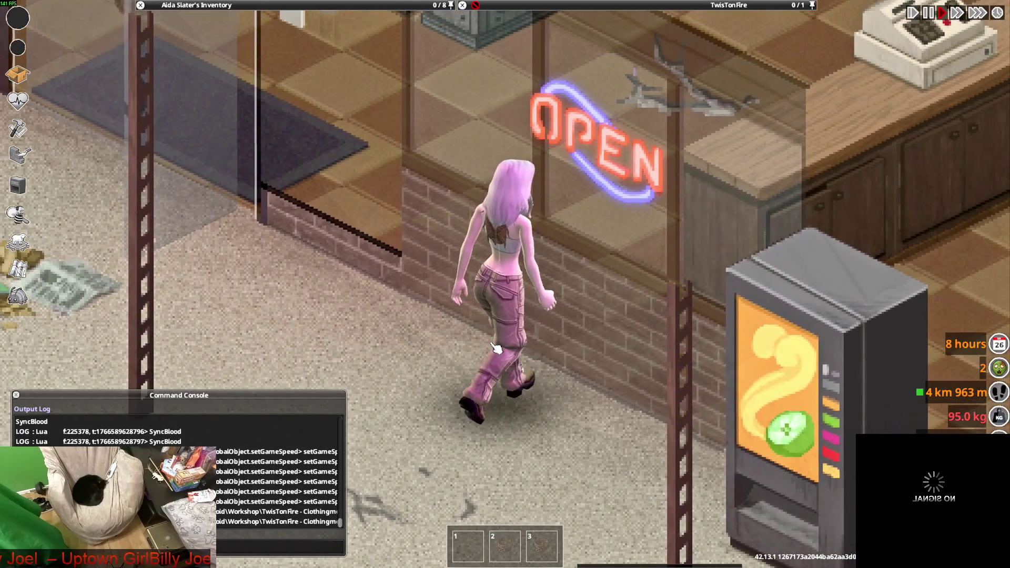
pyautogui.press('a')
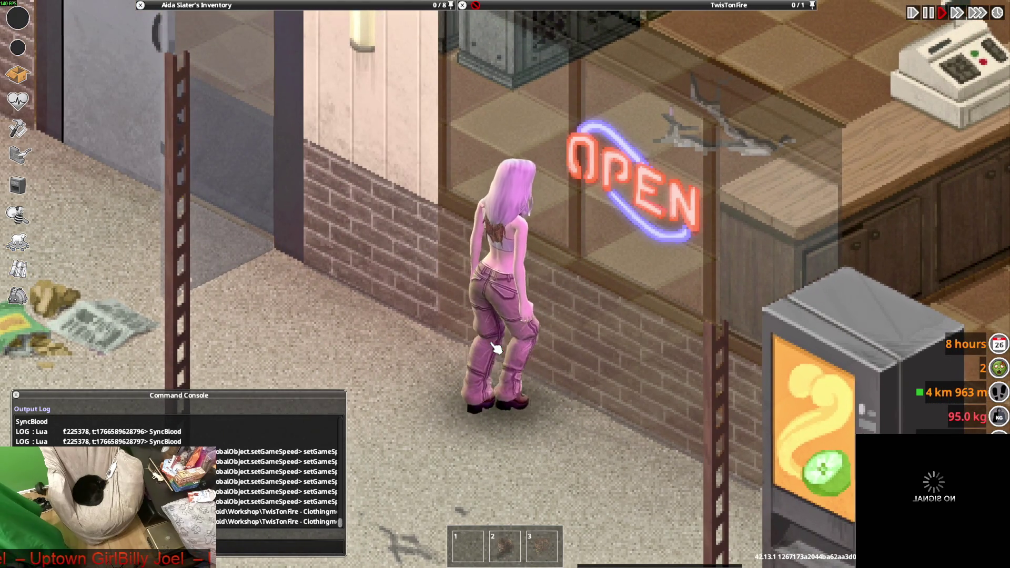
pyautogui.press('w')
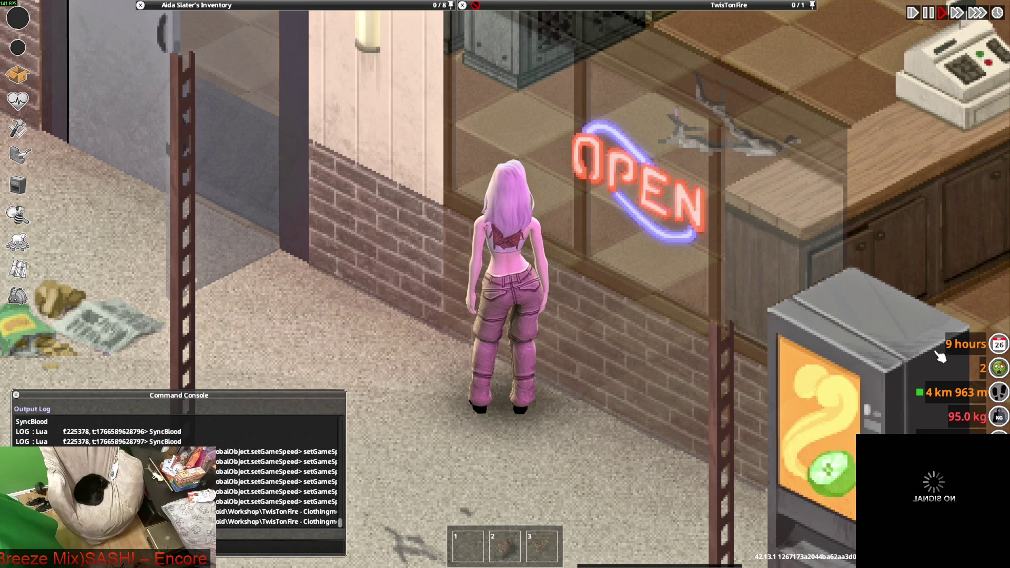
# Step: Walk along the shop wall to face the window, then return to Blender and view the pants' back
pyautogui.press('s')
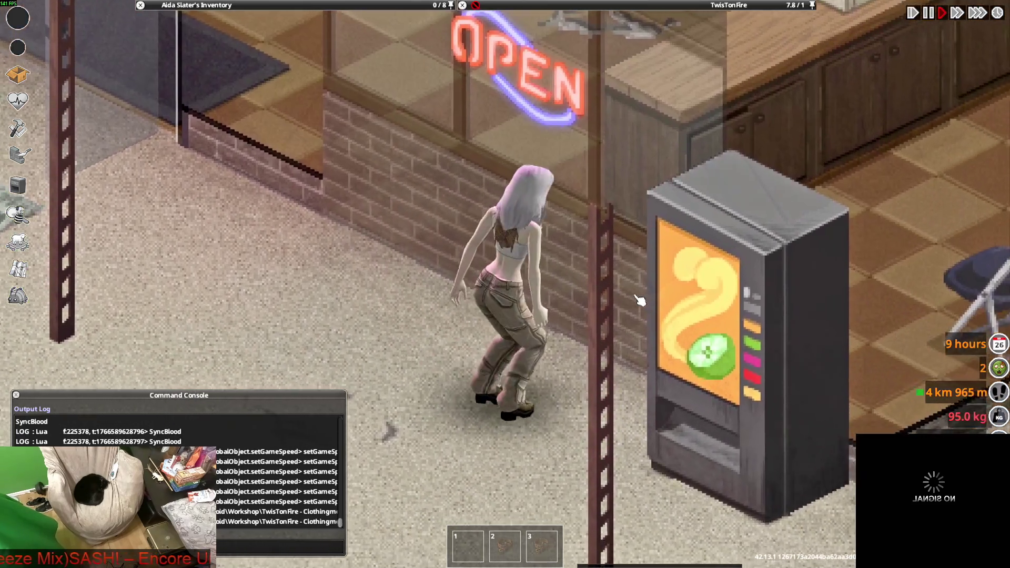
pyautogui.press('w')
pyautogui.press('a')
pyautogui.press('d')
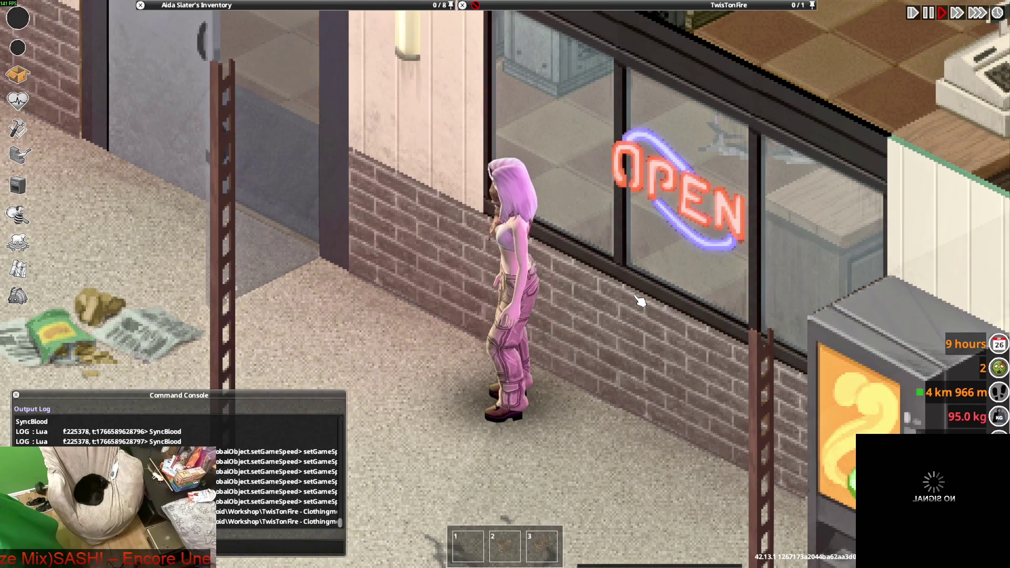
pyautogui.hotkey('alt', 'Tab')
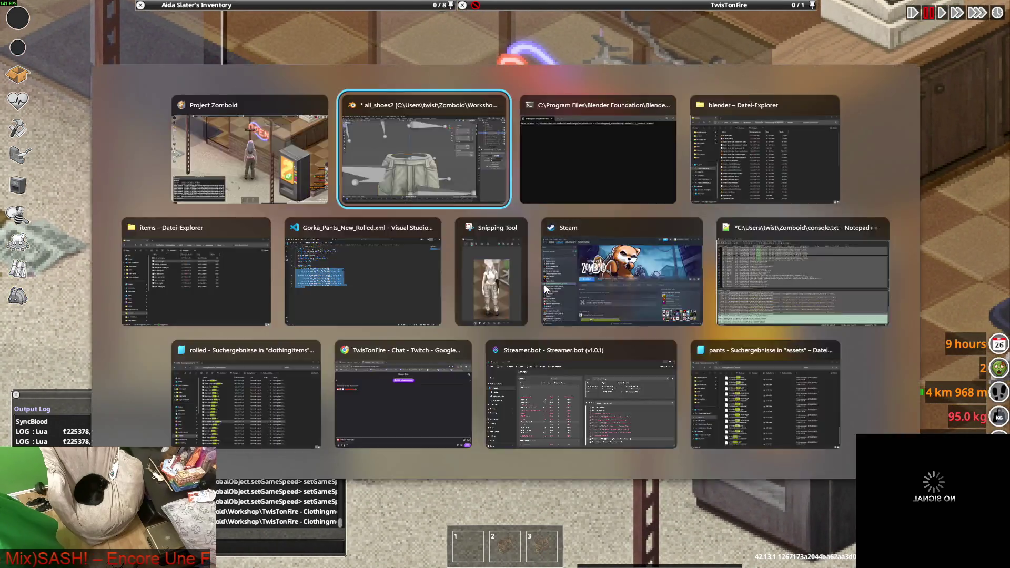
pyautogui.moveTo(560, 257); pyautogui.dragTo(386, 254, button='middle')
# Step: Inspect the rolled pants' waistband from several angles and enter Edit Mode
pyautogui.moveTo(582, 236)
pyautogui.mouseDown(button='middle')
pyautogui.moveTo(532, 253)
pyautogui.moveTo(481, 247)
pyautogui.moveTo(563, 248)
pyautogui.mouseUp(button='middle')
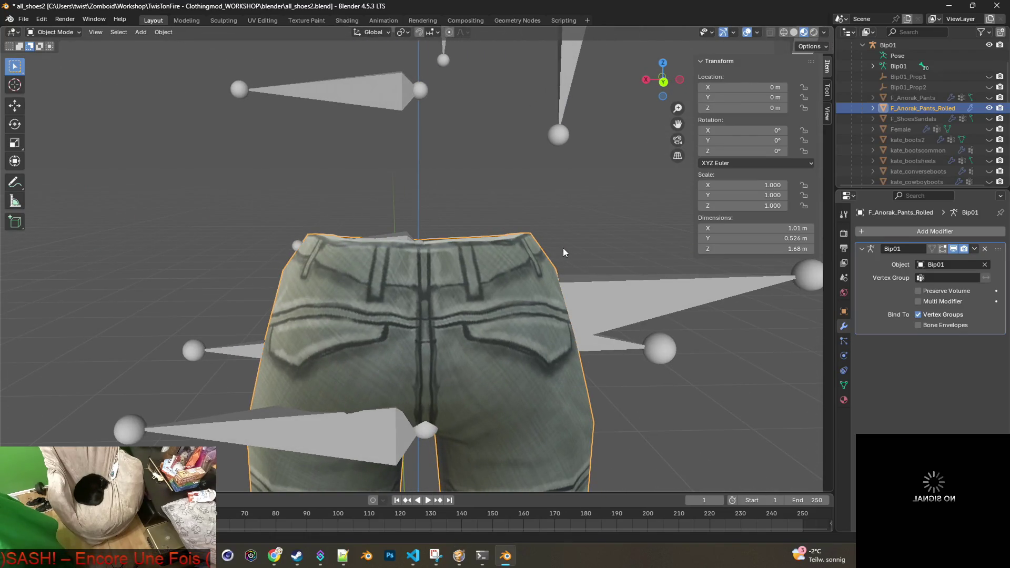
pyautogui.scroll(1, 564, 247)
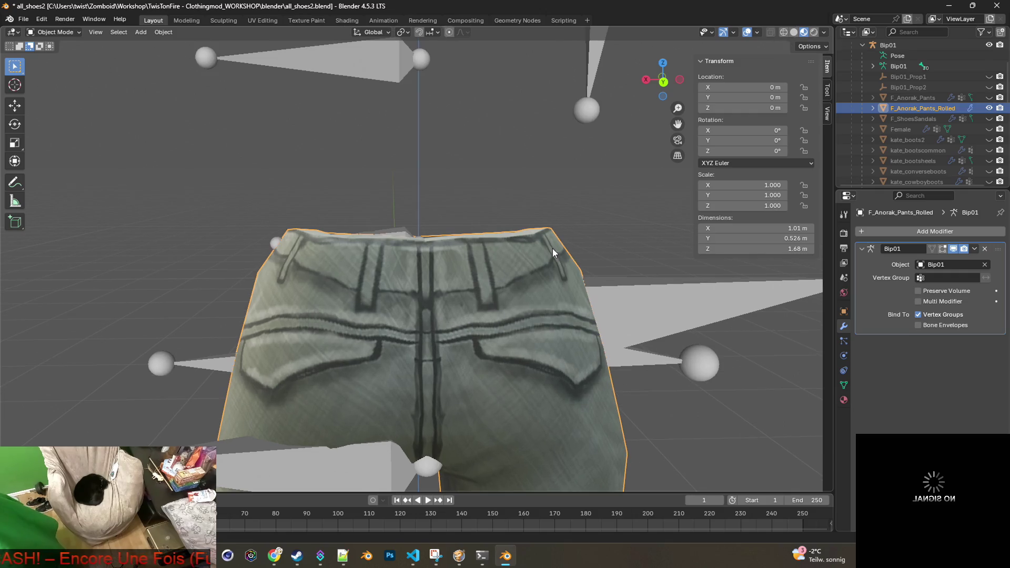
pyautogui.moveTo(613, 248); pyautogui.dragTo(603, 263, button='middle')
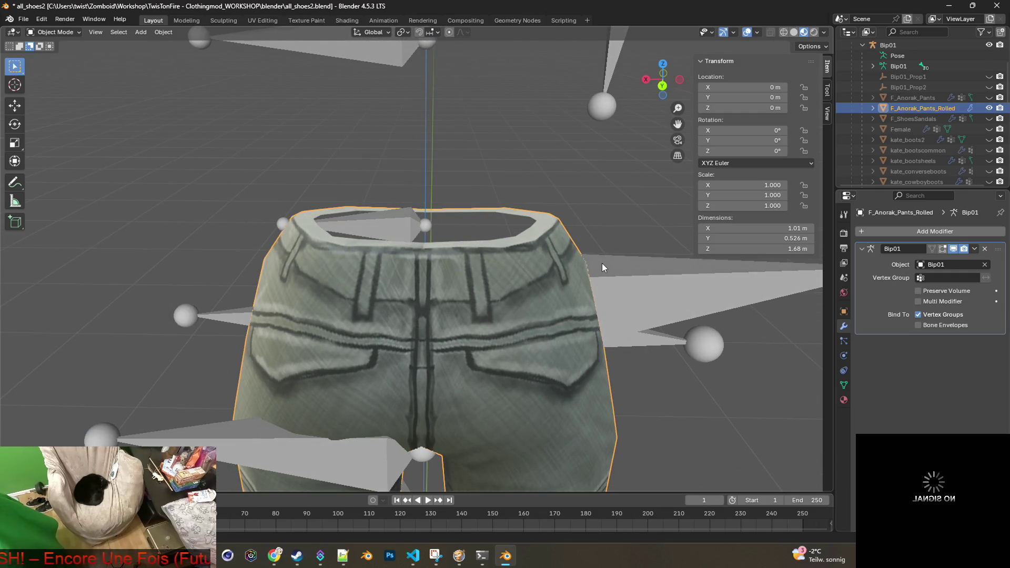
pyautogui.moveTo(579, 230); pyautogui.dragTo(526, 247, button='middle')
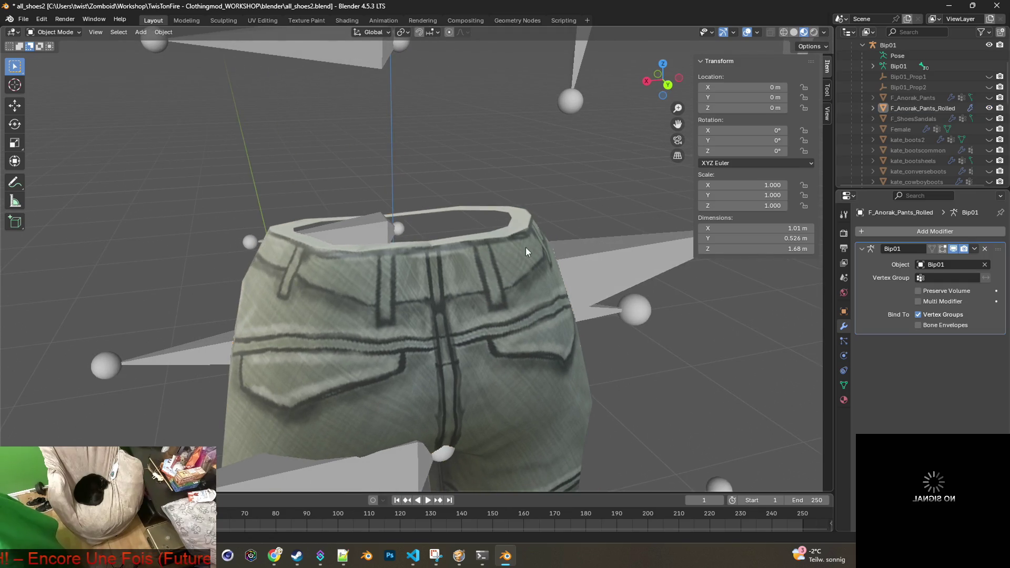
pyautogui.click(62, 33)
pyautogui.click(53, 57)
# Step: Lift the waistband's top edge loop 0.003568 m along Z and return to Object Mode
pyautogui.moveTo(424, 205)
pyautogui.mouseDown(button='middle')
pyautogui.moveTo(559, 180)
pyautogui.moveTo(589, 186)
pyautogui.moveTo(563, 194)
pyautogui.mouseUp(button='middle')
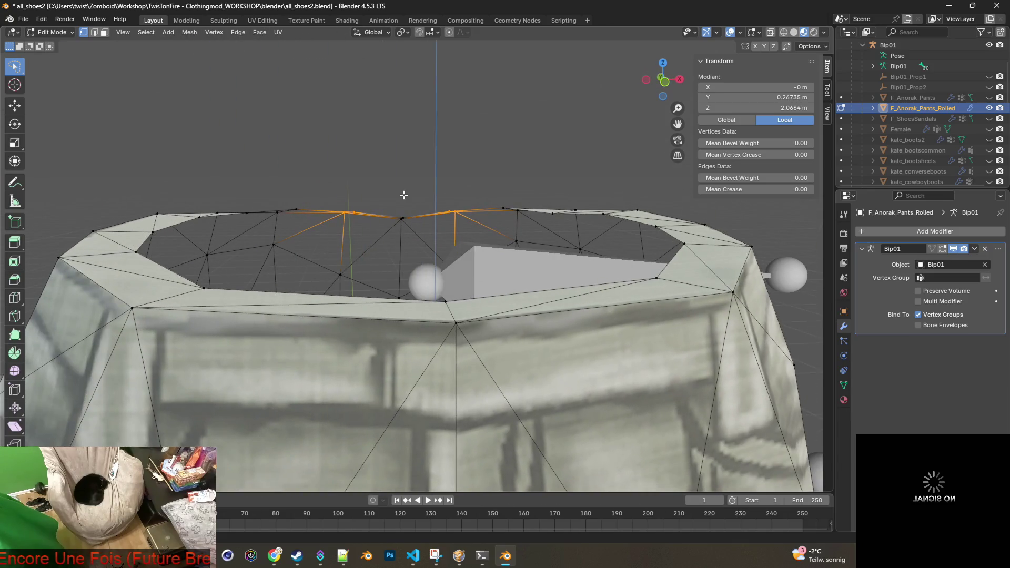
pyautogui.moveTo(246, 180)
pyautogui.mouseDown()
pyautogui.moveTo(233, 213)
pyautogui.moveTo(347, 236)
pyautogui.moveTo(544, 232)
pyautogui.moveTo(589, 182)
pyautogui.mouseUp()
pyautogui.moveTo(582, 183); pyautogui.dragTo(578, 179, button='middle')
pyautogui.press('g')
pyautogui.press('z')
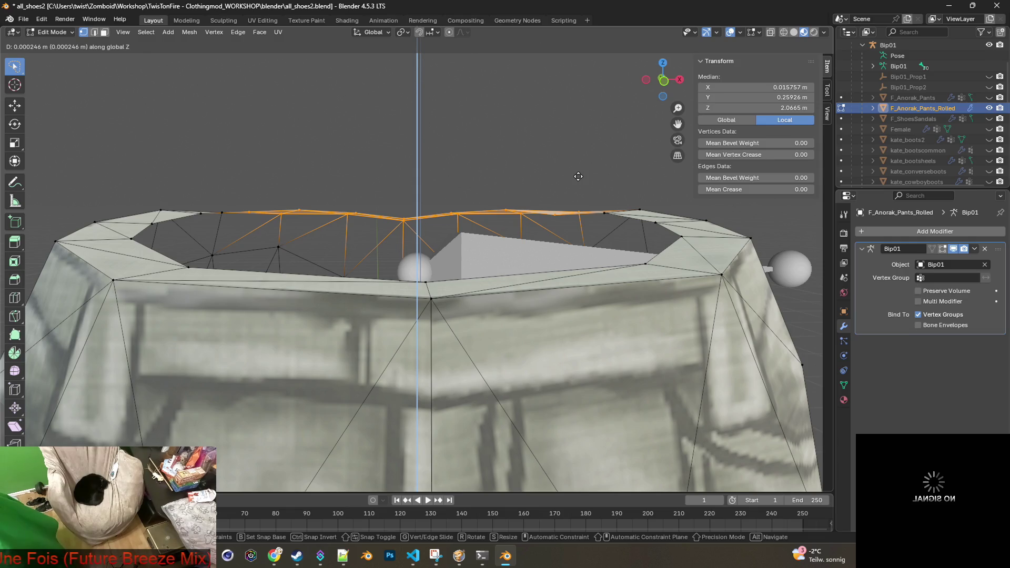
pyautogui.click(580, 149)
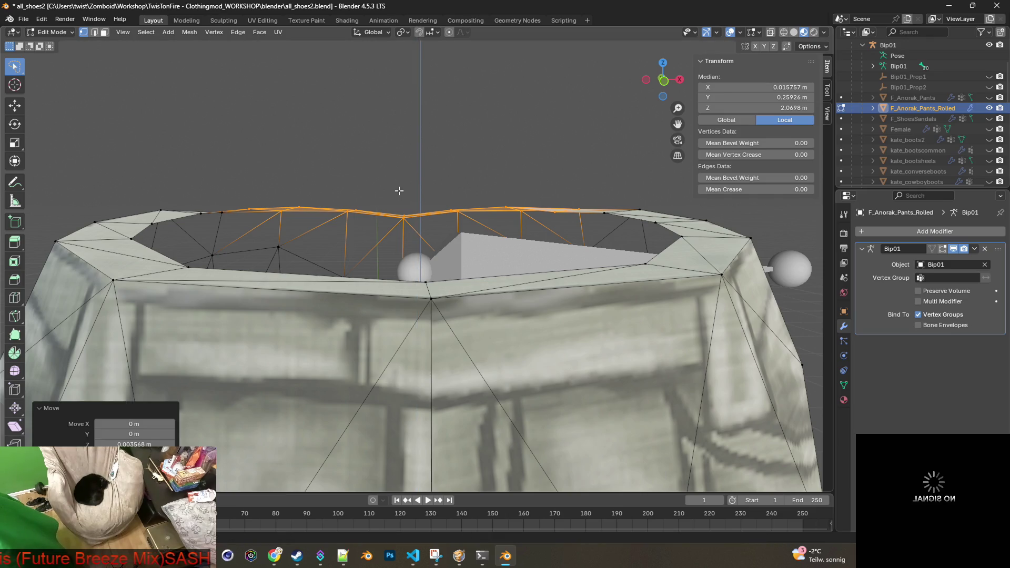
pyautogui.click(52, 32)
pyautogui.click(53, 44)
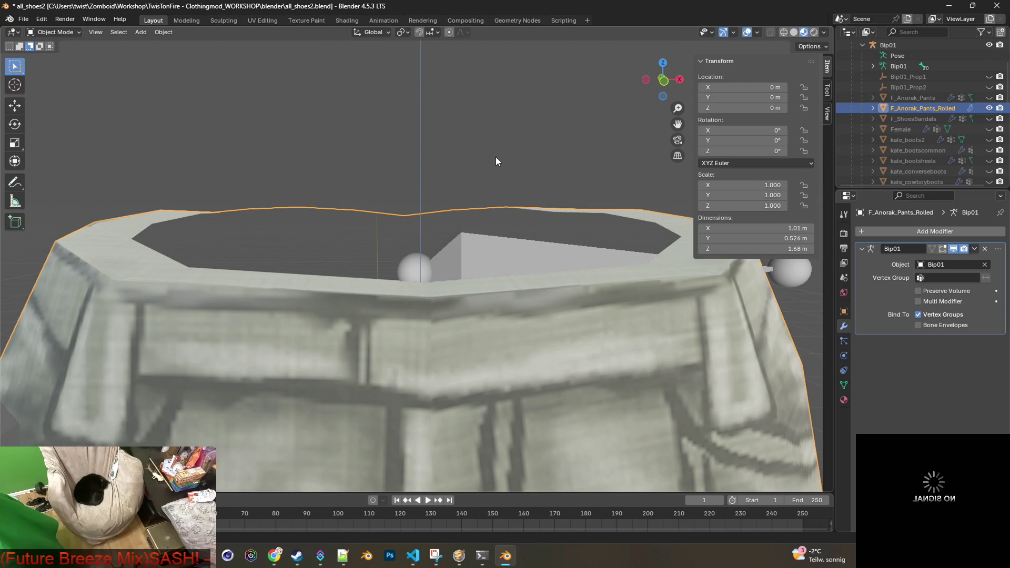
# Step: Show F_Anorak_Pants, make it the active object, and enter Edit Mode
pyautogui.click(914, 98)
pyautogui.click(989, 108)
pyautogui.click(989, 98)
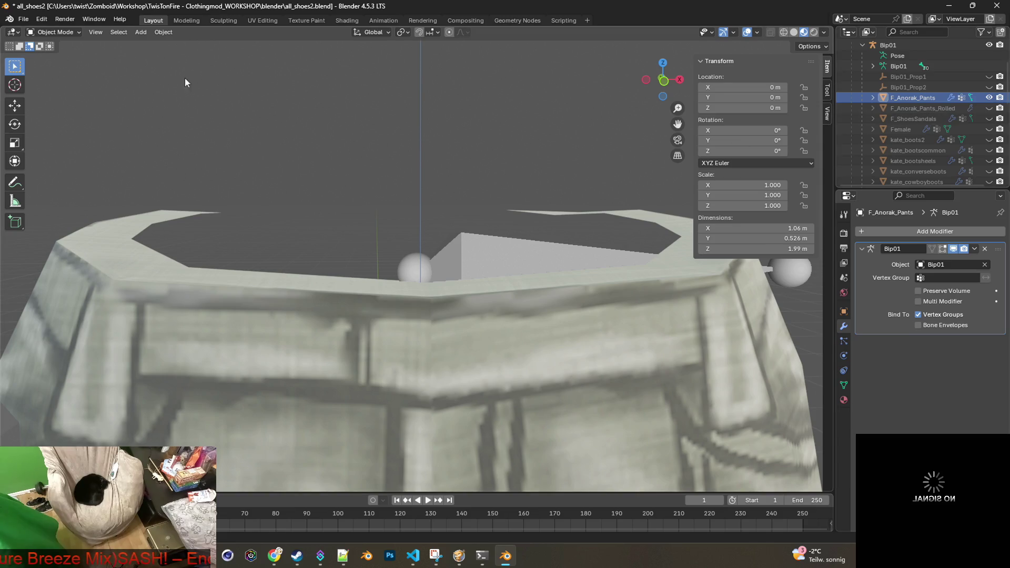
pyautogui.click(52, 32)
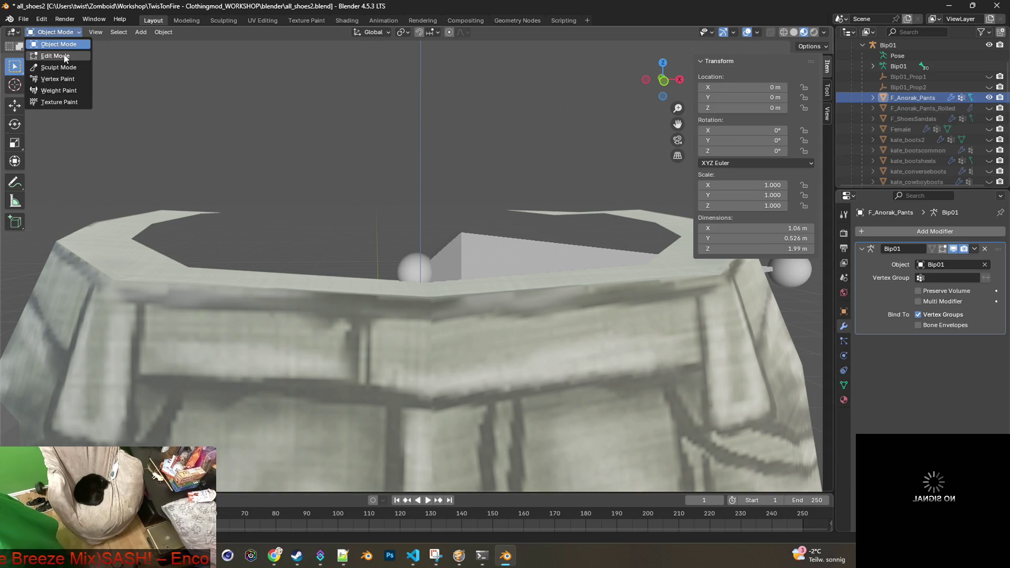
pyautogui.click(466, 350)
pyautogui.click(57, 33)
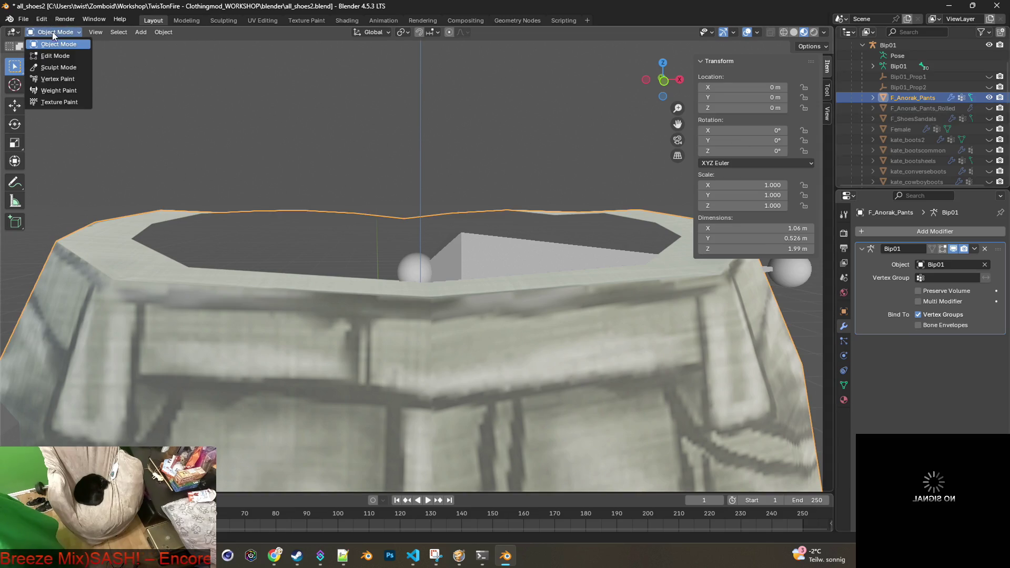
pyautogui.click(73, 56)
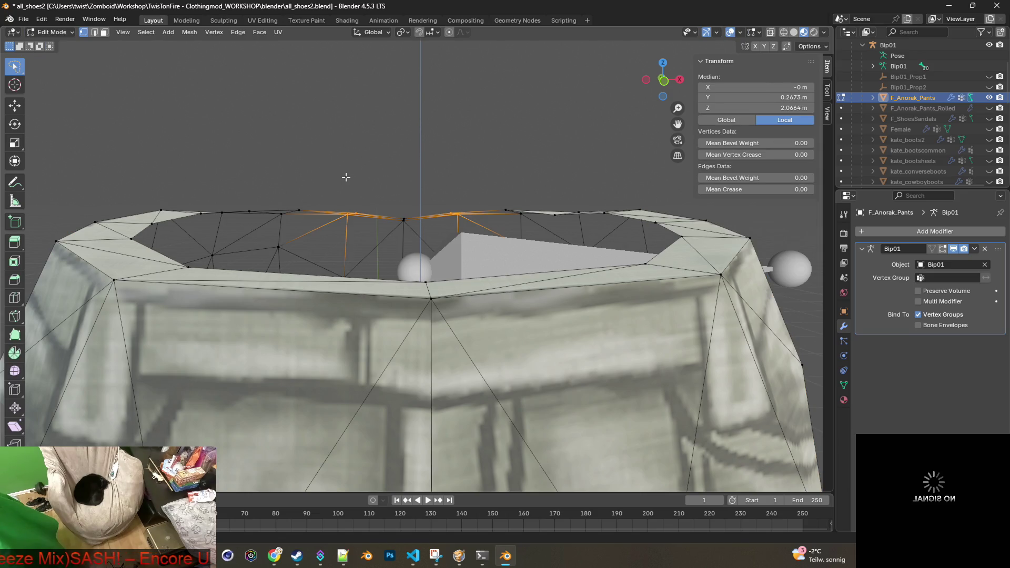
# Step: Lasso-select the waistband's top edge loop, with F_Anorak_Pants_Rolled shown for comparison
pyautogui.moveTo(297, 177)
pyautogui.keyDown('ctrl'); pyautogui.mouseDown(button='right')
pyautogui.moveTo(273, 198)
pyautogui.moveTo(347, 231)
pyautogui.moveTo(524, 219)
pyautogui.moveTo(514, 187)
pyautogui.mouseUp(button='right'); pyautogui.keyUp('ctrl')
pyautogui.moveTo(514, 188); pyautogui.dragTo(283, 198, button='middle')
pyautogui.moveTo(453, 202); pyautogui.dragTo(518, 205, button='middle')
pyautogui.click(989, 107)
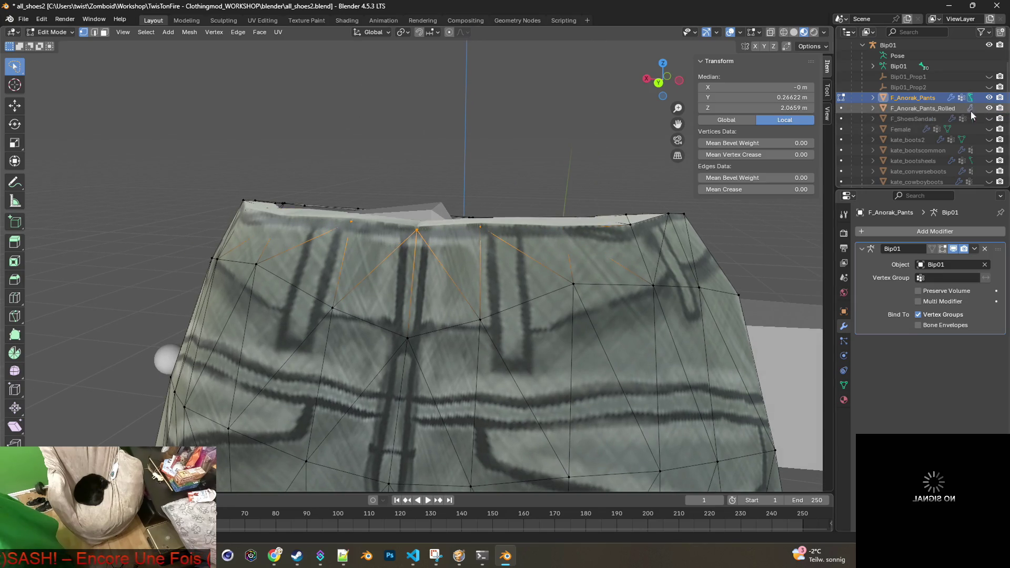
pyautogui.scroll(3, 580, 219)
pyautogui.moveTo(560, 213)
pyautogui.mouseDown(button='middle')
pyautogui.moveTo(566, 204)
pyautogui.moveTo(538, 178)
pyautogui.mouseUp(button='middle')
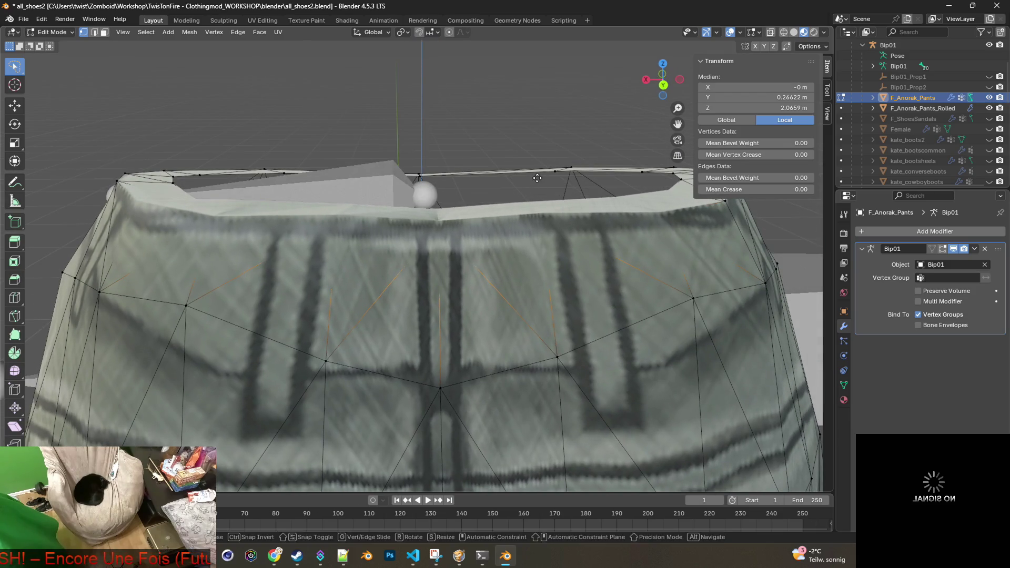
# Step: Raise the loop 0.003237 m along Z and inspect the raised rim
pyautogui.press('g')
pyautogui.press('z')
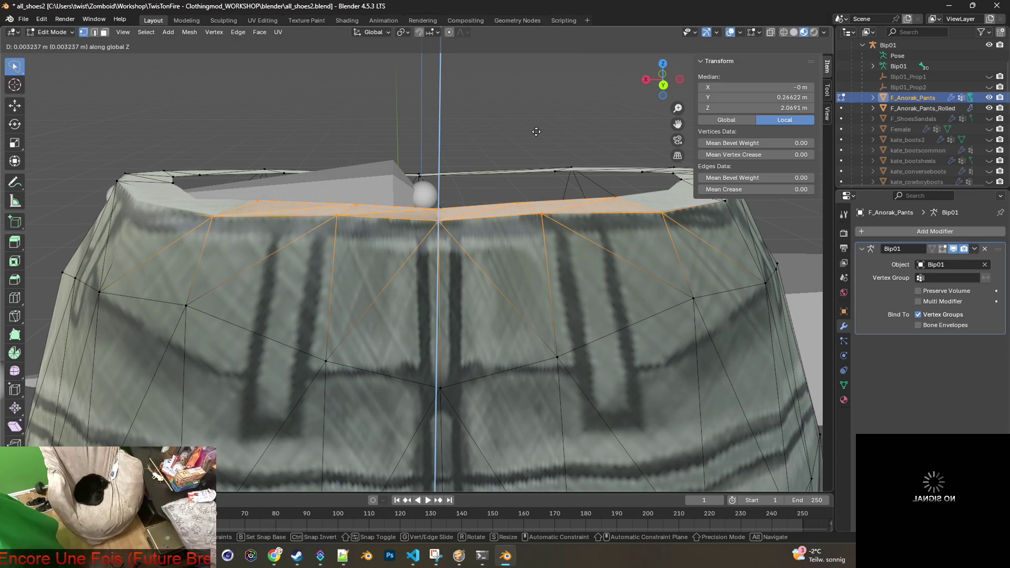
pyautogui.click(536, 131)
pyautogui.moveTo(521, 150)
pyautogui.mouseDown(button='middle')
pyautogui.moveTo(454, 151)
pyautogui.moveTo(416, 170)
pyautogui.moveTo(384, 159)
pyautogui.mouseUp(button='middle')
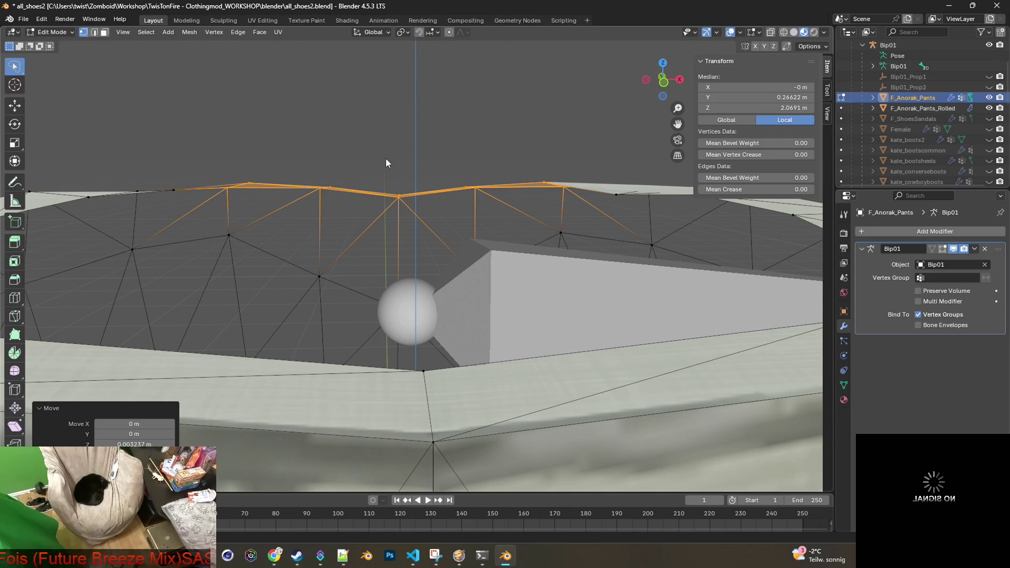
pyautogui.moveTo(386, 159)
pyautogui.mouseDown(button='middle')
pyautogui.moveTo(497, 187)
pyautogui.moveTo(544, 182)
pyautogui.moveTo(393, 155)
pyautogui.mouseUp(button='middle')
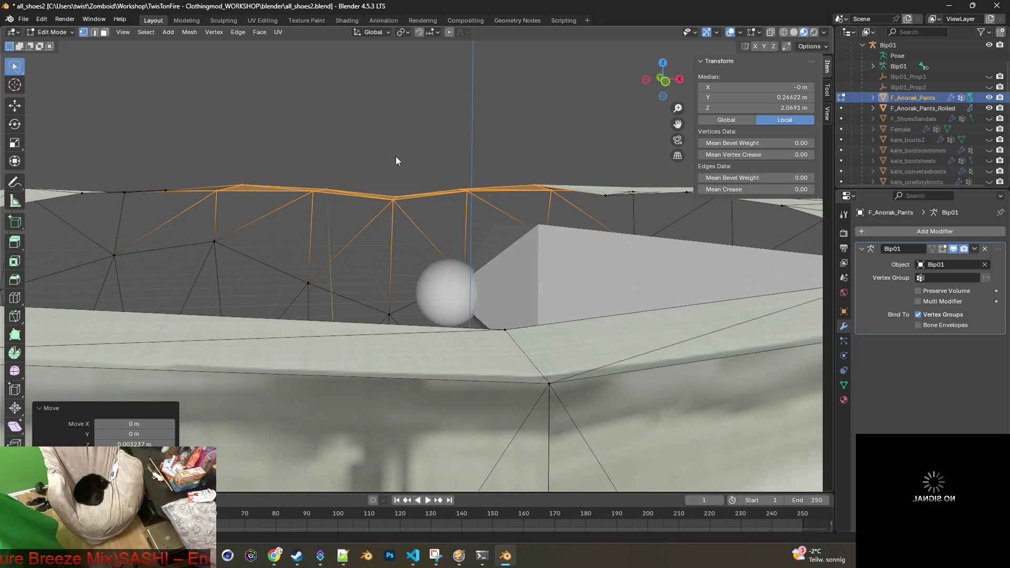
pyautogui.moveTo(396, 157)
pyautogui.mouseDown(button='middle')
pyautogui.moveTo(372, 168)
pyautogui.moveTo(410, 160)
pyautogui.mouseUp(button='middle')
pyautogui.click(52, 32)
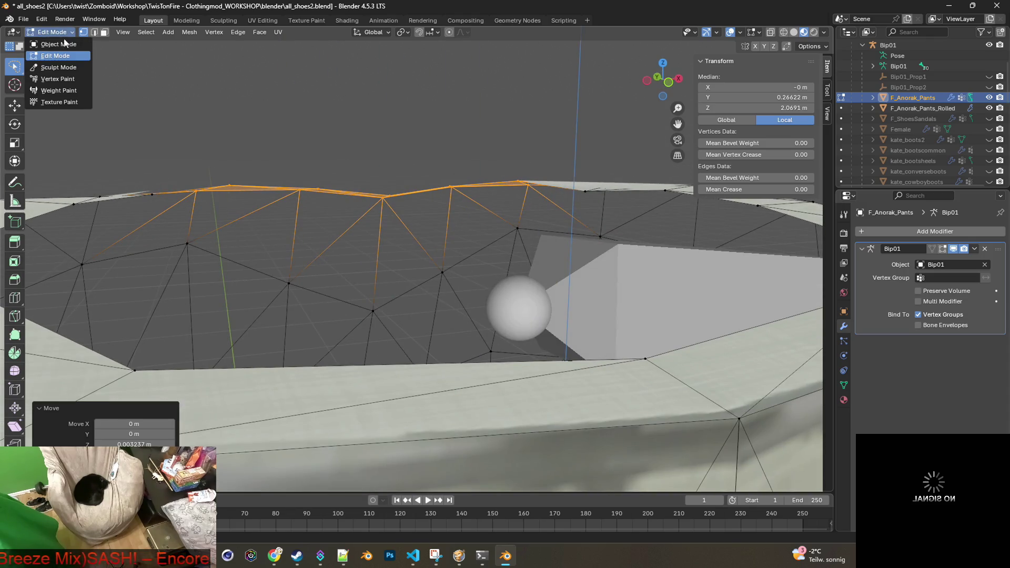
# Step: Back in Object Mode, export F_Anorak_Pants over the existing F_Anorak_Pants.fbx
pyautogui.click(50, 45)
pyautogui.scroll(-3, 368, 141)
pyautogui.scroll(-5, 380, 151)
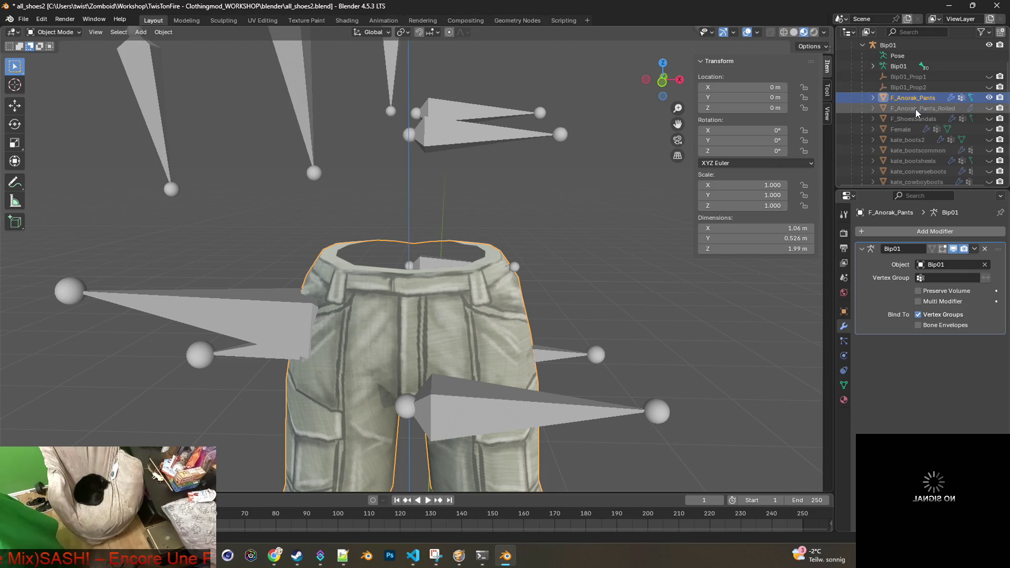
pyautogui.click(23, 19)
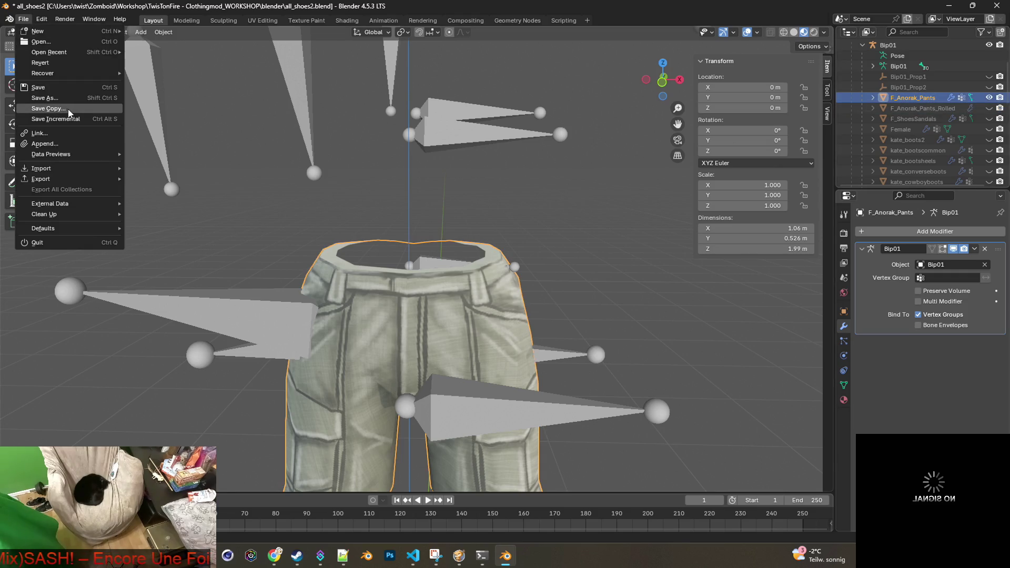
pyautogui.moveTo(88, 175)
pyautogui.click(158, 273)
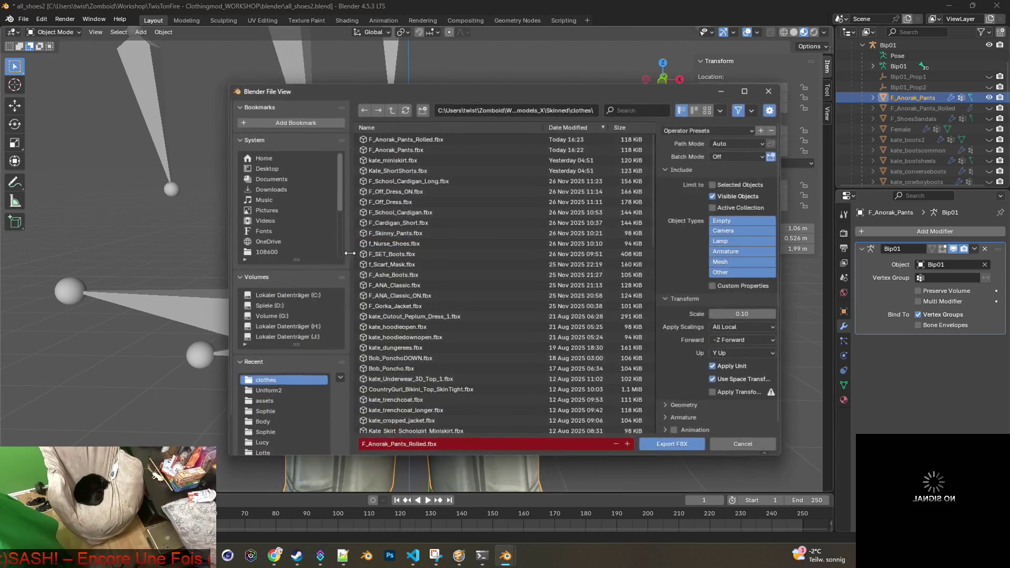
pyautogui.click(408, 145)
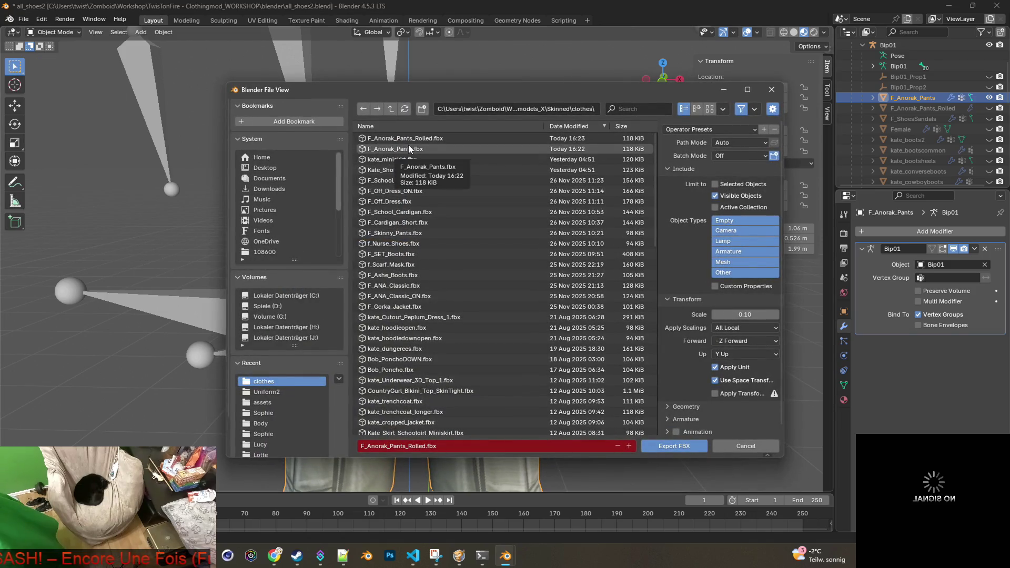
pyautogui.click(674, 447)
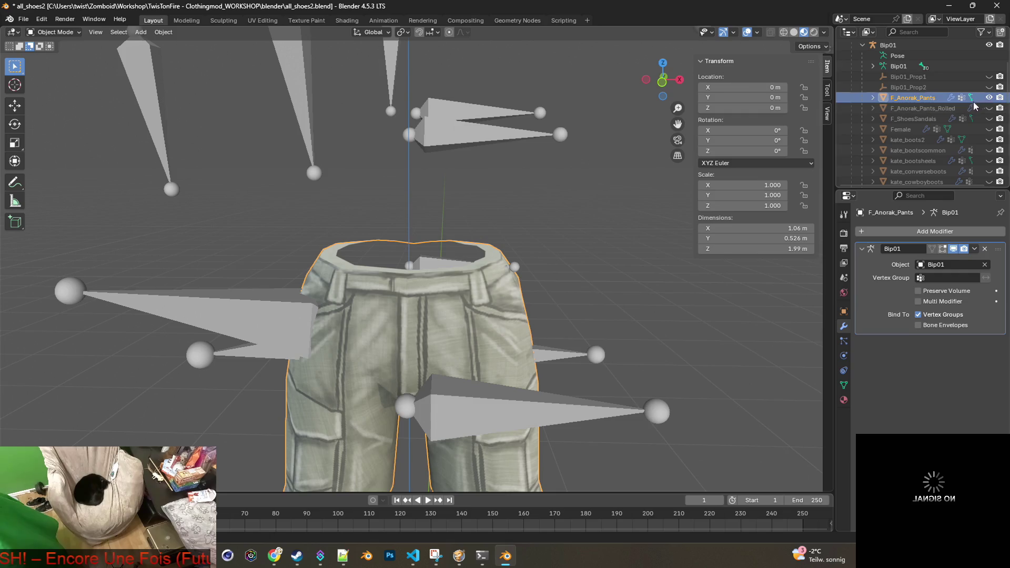
# Step: Hide F_Anorak_Pants, show the rolled mesh, and export it over F_Anorak_Pants_Rolled.fbx
pyautogui.click(988, 98)
pyautogui.click(990, 108)
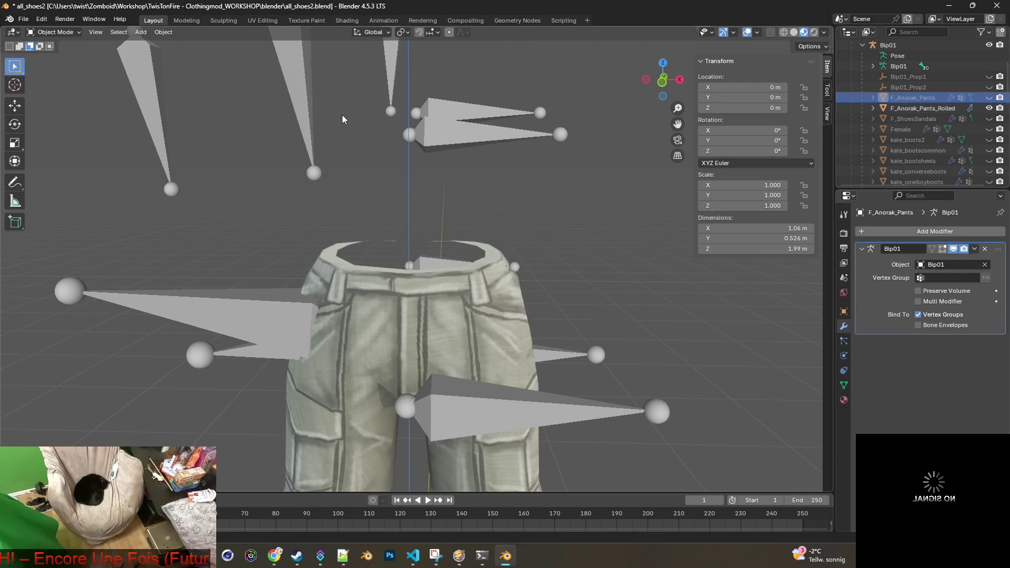
pyautogui.click(24, 20)
pyautogui.moveTo(55, 179)
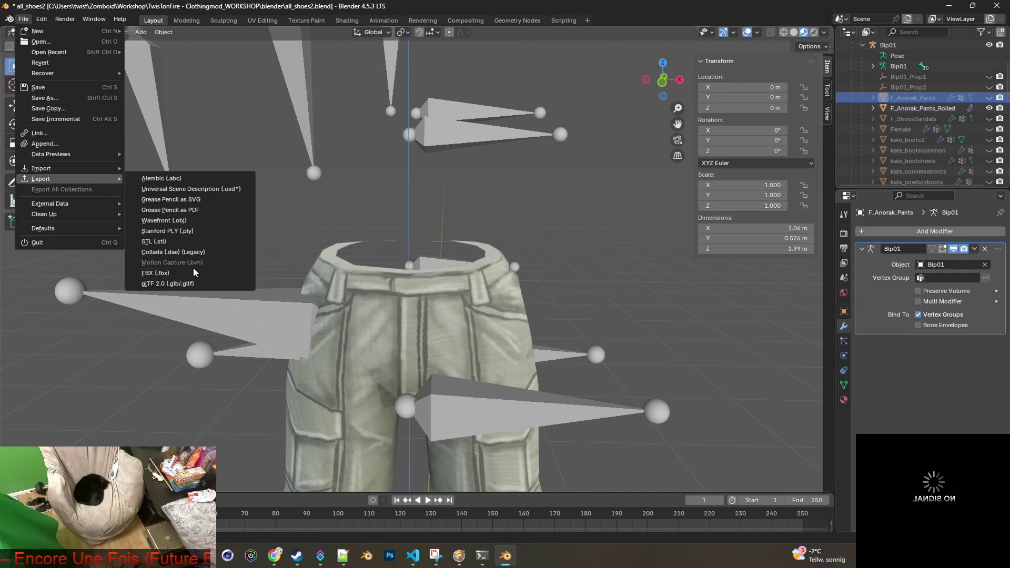
pyautogui.click(194, 271)
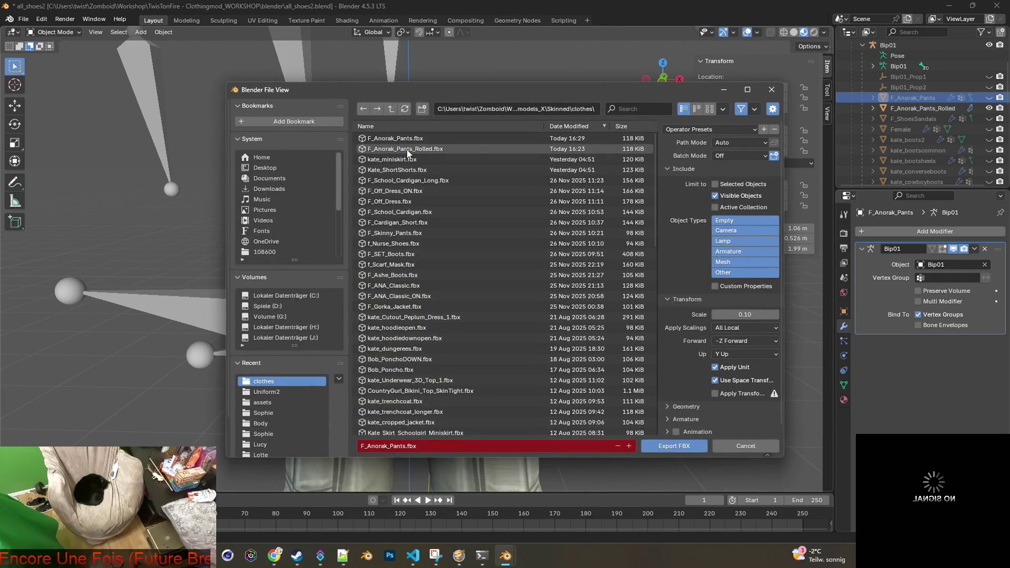
pyautogui.click(407, 152)
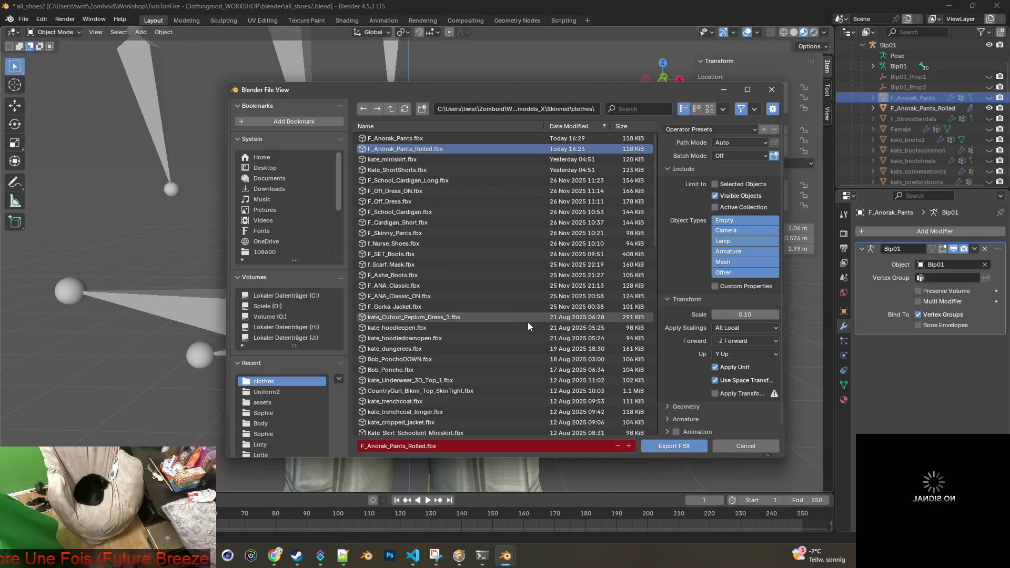
pyautogui.click(679, 446)
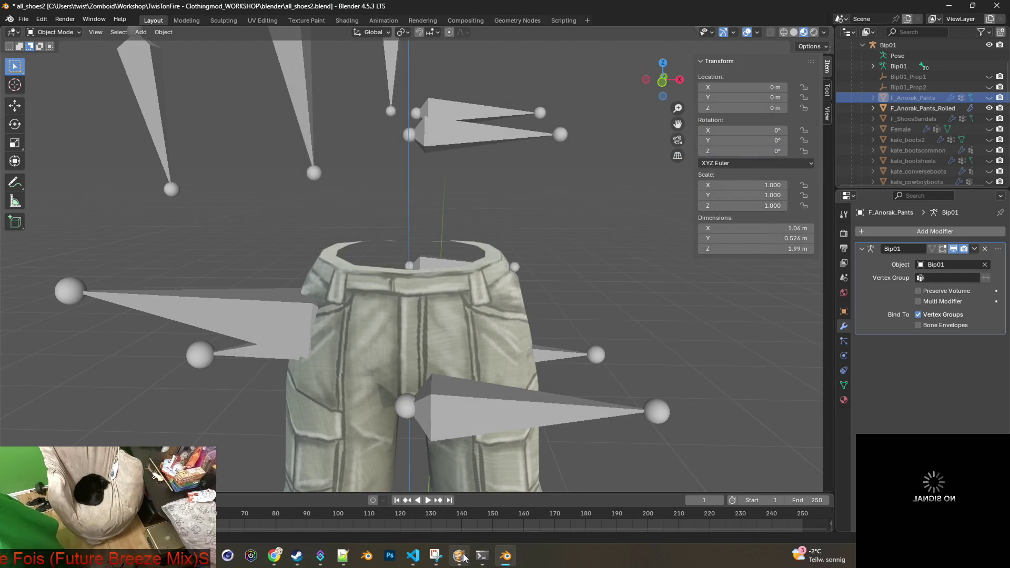
pyautogui.moveTo(488, 556)
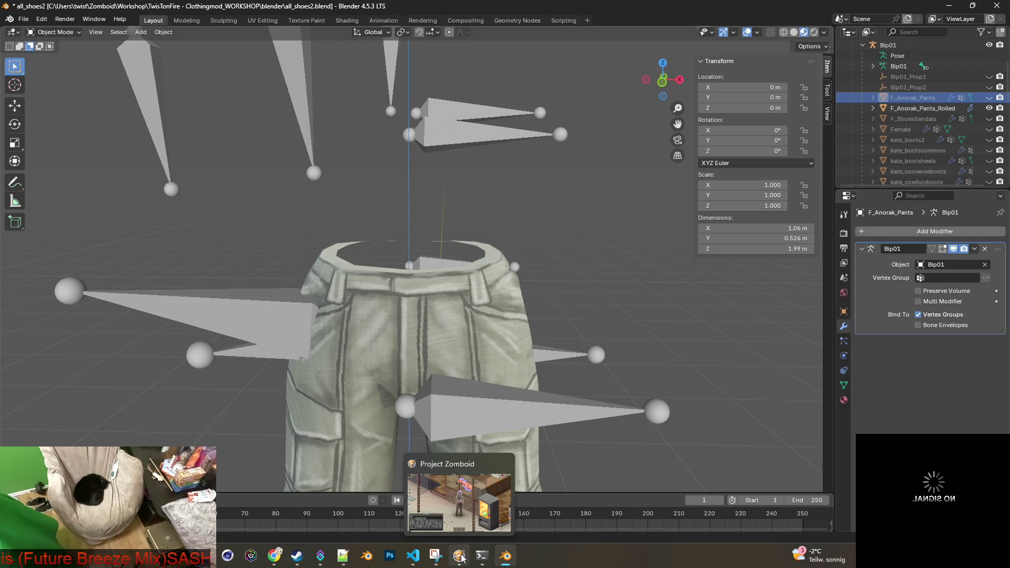
# Step: In Project Zomboid, walk the character along the wall and turn her toward the camera to view the pants
pyautogui.click(461, 557)
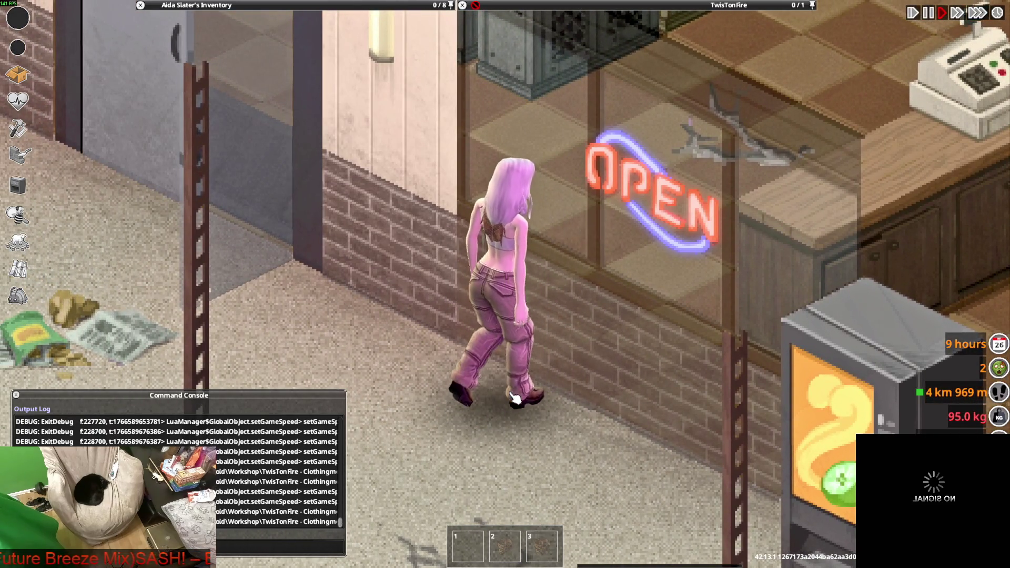
pyautogui.press('w')
pyautogui.press('a')
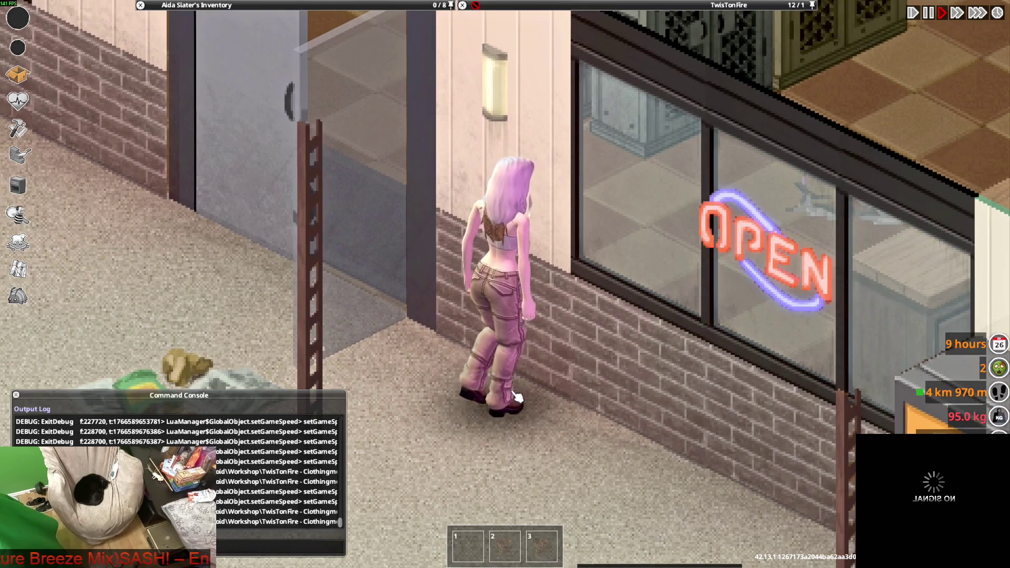
pyautogui.press('d')
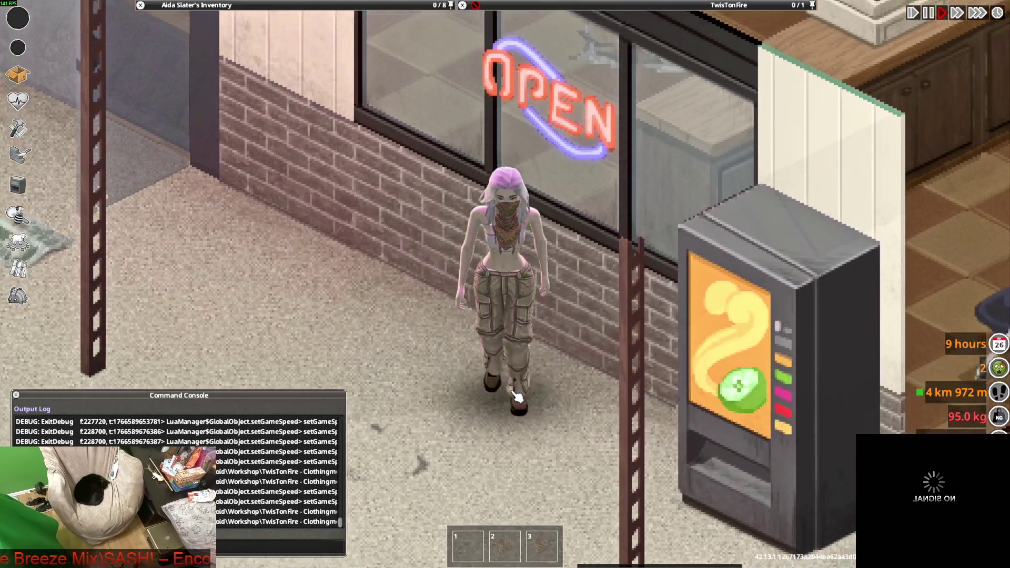
pyautogui.press('s')
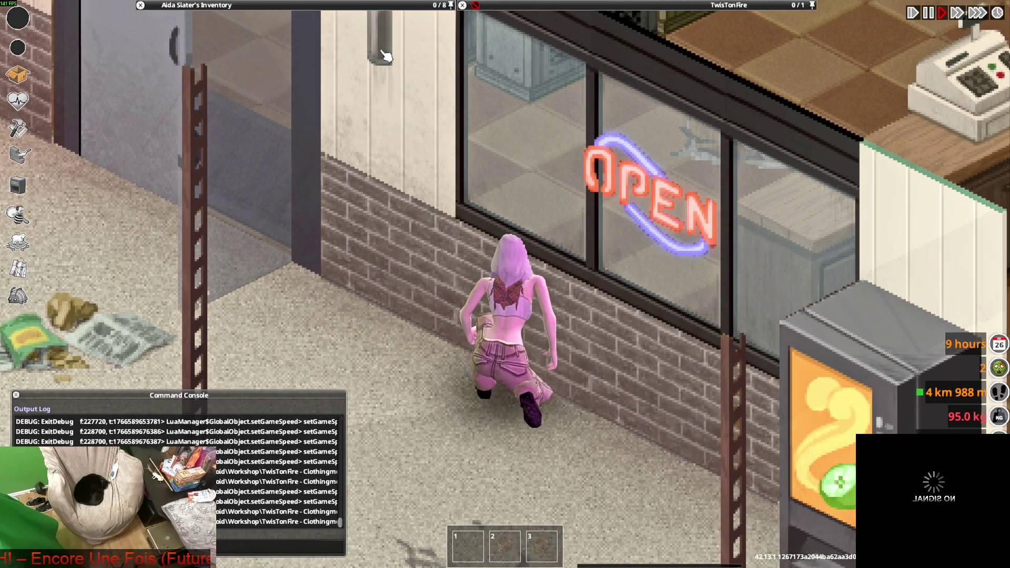
pyautogui.press('c')
pyautogui.press('w')
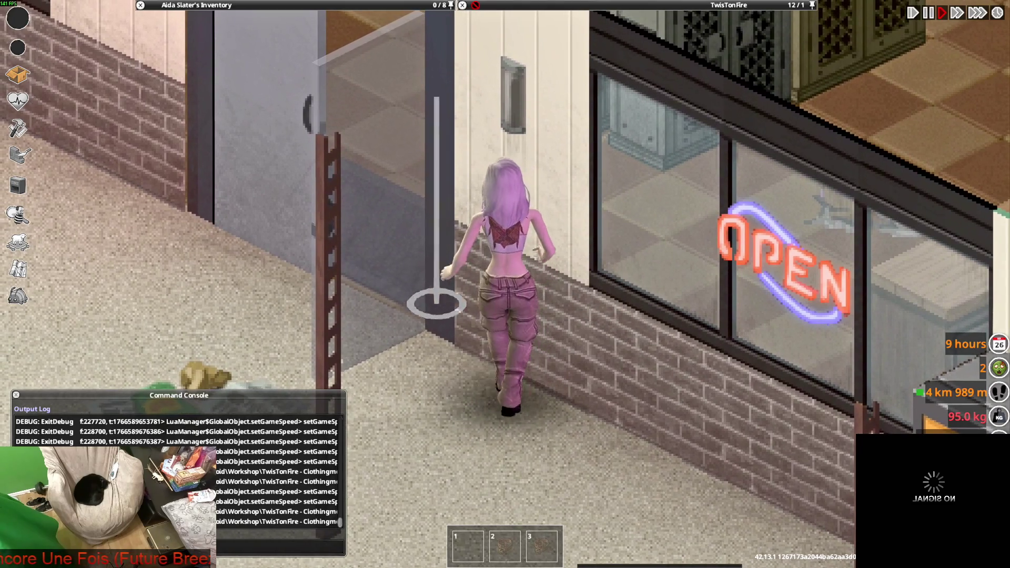
# Step: Crouch, then roll the Tactical Pants up and unroll them again from the inventory
pyautogui.press('c')
pyautogui.moveTo(200, 5)
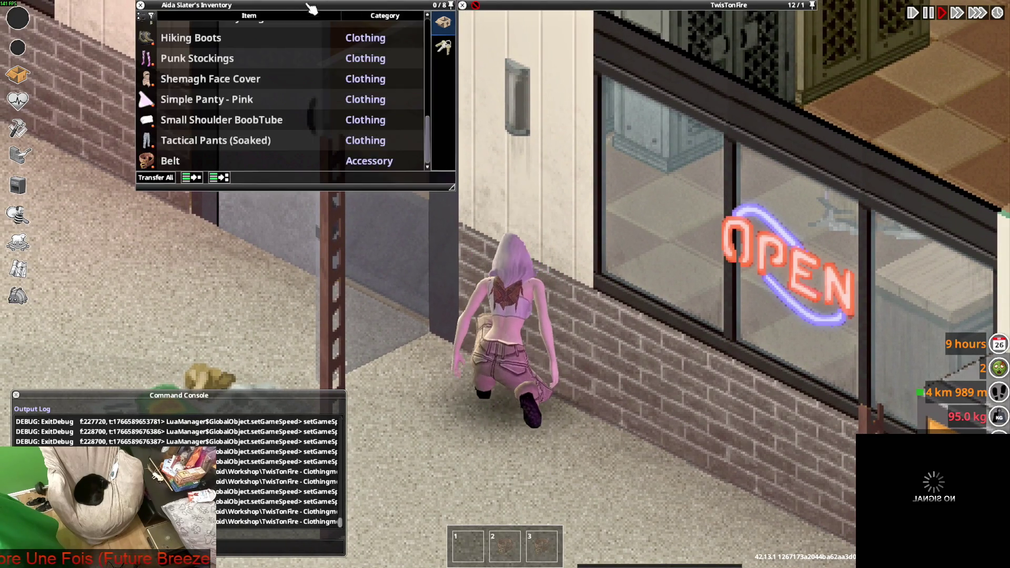
pyautogui.scroll(3, 200, 87)
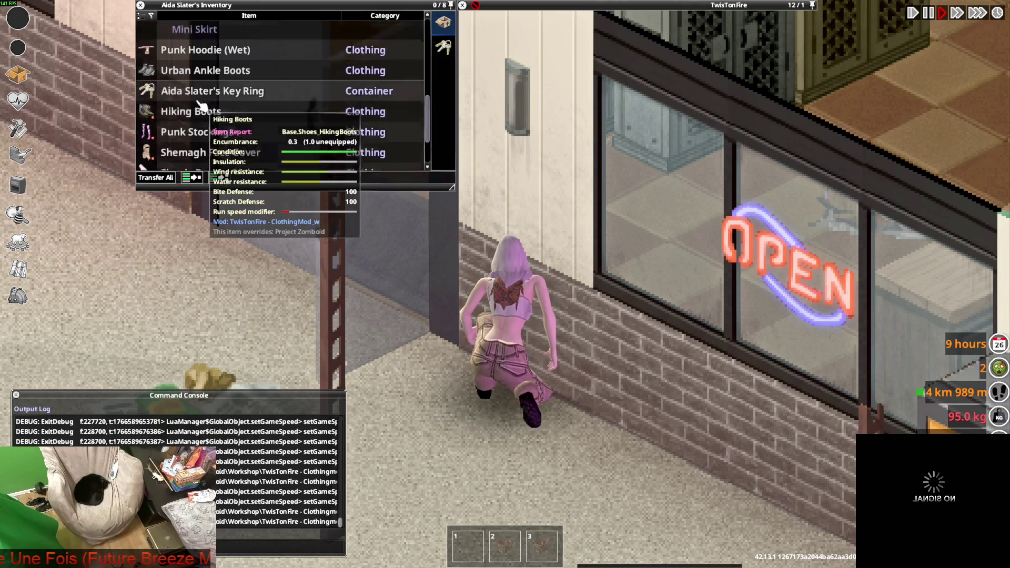
pyautogui.scroll(3, 198, 102)
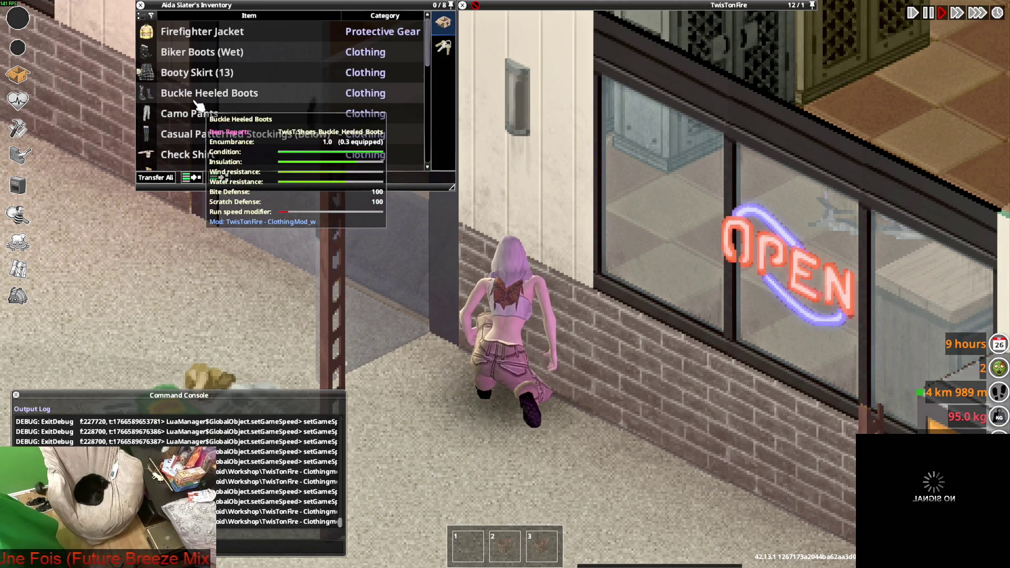
pyautogui.scroll(-6, 205, 116)
pyautogui.rightClick(196, 140)
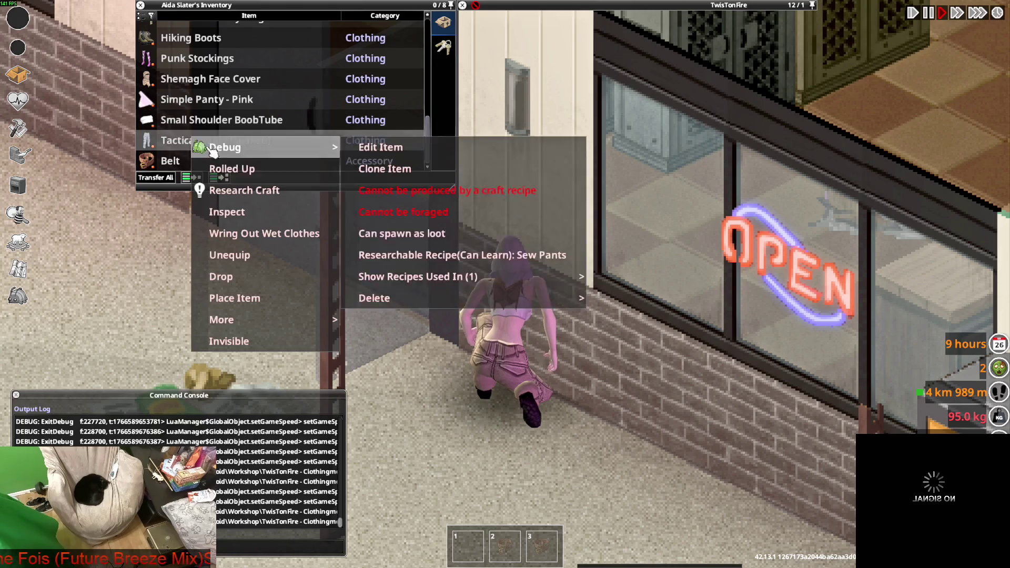
pyautogui.click(247, 174)
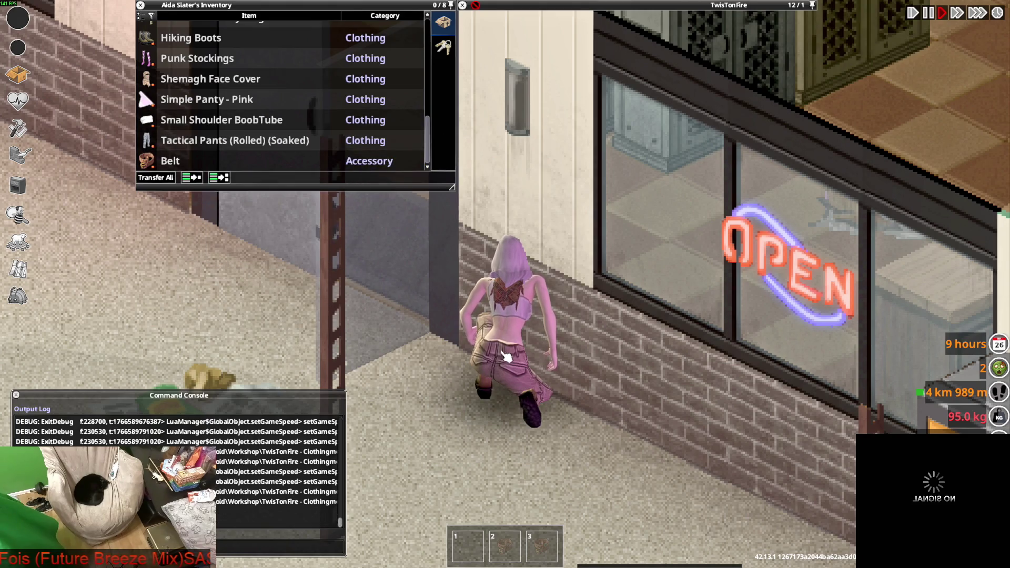
pyautogui.rightClick(200, 140)
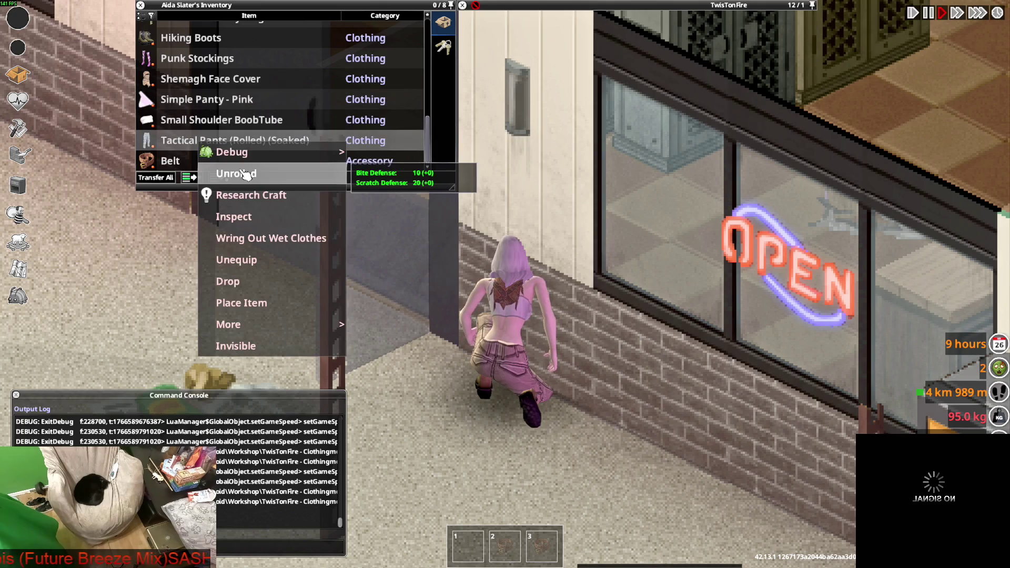
pyautogui.click(239, 174)
# Step: Repeat the roll-up and unroll toggle, leaving the pants unrolled, then return to Blender
pyautogui.rightClick(181, 140)
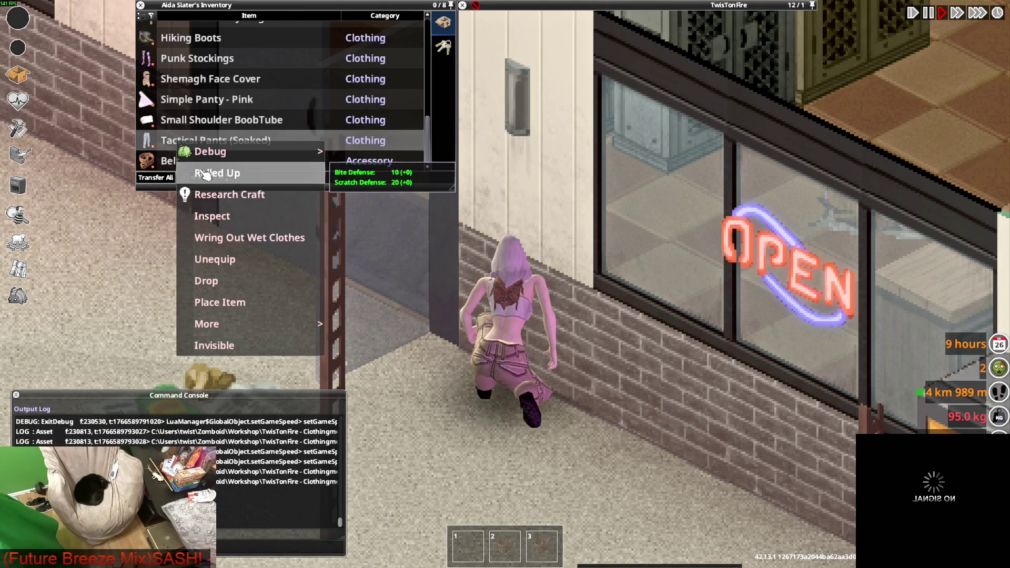
pyautogui.click(204, 169)
pyautogui.rightClick(183, 140)
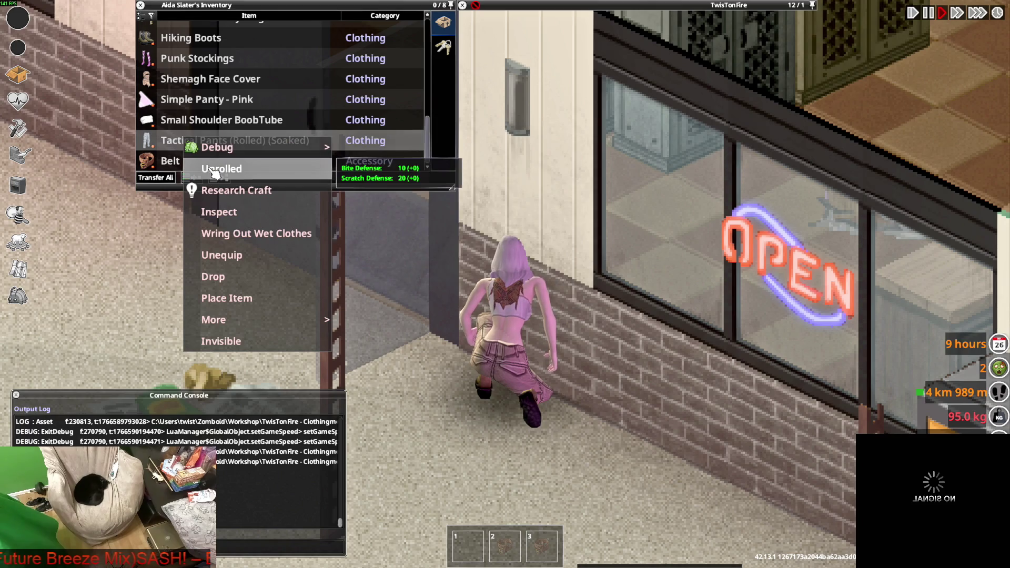
pyautogui.click(213, 170)
pyautogui.rightClick(178, 140)
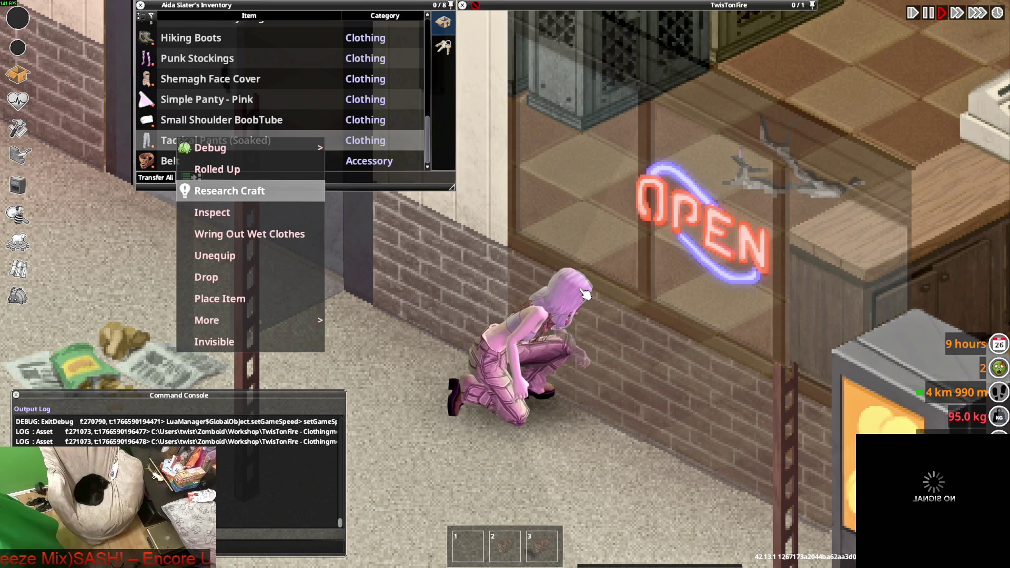
pyautogui.hotkey('alt', 'Tab')
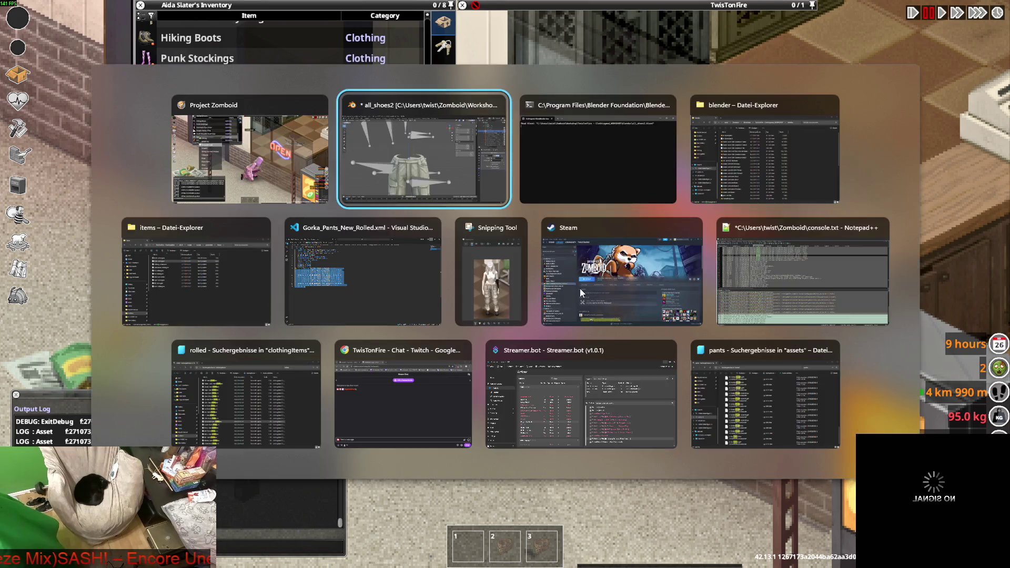
# Step: Save all_shoes2.blend and orbit to look up at the pants from below
pyautogui.click(23, 19)
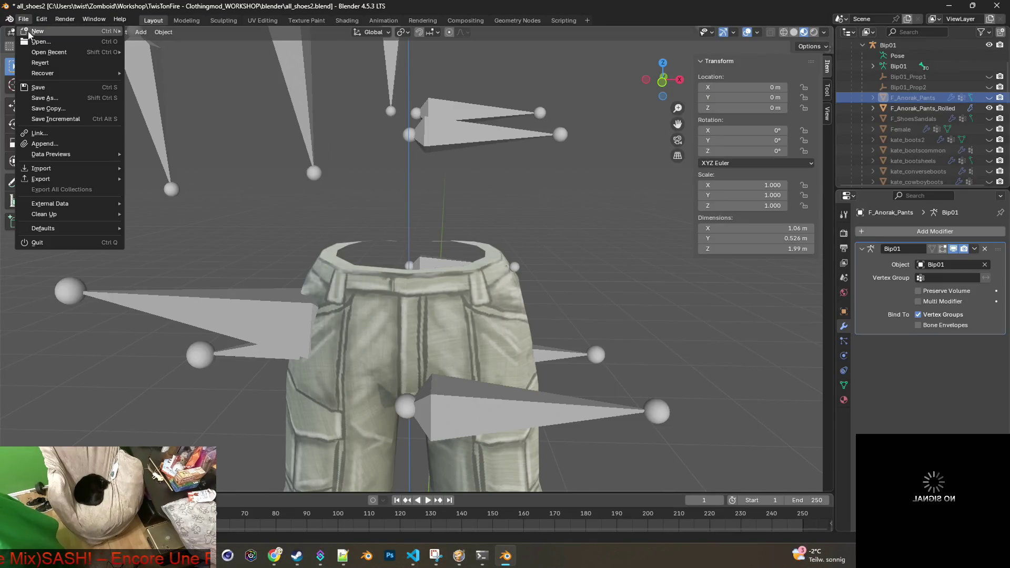
pyautogui.click(43, 87)
pyautogui.scroll(-3, 441, 299)
pyautogui.moveTo(452, 287)
pyautogui.mouseDown(button='middle')
pyautogui.moveTo(456, 362)
pyautogui.moveTo(464, 203)
pyautogui.moveTo(487, 348)
pyautogui.moveTo(462, 229)
pyautogui.moveTo(562, 251)
pyautogui.mouseUp(button='middle')
pyautogui.scroll(4, 472, 297)
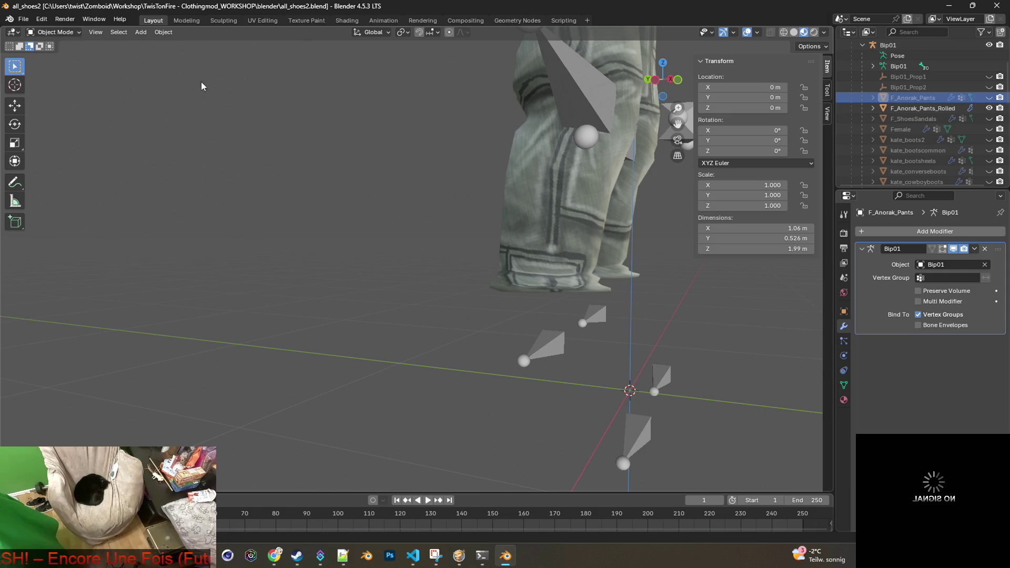
# Step: Hide F_Anorak_Pants_Rolled, show F_Anorak_Pants, and view the lower pant legs before returning to the game
pyautogui.click(988, 109)
pyautogui.click(989, 97)
pyautogui.moveTo(553, 247)
pyautogui.mouseDown(button='middle')
pyautogui.moveTo(499, 213)
pyautogui.moveTo(529, 235)
pyautogui.moveTo(474, 243)
pyautogui.moveTo(535, 241)
pyautogui.mouseUp(button='middle')
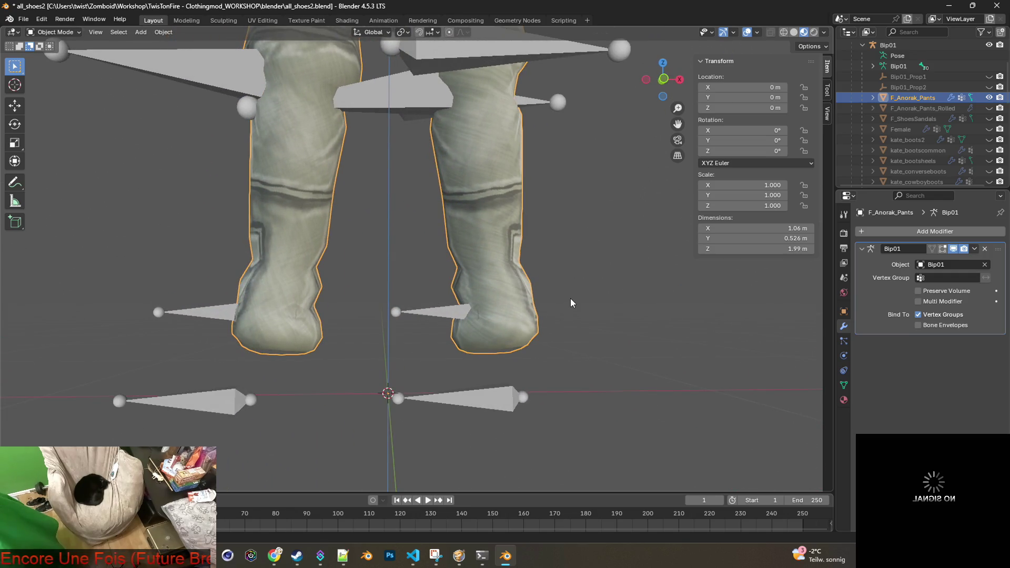
pyautogui.moveTo(571, 303)
pyautogui.mouseDown(button='middle')
pyautogui.moveTo(449, 300)
pyautogui.moveTo(567, 305)
pyautogui.mouseUp(button='middle')
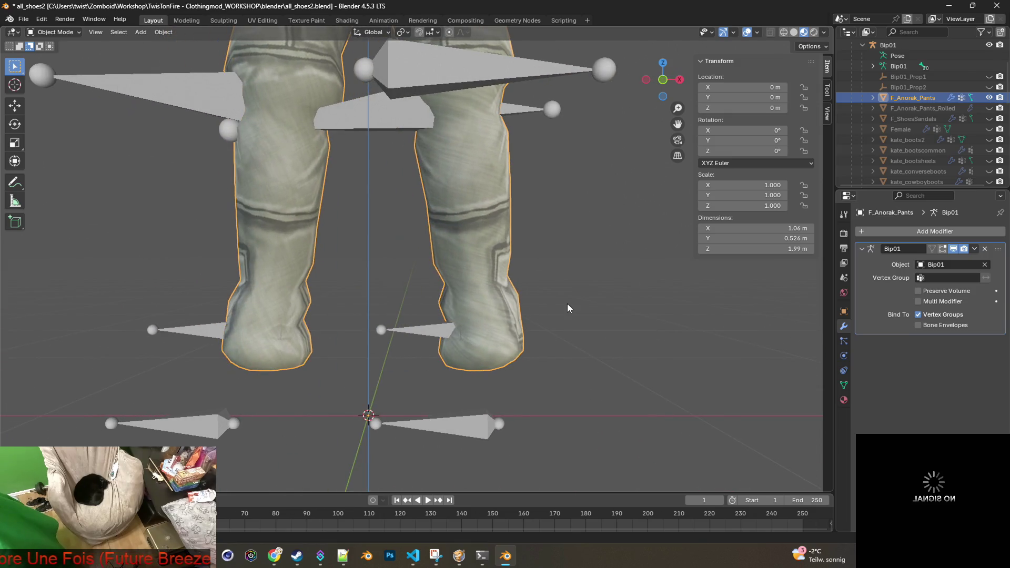
pyautogui.hotkey('alt', 'Tab')
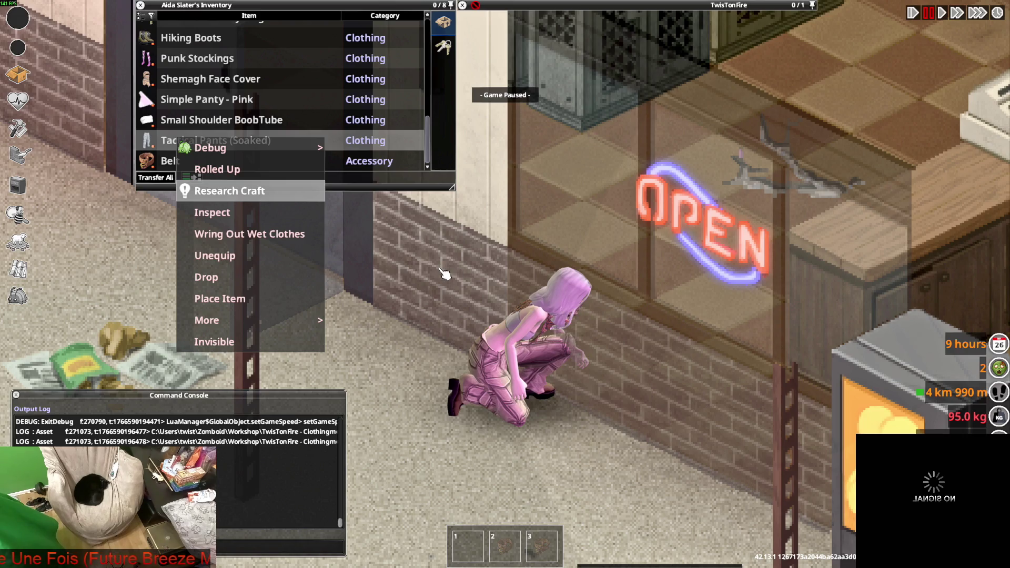
# Step: Unpause to see the standing character's unrolled pants over her hiking boots, then return to Blender
pyautogui.press('space')
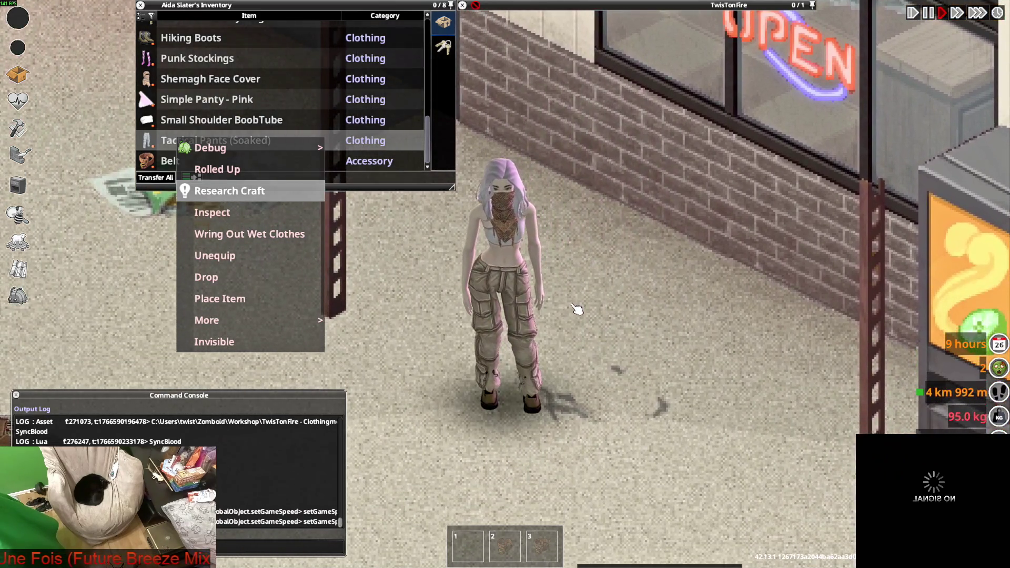
pyautogui.scroll(5, 217, 103)
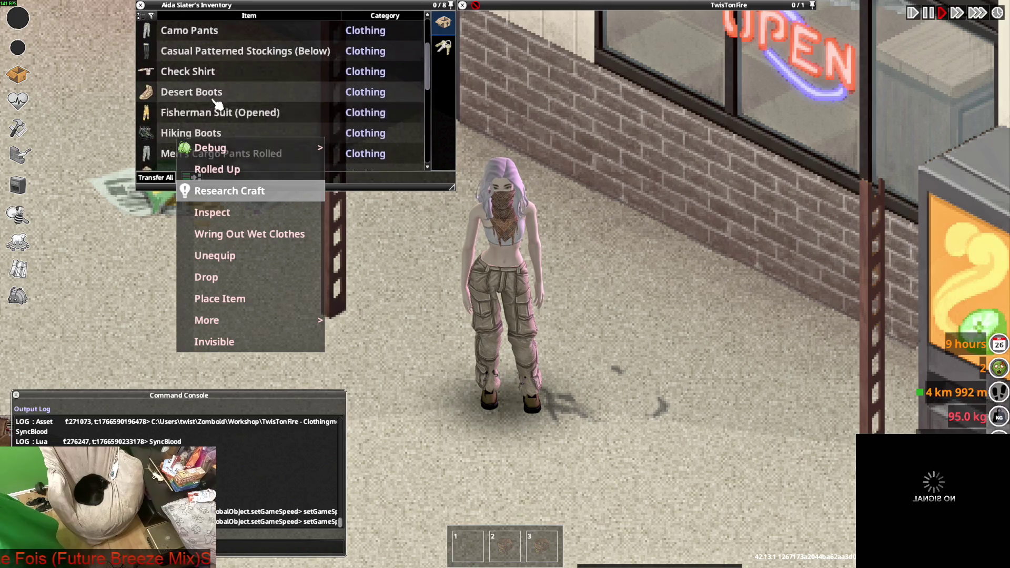
pyautogui.scroll(-1, 217, 103)
pyautogui.click(192, 116)
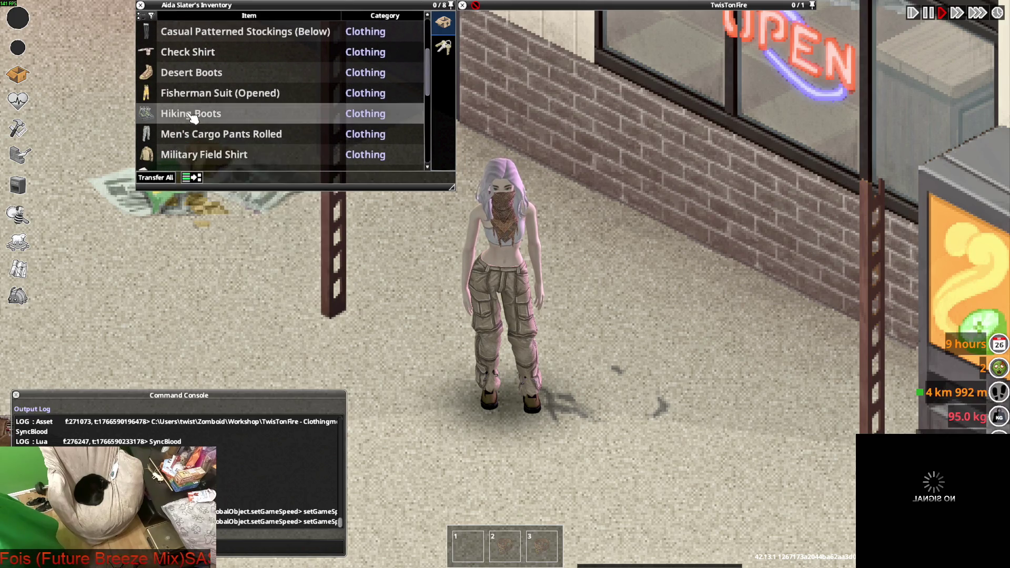
pyautogui.scroll(-10, 192, 116)
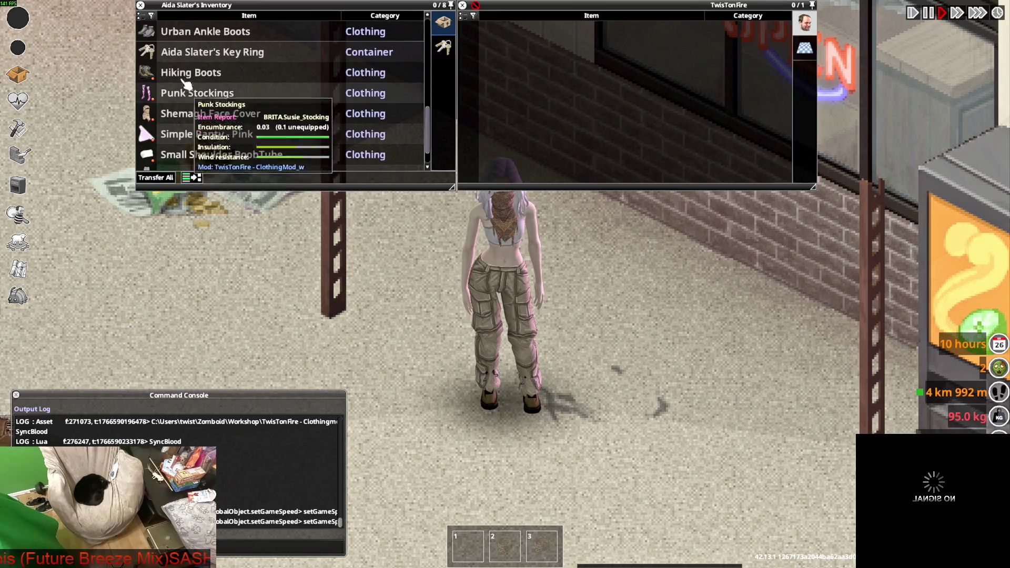
pyautogui.hotkey('alt', 'Tab')
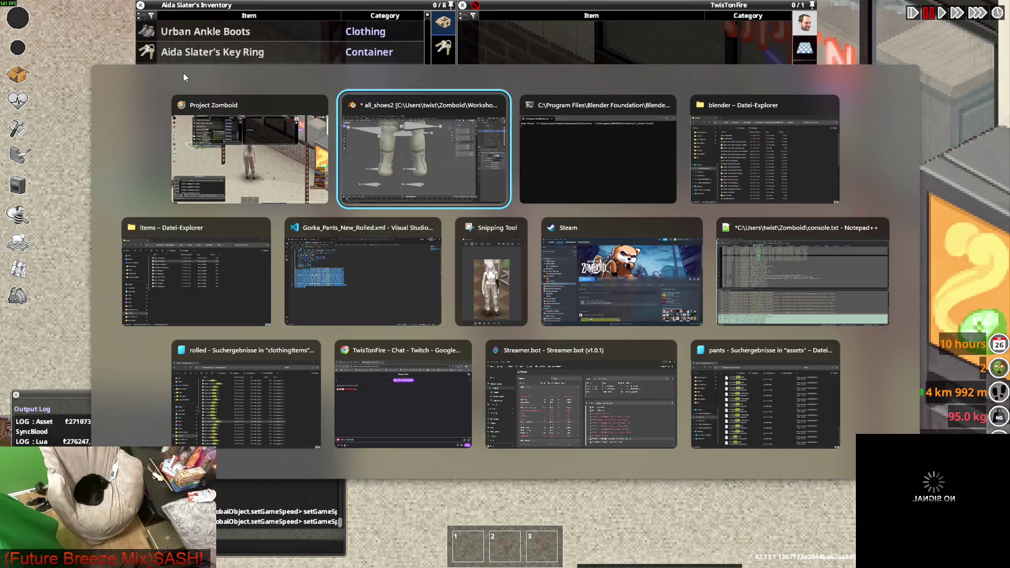
pyautogui.scroll(-3, 929, 135)
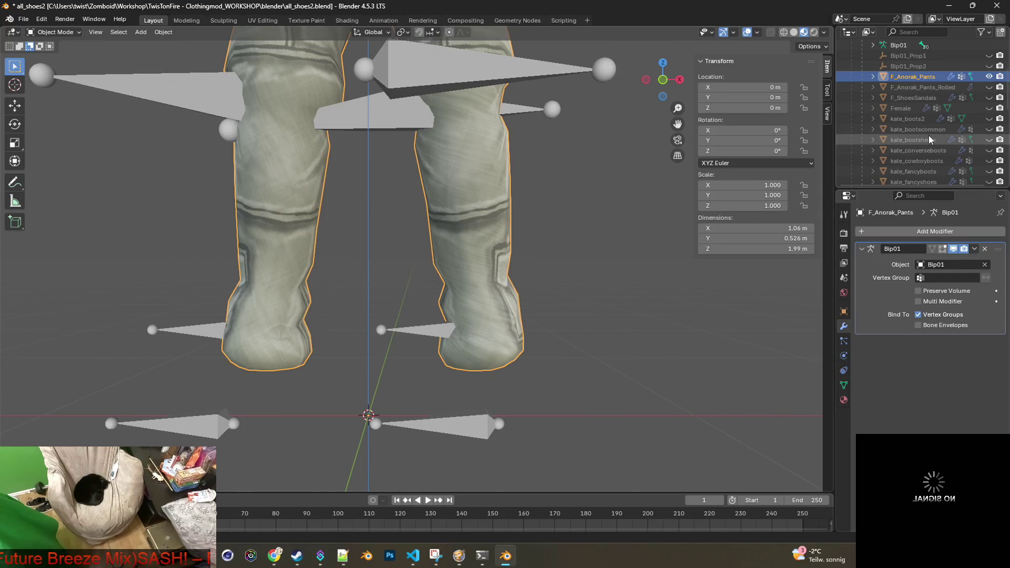
pyautogui.scroll(-1, 947, 142)
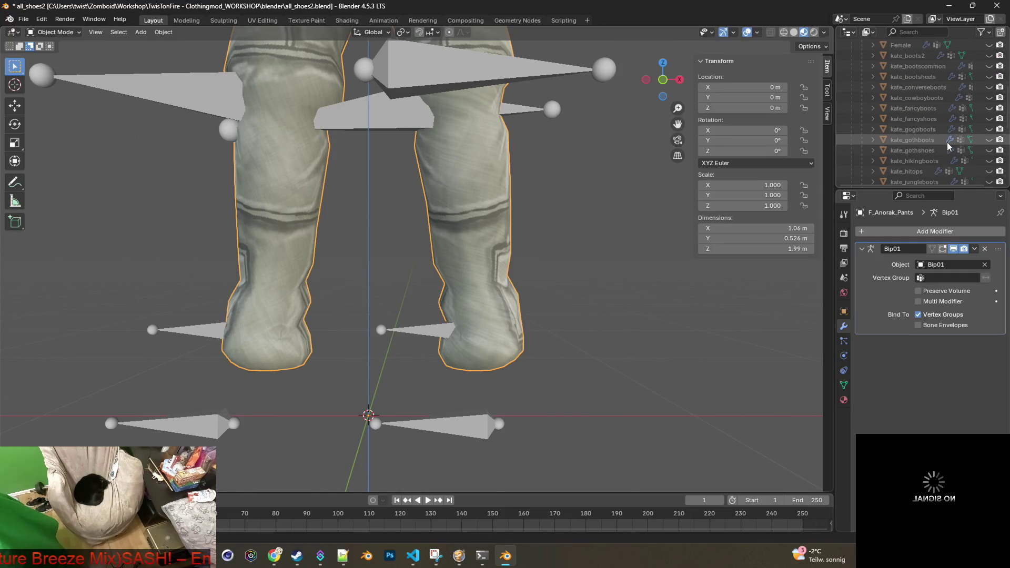
# Step: Make kate_hikingboots visible and orbit in close on the F_Anorak_Pants cuffs over the boots
pyautogui.click(929, 160)
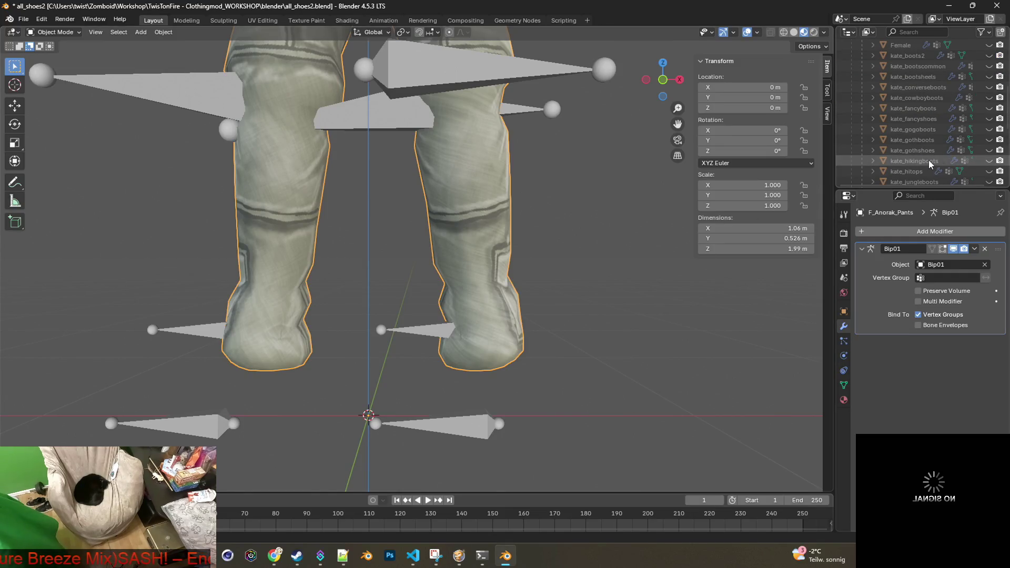
pyautogui.click(990, 161)
pyautogui.moveTo(626, 210); pyautogui.dragTo(558, 213, button='middle')
pyautogui.moveTo(427, 217)
pyautogui.mouseDown(button='middle')
pyautogui.moveTo(582, 230)
pyautogui.moveTo(429, 228)
pyautogui.moveTo(491, 176)
pyautogui.moveTo(482, 196)
pyautogui.moveTo(411, 213)
pyautogui.moveTo(559, 233)
pyautogui.moveTo(488, 229)
pyautogui.moveTo(552, 248)
pyautogui.moveTo(490, 192)
pyautogui.mouseUp(button='middle')
pyautogui.click(491, 191)
pyautogui.moveTo(573, 220)
pyautogui.mouseDown(button='middle')
pyautogui.moveTo(643, 225)
pyautogui.moveTo(580, 212)
pyautogui.mouseUp(button='middle')
pyautogui.scroll(3, 611, 223)
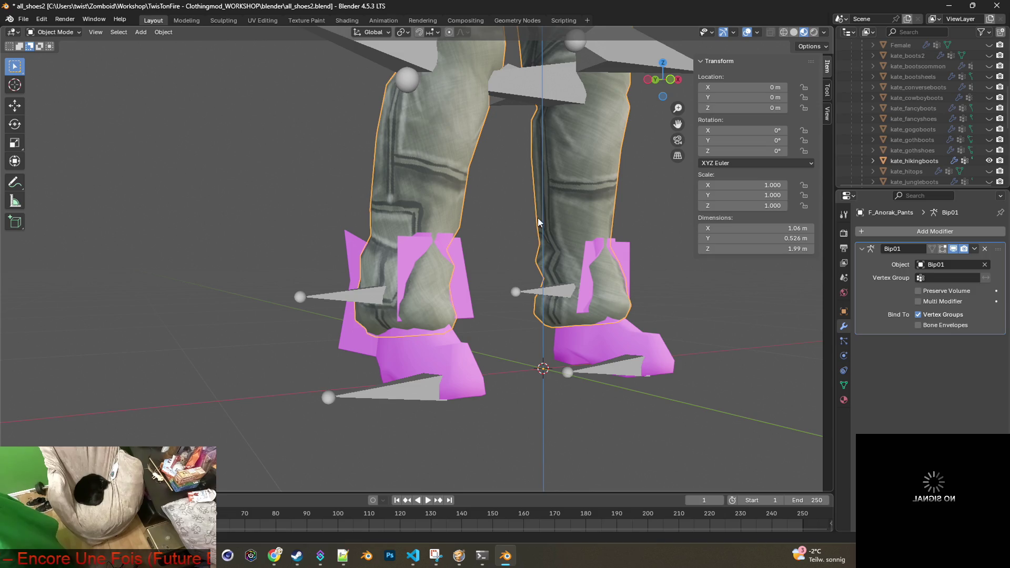
pyautogui.keyDown('shift'); pyautogui.moveTo(539, 222); pyautogui.dragTo(468, 206, button='middle'); pyautogui.keyUp('shift')
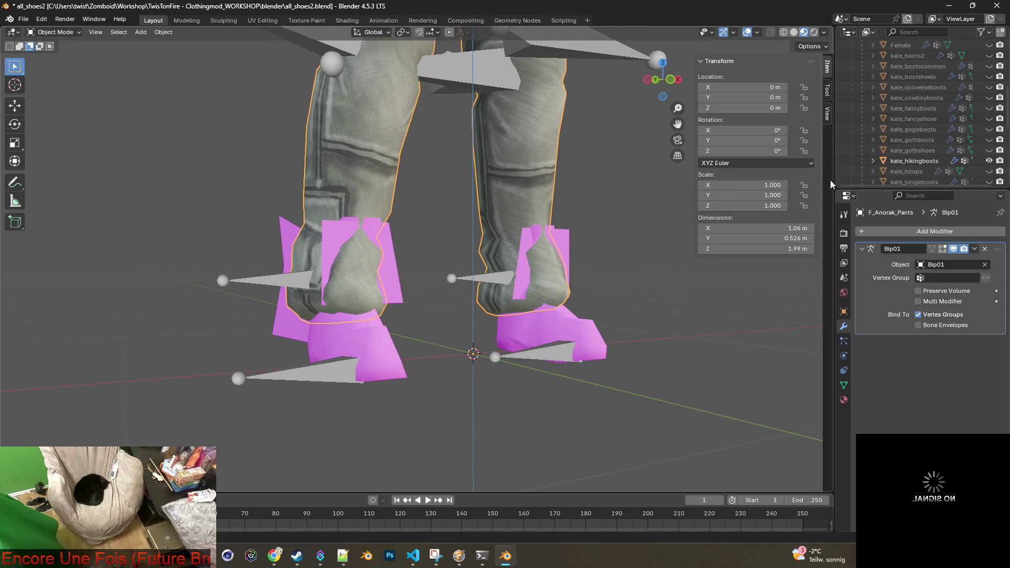
pyautogui.scroll(5, 930, 170)
pyautogui.scroll(-2, 930, 169)
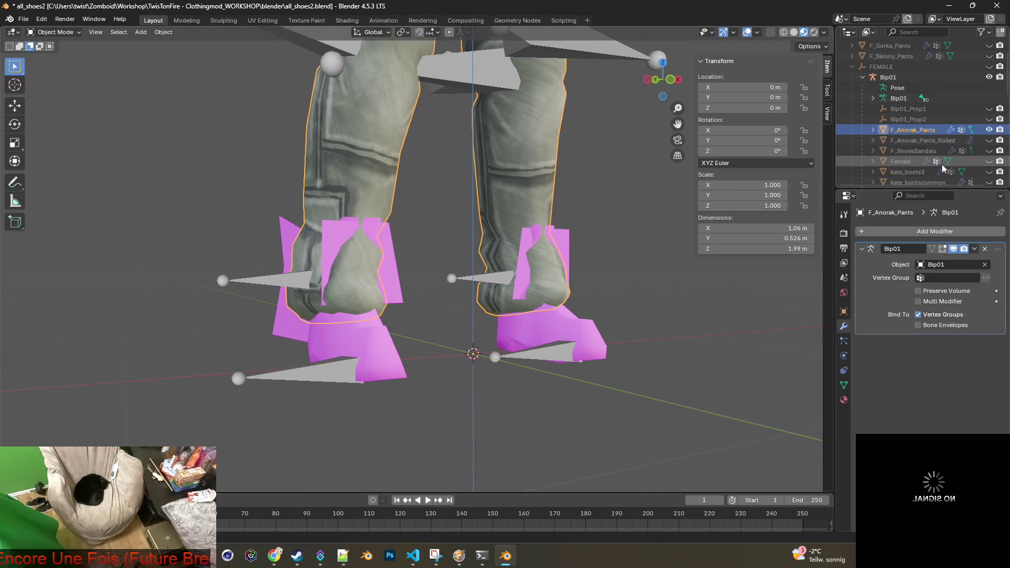
# Step: Swap to F_Anorak_Pants_Rolled and back to F_Anorak_Pants to compare the cuffs over the boots
pyautogui.click(990, 130)
pyautogui.click(990, 140)
pyautogui.moveTo(535, 170)
pyautogui.mouseDown(button='middle')
pyautogui.moveTo(651, 169)
pyautogui.moveTo(507, 169)
pyautogui.moveTo(582, 175)
pyautogui.moveTo(557, 175)
pyautogui.mouseUp(button='middle')
pyautogui.click(988, 139)
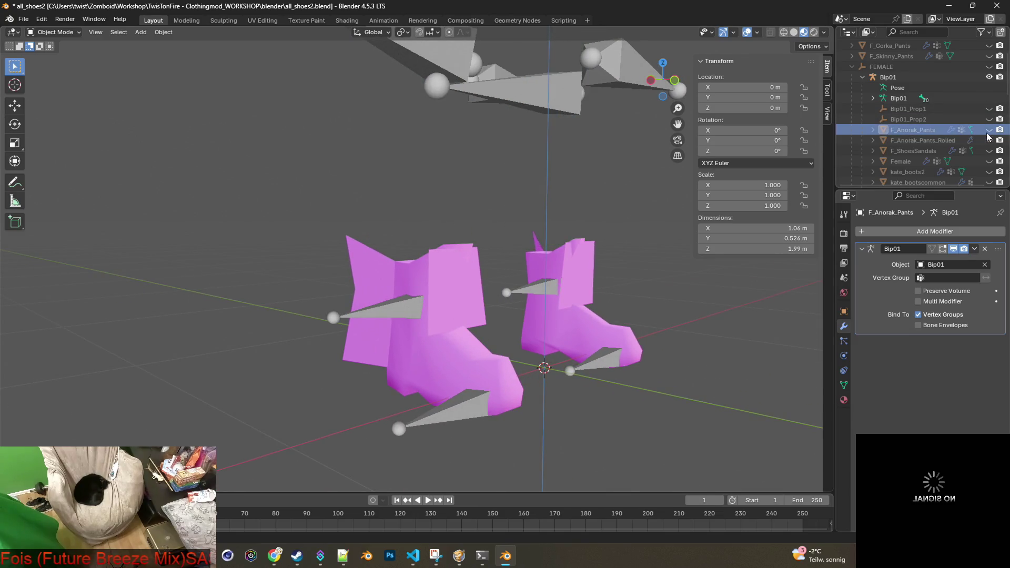
pyautogui.click(989, 130)
pyautogui.moveTo(588, 200)
pyautogui.mouseDown(button='middle')
pyautogui.moveTo(542, 189)
pyautogui.moveTo(497, 198)
pyautogui.moveTo(518, 194)
pyautogui.mouseUp(button='middle')
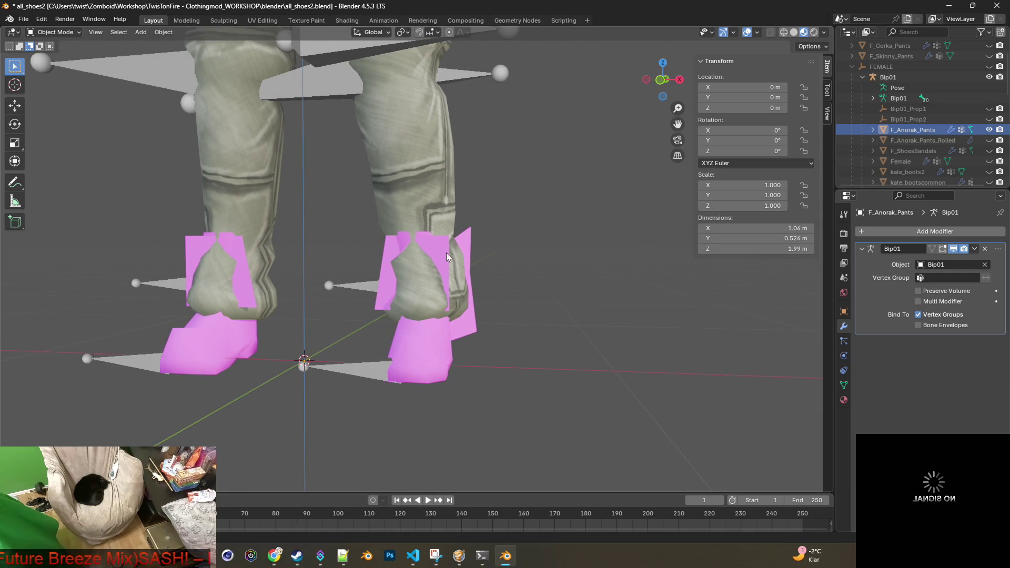
pyautogui.hotkey('alt', 'Tab')
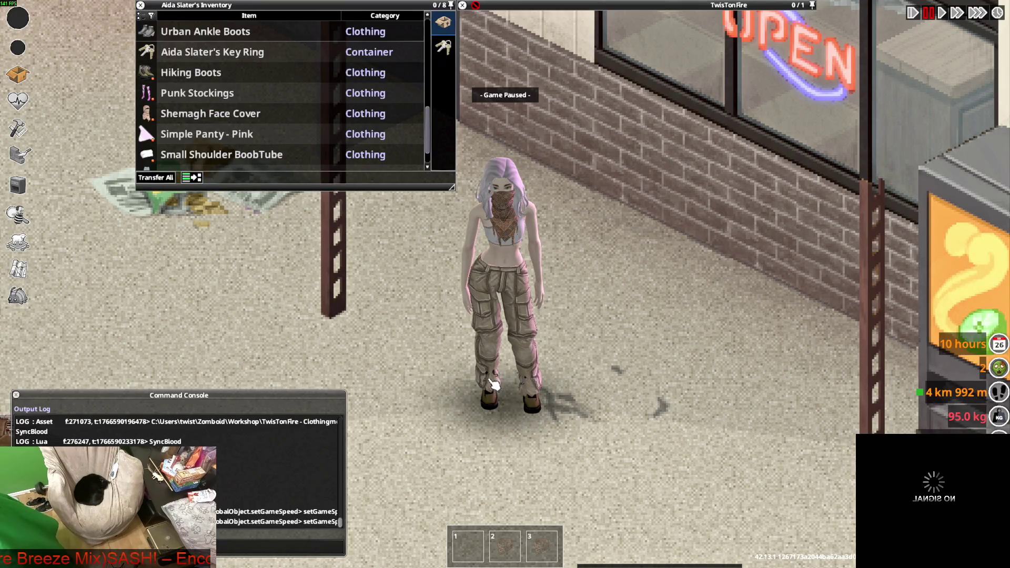
# Step: Return to Blender and orbit around the boots and pant cuffs
pyautogui.hotkey('alt', 'Tab')
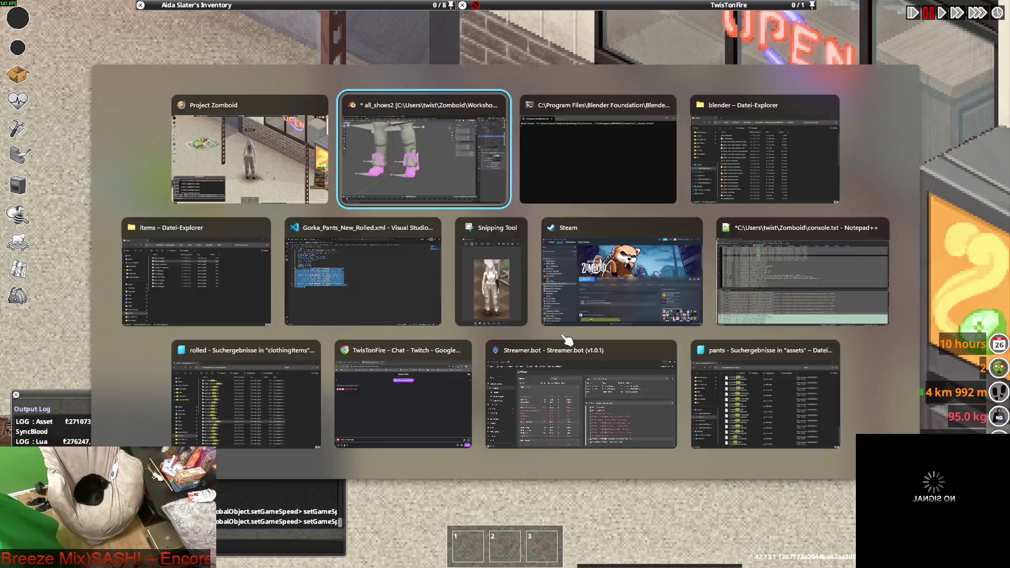
pyautogui.moveTo(510, 314)
pyautogui.mouseDown(button='middle')
pyautogui.moveTo(633, 319)
pyautogui.moveTo(425, 307)
pyautogui.moveTo(515, 222)
pyautogui.moveTo(404, 206)
pyautogui.mouseUp(button='middle')
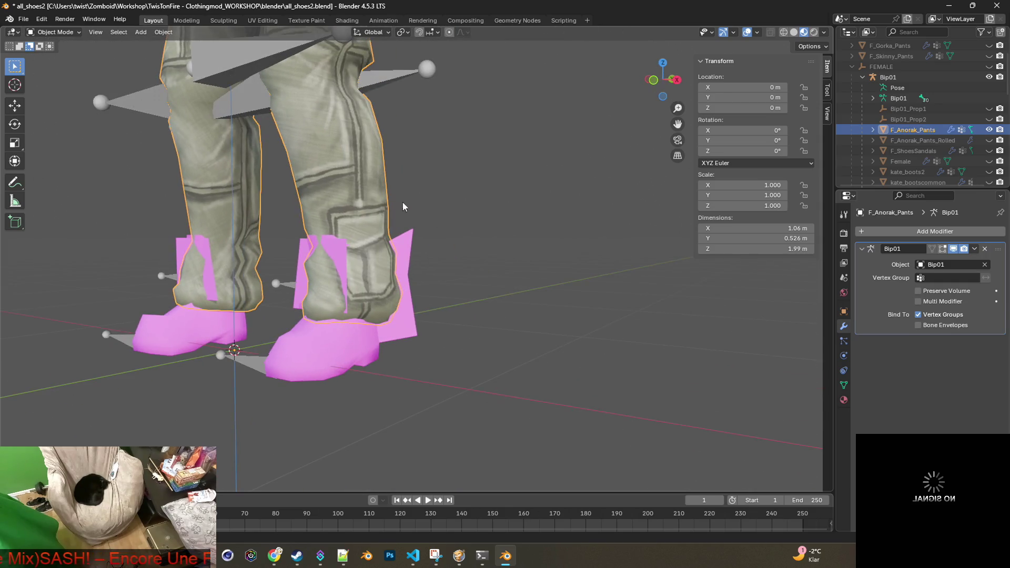
# Step: Save the scene as a copy named all_shoes2ALTERNATIVE.blend
pyautogui.click(24, 19)
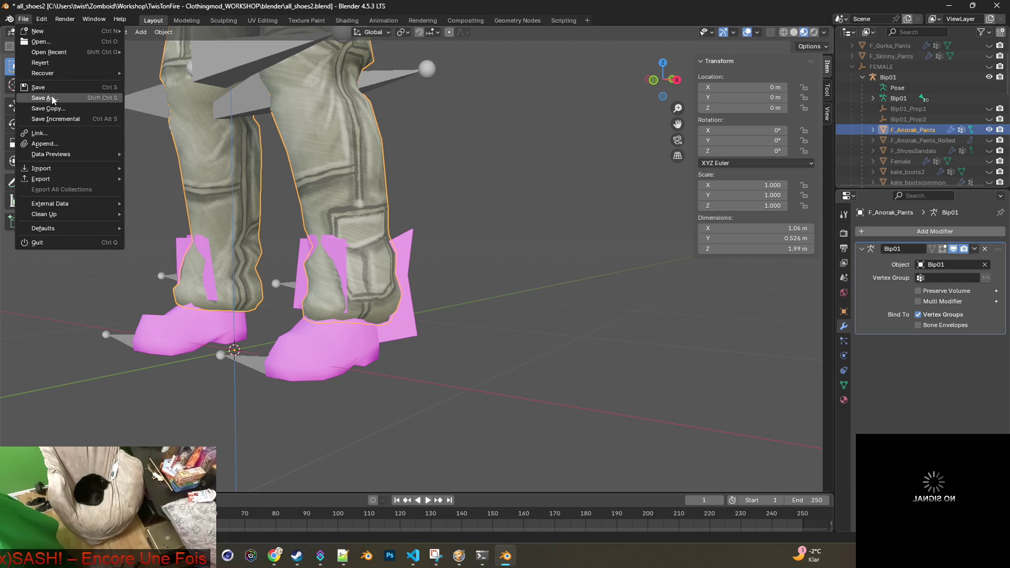
pyautogui.click(52, 98)
pyautogui.click(395, 445)
pyautogui.write('all_shoes2ALTERNATIVE.blend')
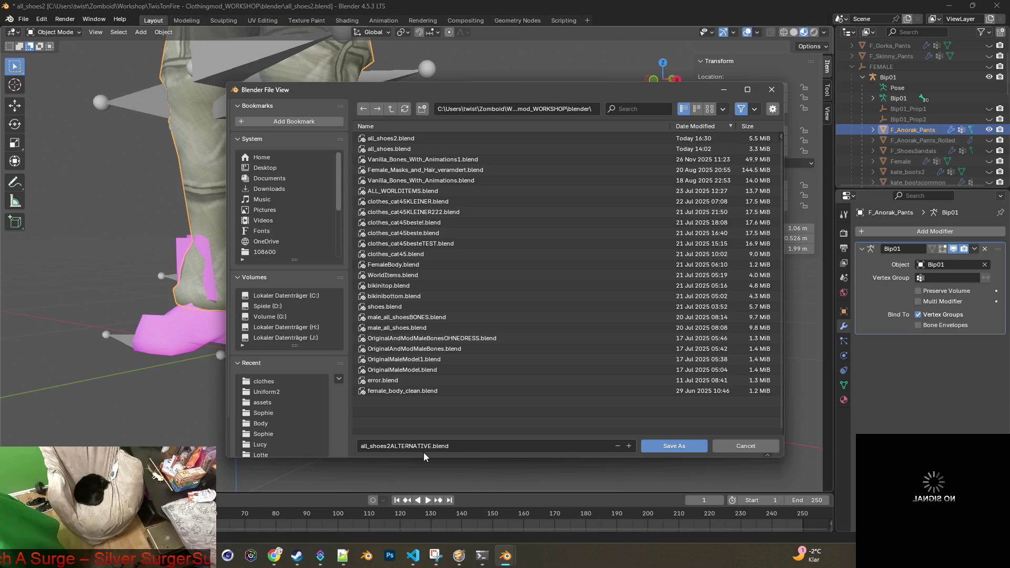
pyautogui.click(702, 446)
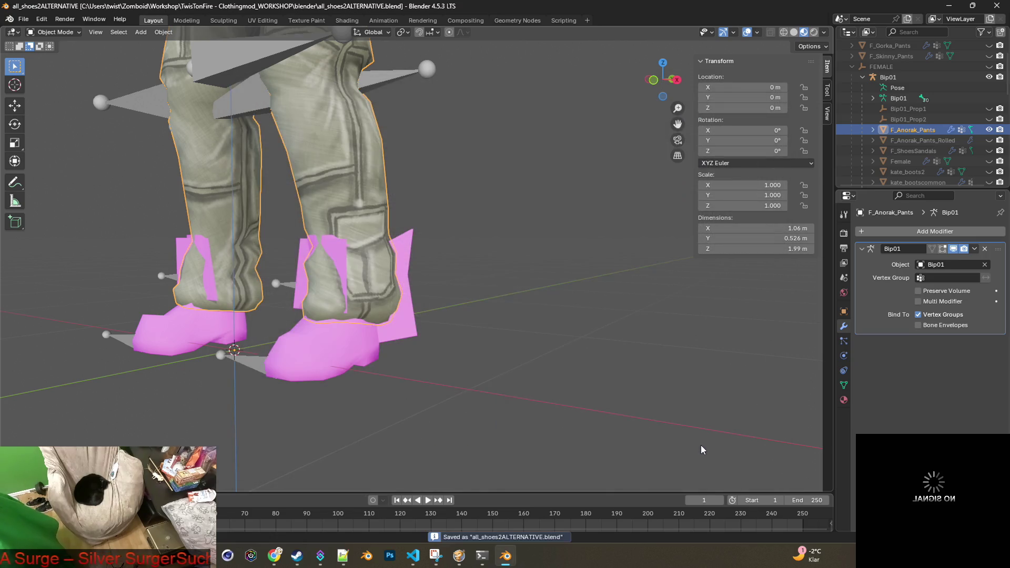
pyautogui.moveTo(442, 330); pyautogui.dragTo(498, 318, button='middle')
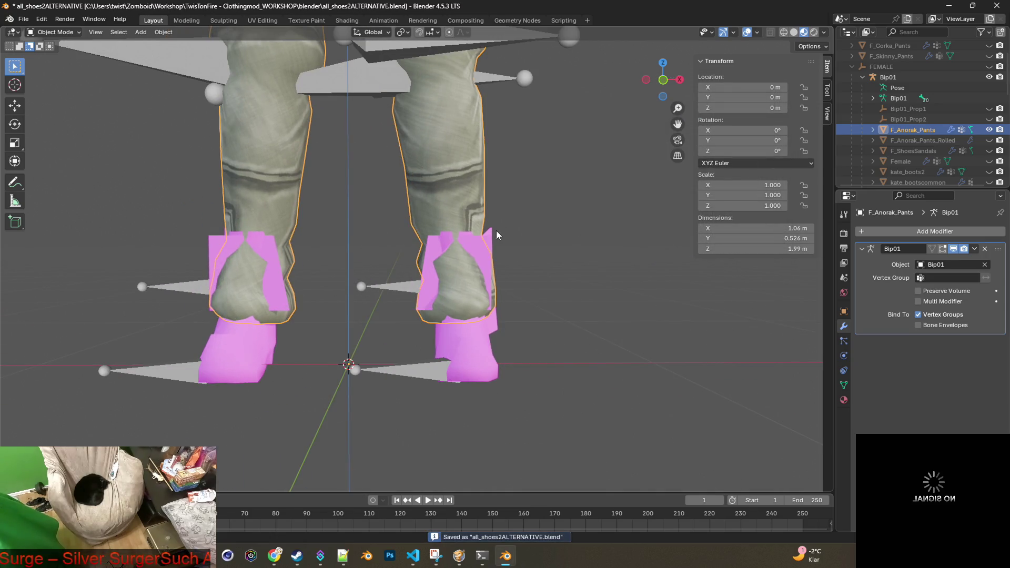
# Step: Put F_Anorak_Pants into Edit Mode and orbit around both boots
pyautogui.click(77, 31)
pyautogui.click(63, 58)
pyautogui.moveTo(527, 263)
pyautogui.mouseDown(button='middle')
pyautogui.moveTo(605, 345)
pyautogui.moveTo(473, 240)
pyautogui.mouseUp(button='middle')
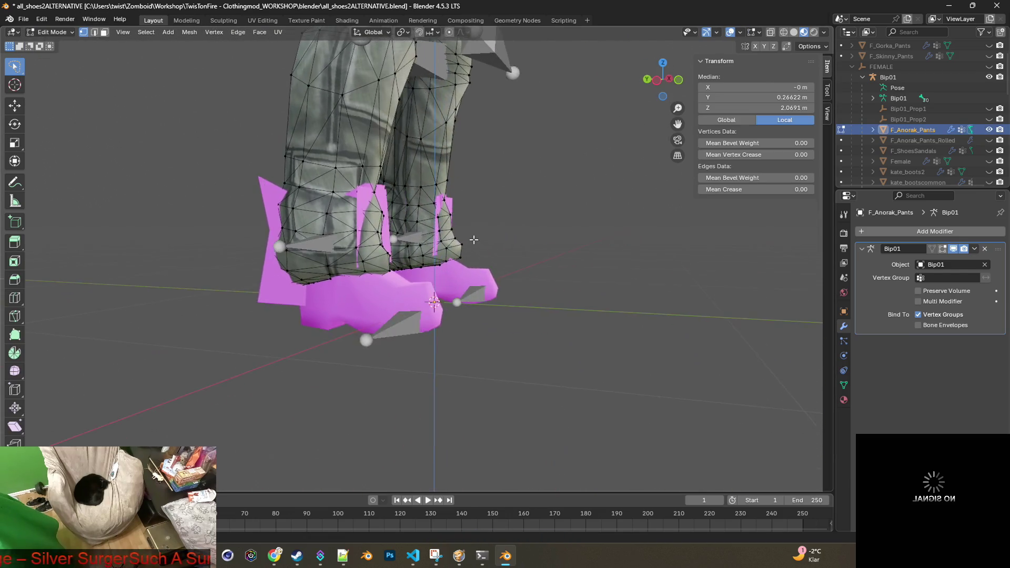
pyautogui.scroll(6, 474, 240)
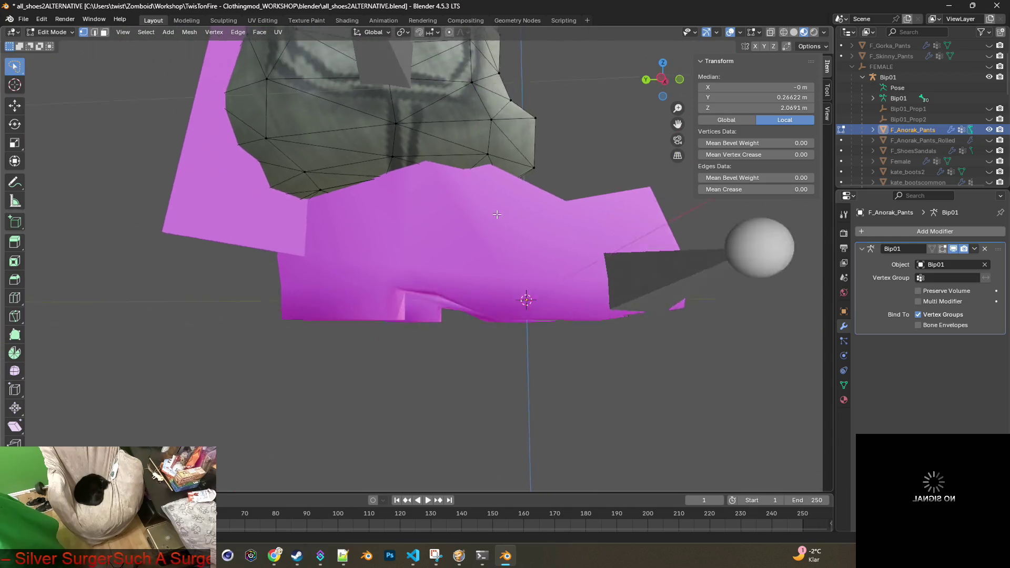
pyautogui.scroll(-5, 497, 215)
pyautogui.moveTo(474, 237)
pyautogui.mouseDown(button='middle')
pyautogui.moveTo(421, 242)
pyautogui.moveTo(473, 237)
pyautogui.mouseUp(button='middle')
pyautogui.hotkey('alt', 'Tab')
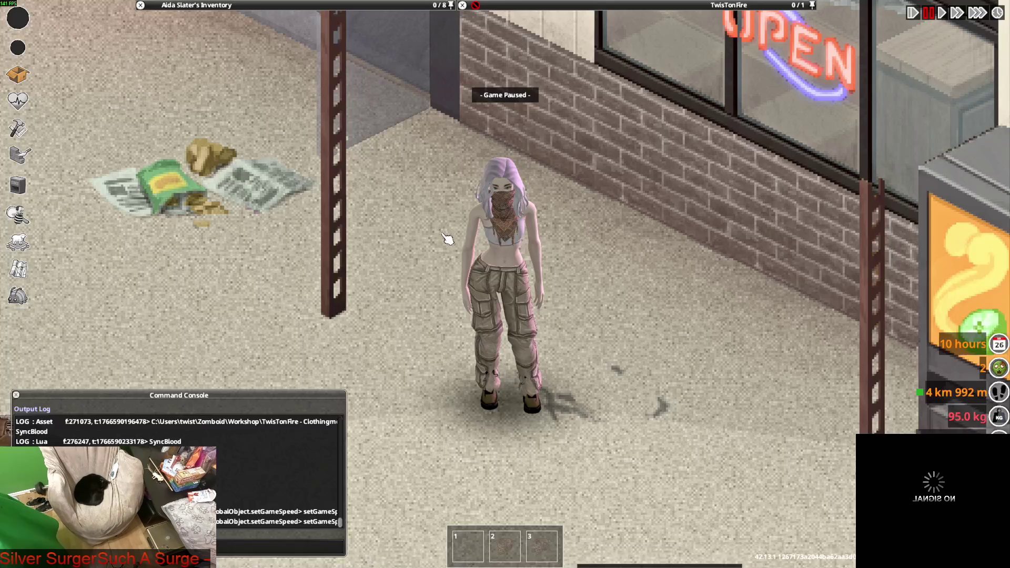
# Step: Unpause and walk the character around with WASD to watch the cargo pants in motion
pyautogui.press('space')
pyautogui.press('s')
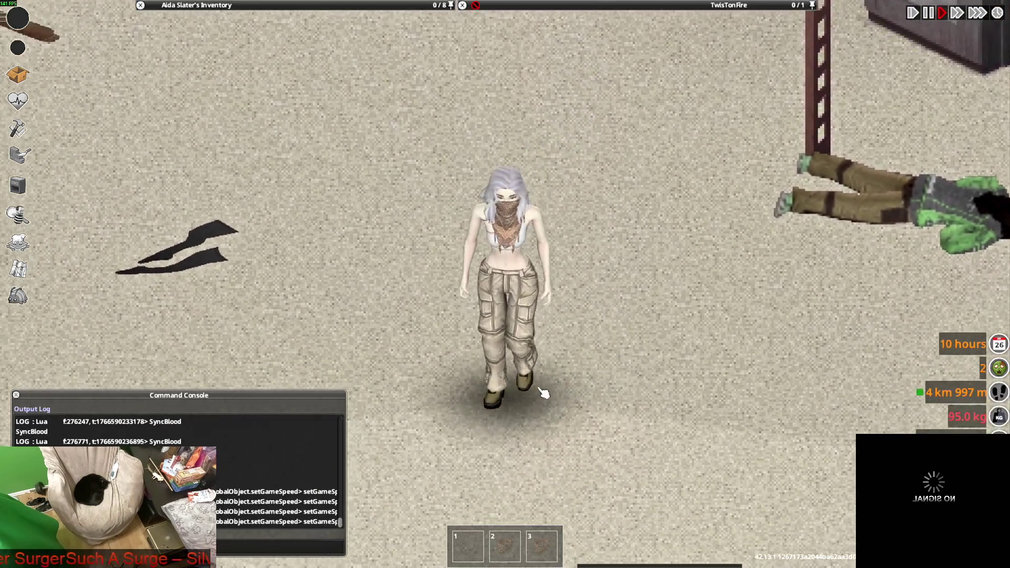
pyautogui.press('d')
pyautogui.press('w')
pyautogui.press('a')
pyautogui.press('s')
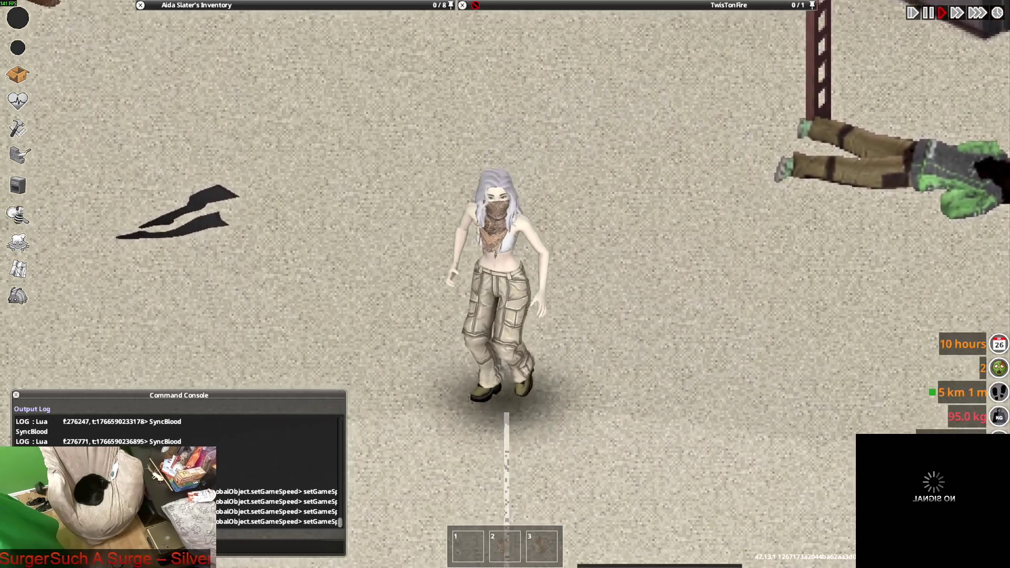
pyautogui.press('d')
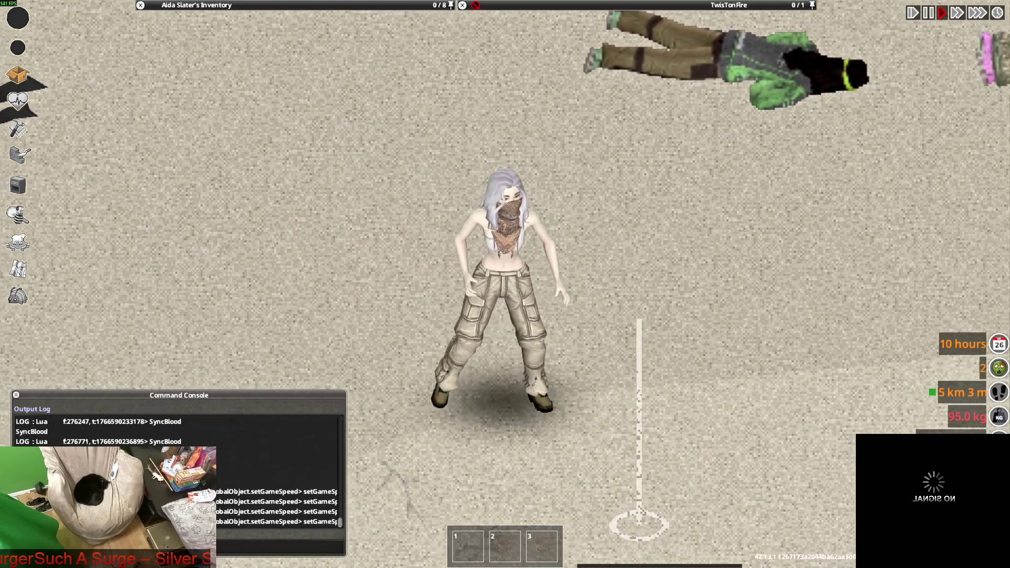
pyautogui.press('d')
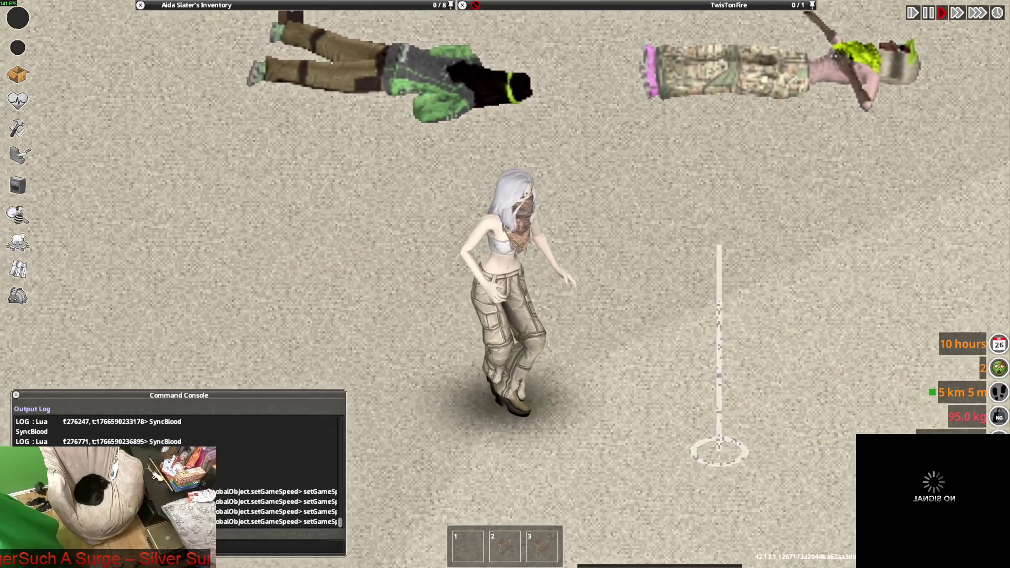
pyautogui.press('w')
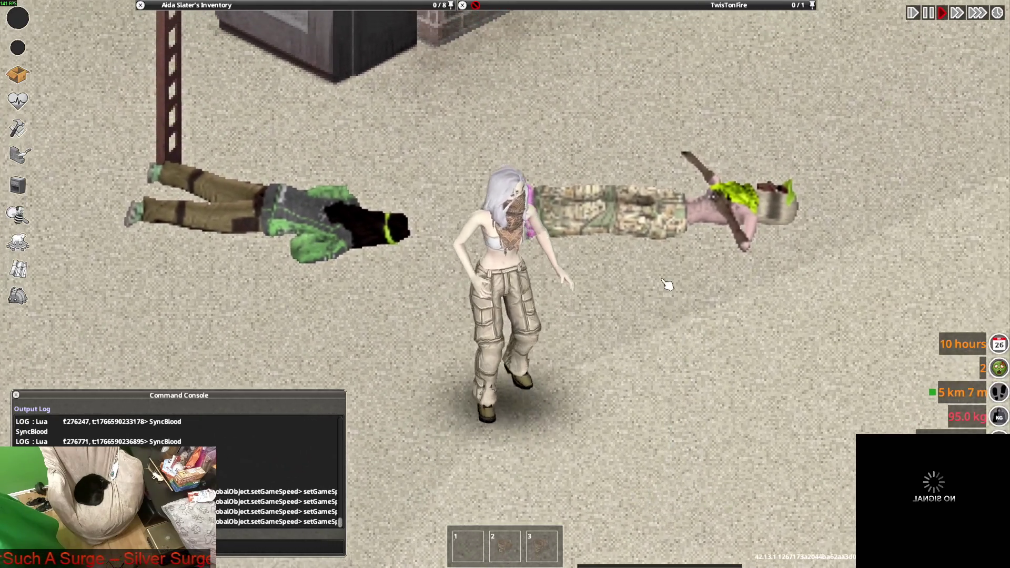
pyautogui.press('s')
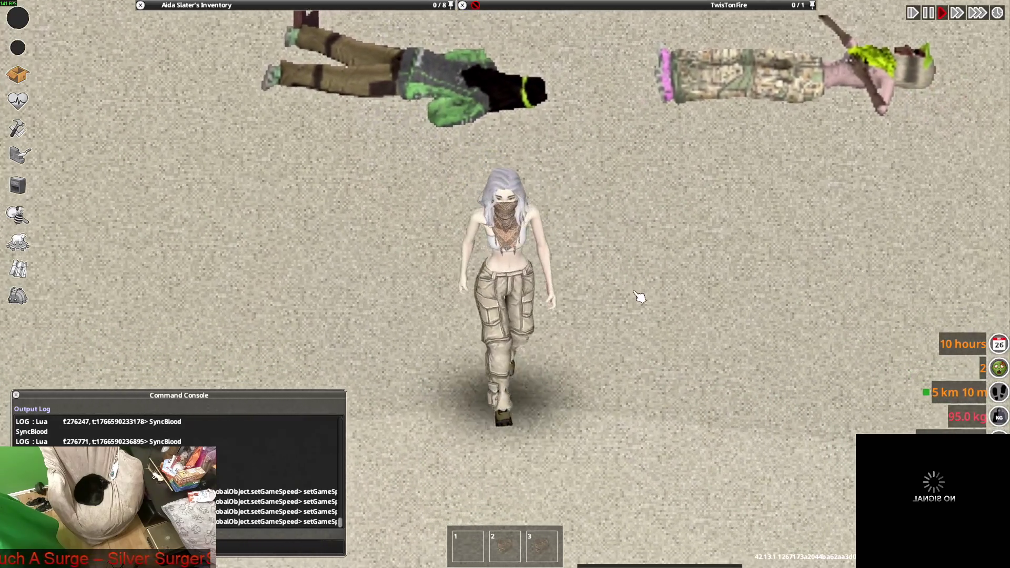
pyautogui.press('w')
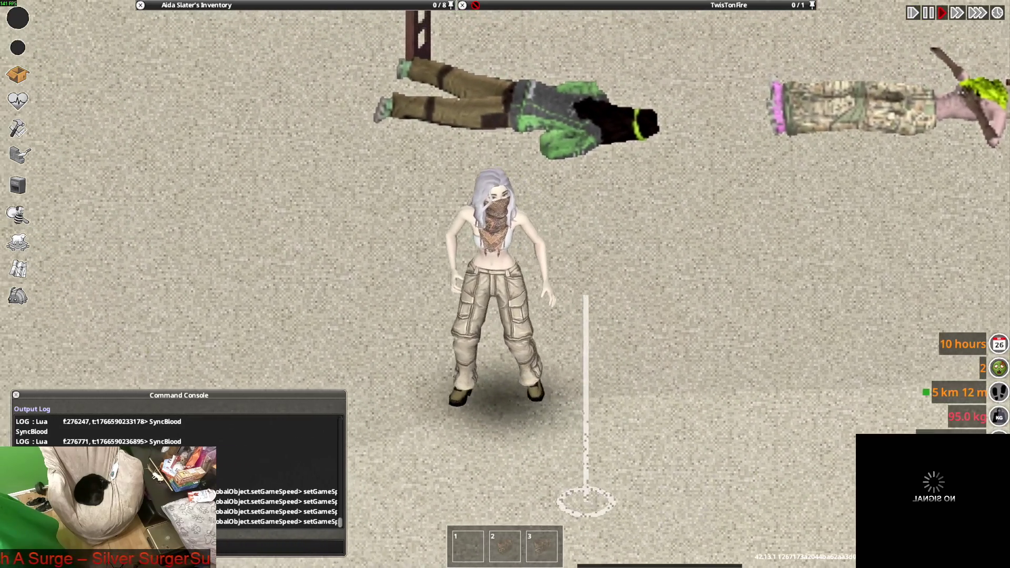
# Step: Return to Blender and zoom in on one pant leg
pyautogui.hotkey('alt', 'Tab')
pyautogui.moveTo(501, 289)
pyautogui.mouseDown(button='middle')
pyautogui.moveTo(535, 294)
pyautogui.moveTo(610, 253)
pyautogui.moveTo(630, 257)
pyautogui.moveTo(430, 262)
pyautogui.mouseUp(button='middle')
pyautogui.scroll(3, 518, 291)
# Step: Lasso-select the cuff vertices at the bottom of the left pant leg, adding more from a second angle
pyautogui.scroll(3, 615, 251)
pyautogui.scroll(3, 614, 251)
pyautogui.scroll(-5, 630, 257)
pyautogui.moveTo(358, 240); pyautogui.dragTo(386, 234, button='middle')
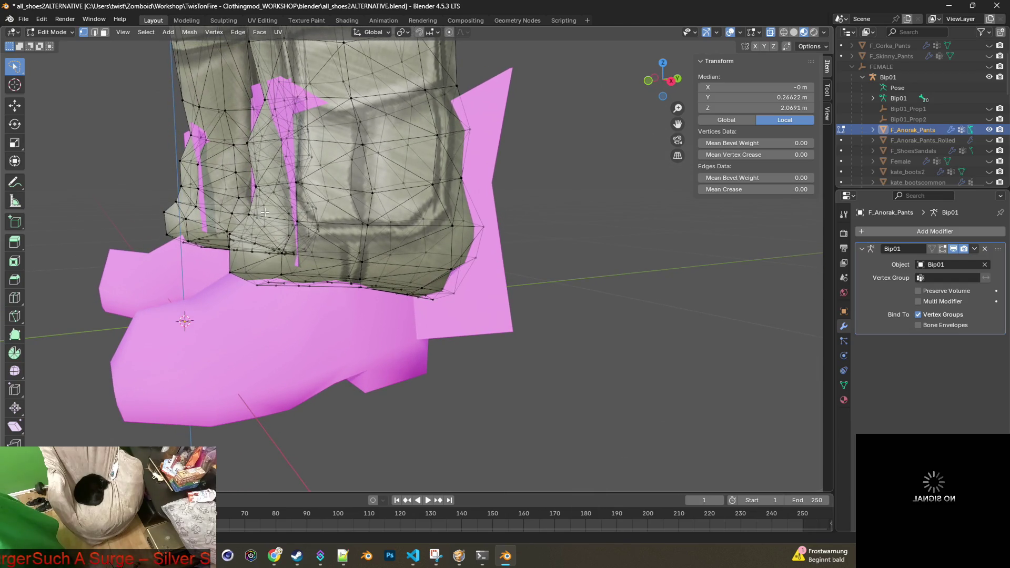
pyautogui.moveTo(214, 147); pyautogui.dragTo(210, 236)
pyautogui.moveTo(210, 236)
pyautogui.mouseDown(button='middle')
pyautogui.moveTo(398, 251)
pyautogui.moveTo(380, 232)
pyautogui.moveTo(546, 258)
pyautogui.moveTo(536, 243)
pyautogui.mouseUp(button='middle')
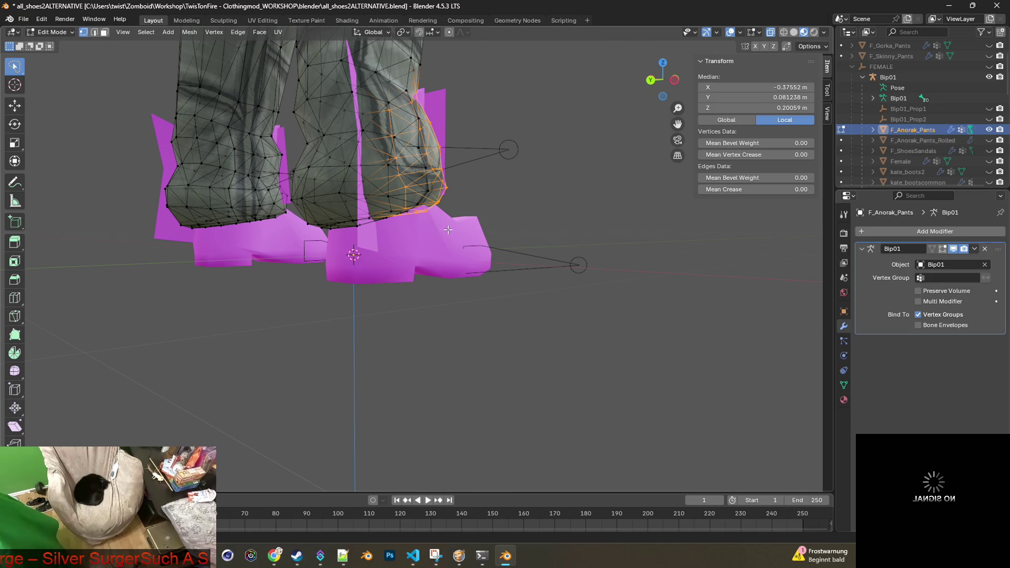
pyautogui.moveTo(417, 109)
pyautogui.mouseDown(button='middle')
pyautogui.moveTo(496, 167)
pyautogui.moveTo(429, 180)
pyautogui.moveTo(434, 166)
pyautogui.moveTo(384, 226)
pyautogui.moveTo(300, 241)
pyautogui.moveTo(479, 208)
pyautogui.moveTo(438, 205)
pyautogui.moveTo(488, 248)
pyautogui.moveTo(417, 289)
pyautogui.moveTo(452, 340)
pyautogui.mouseUp(button='middle')
pyautogui.scroll(5, 342, 234)
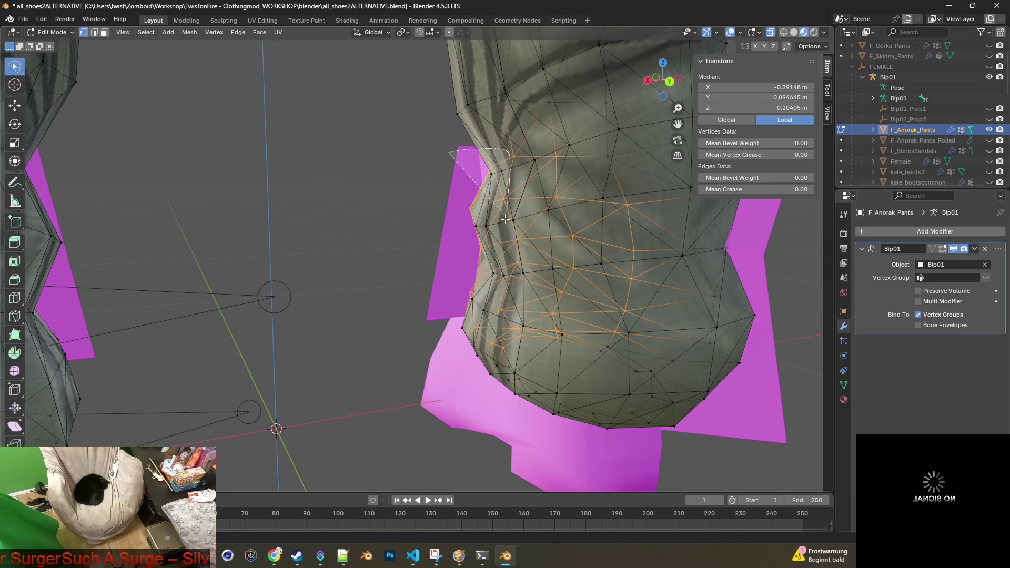
pyautogui.keyDown('shift'); pyautogui.moveTo(479, 361); pyautogui.dragTo(477, 362); pyautogui.keyUp('shift')
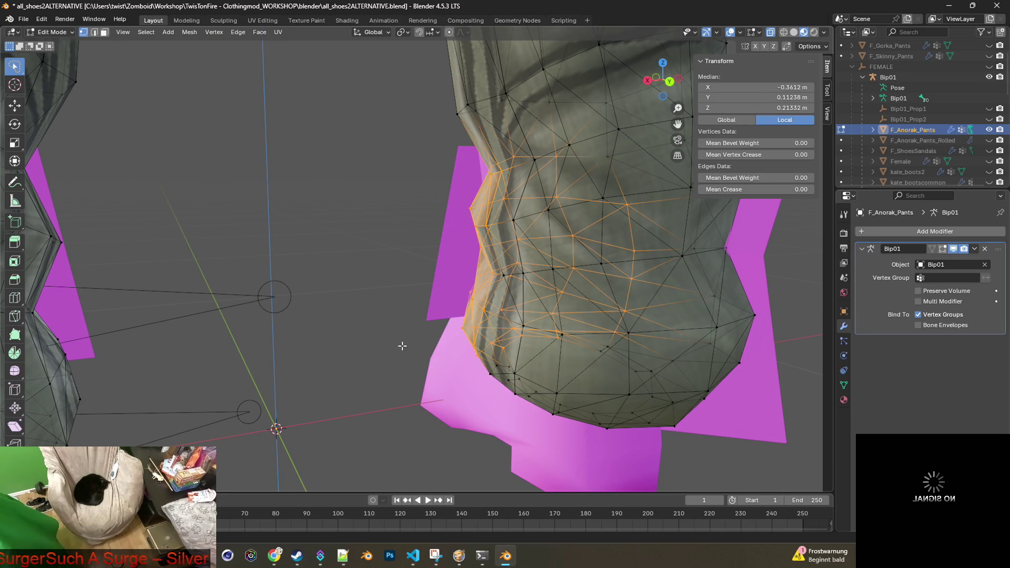
pyautogui.moveTo(439, 197)
pyautogui.mouseDown(button='middle')
pyautogui.moveTo(478, 241)
pyautogui.moveTo(591, 199)
pyautogui.moveTo(564, 210)
pyautogui.moveTo(500, 202)
pyautogui.moveTo(486, 233)
pyautogui.moveTo(538, 233)
pyautogui.moveTo(423, 289)
pyautogui.moveTo(512, 312)
pyautogui.moveTo(565, 276)
pyautogui.moveTo(531, 268)
pyautogui.mouseUp(button='middle')
pyautogui.moveTo(499, 228)
pyautogui.mouseDown(button='middle')
pyautogui.moveTo(430, 277)
pyautogui.moveTo(523, 280)
pyautogui.moveTo(372, 261)
pyautogui.mouseUp(button='middle')
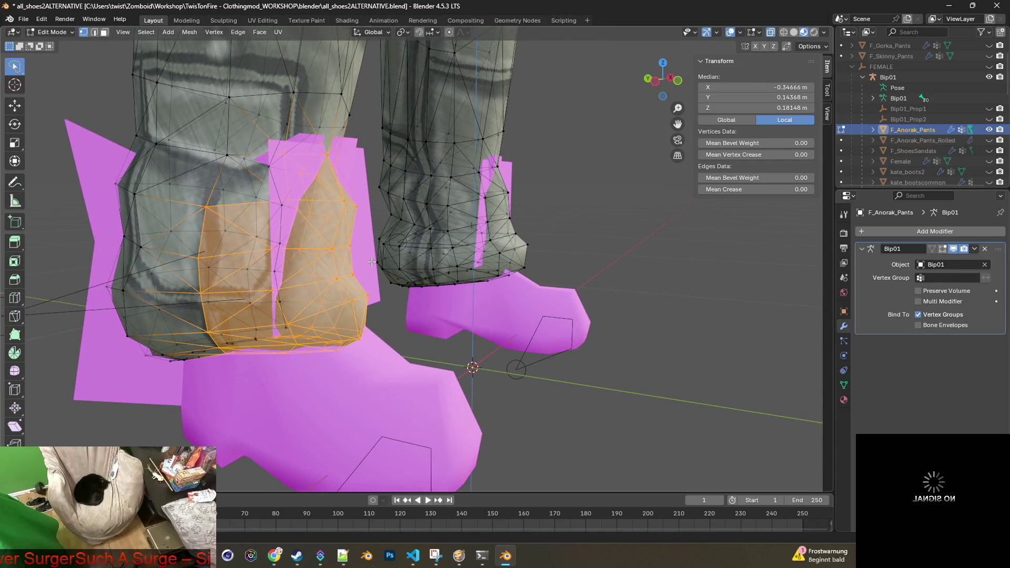
# Step: Move the selected cuff vertices slightly along Y
pyautogui.press('g')
pyautogui.press('y')
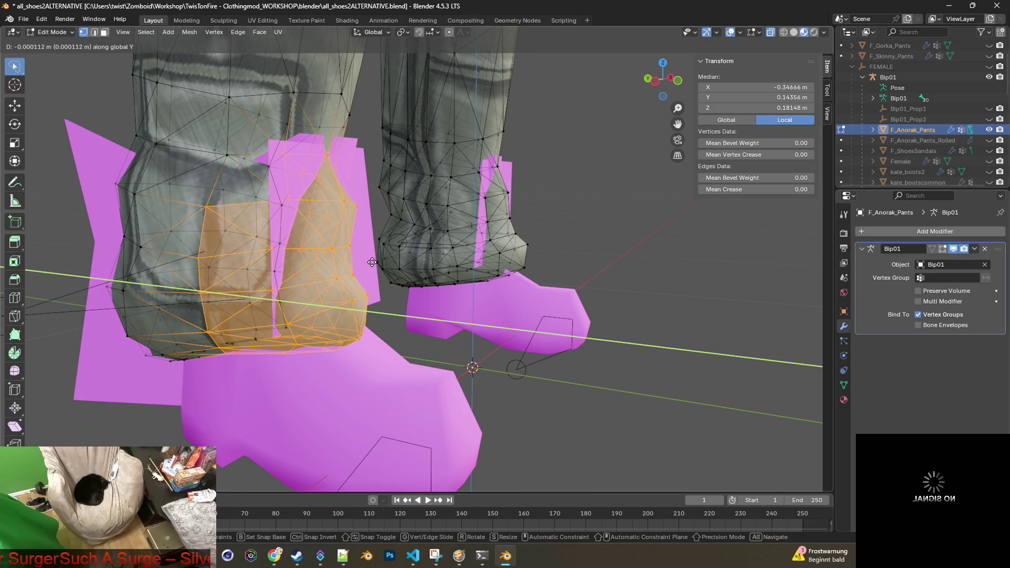
pyautogui.click(406, 269)
pyautogui.moveTo(405, 269)
pyautogui.mouseDown(button='middle')
pyautogui.moveTo(358, 276)
pyautogui.moveTo(212, 256)
pyautogui.moveTo(364, 265)
pyautogui.moveTo(319, 259)
pyautogui.mouseUp(button='middle')
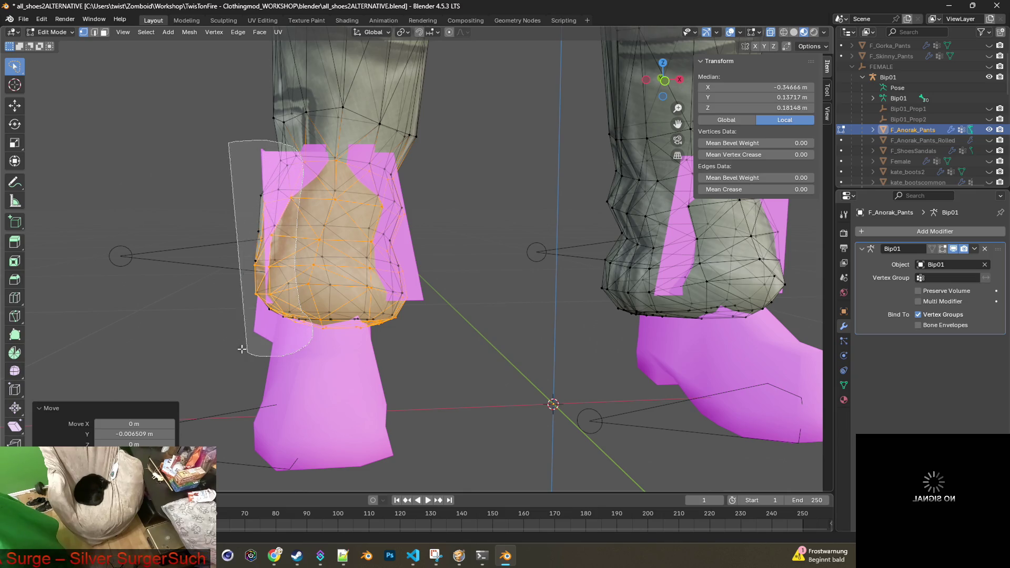
# Step: Select the left-edge cuff vertices and push them outward along X
pyautogui.moveTo(242, 349); pyautogui.dragTo(244, 353)
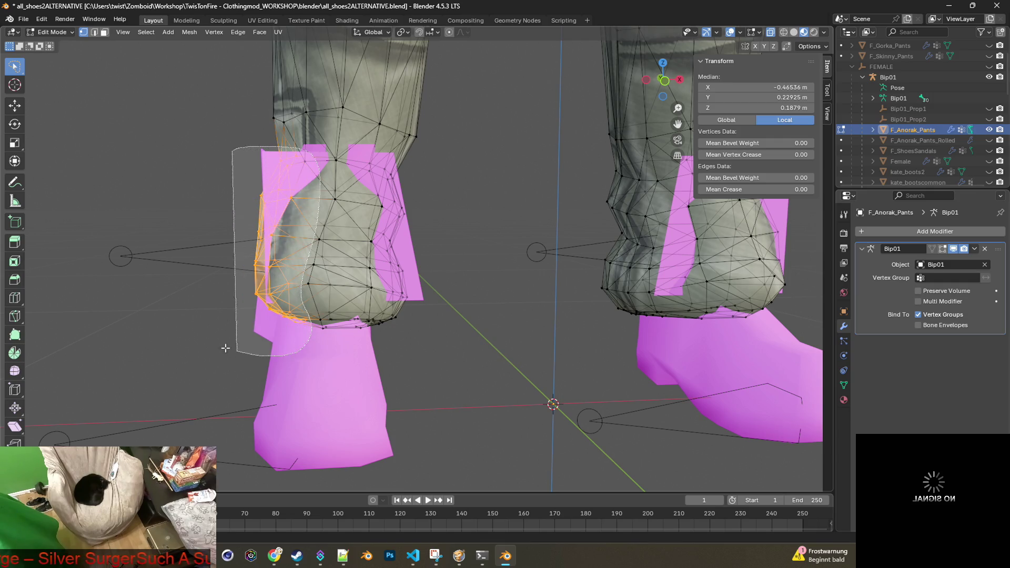
pyautogui.moveTo(225, 348); pyautogui.dragTo(226, 348)
pyautogui.scroll(5, 316, 316)
pyautogui.moveTo(395, 383)
pyautogui.mouseDown(button='middle')
pyautogui.moveTo(372, 293)
pyautogui.moveTo(261, 293)
pyautogui.moveTo(279, 295)
pyautogui.mouseUp(button='middle')
pyautogui.scroll(-5, 372, 292)
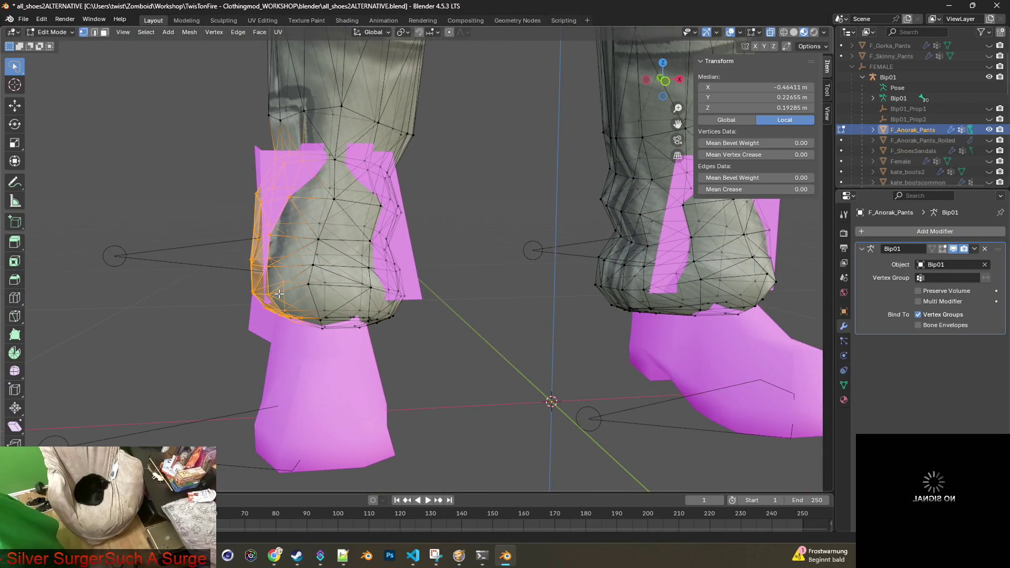
pyautogui.press('g')
pyautogui.press('x')
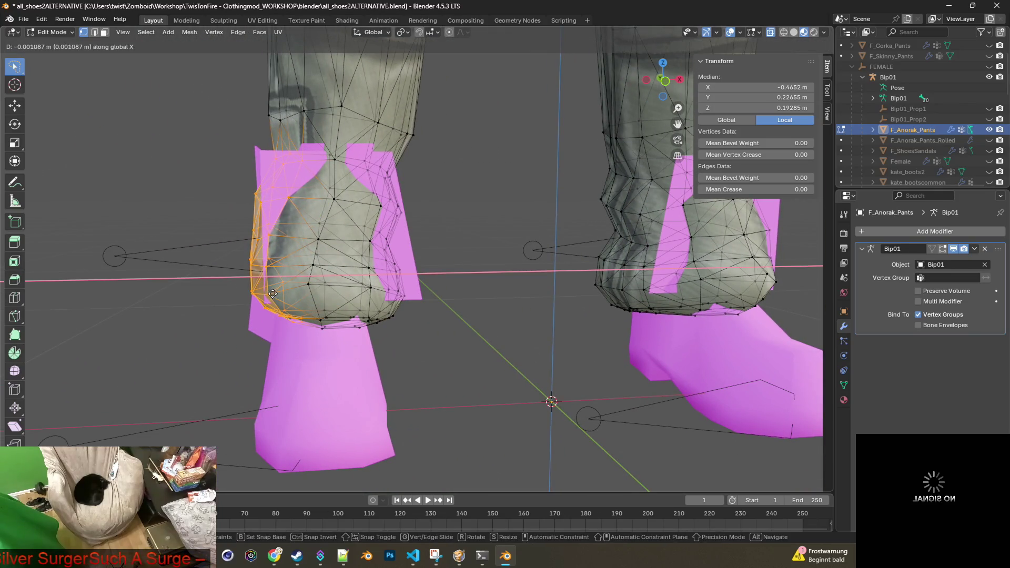
pyautogui.click(253, 296)
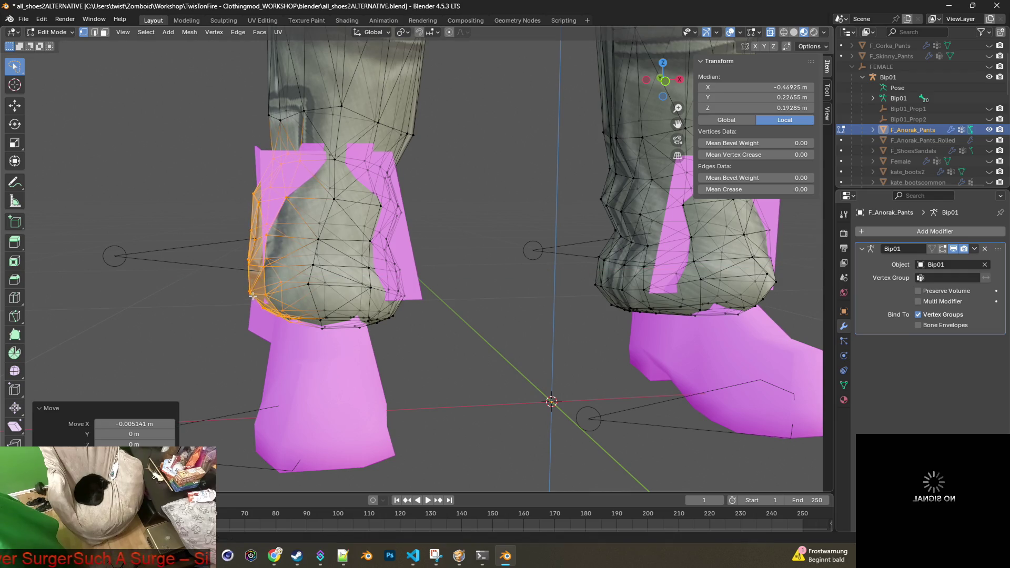
# Step: Orbit from a side view of the left shoe out to a front-angled view of both legs
pyautogui.press('ctrl+KP_3')
pyautogui.scroll(5, 299, 283)
pyautogui.scroll(-5, 299, 283)
pyautogui.moveTo(299, 283)
pyautogui.mouseDown(button='middle')
pyautogui.moveTo(321, 281)
pyautogui.moveTo(318, 271)
pyautogui.moveTo(471, 292)
pyautogui.moveTo(586, 293)
pyautogui.moveTo(554, 327)
pyautogui.mouseUp(button='middle')
pyautogui.scroll(5, 318, 270)
pyautogui.scroll(-5, 318, 271)
pyautogui.scroll(5, 471, 292)
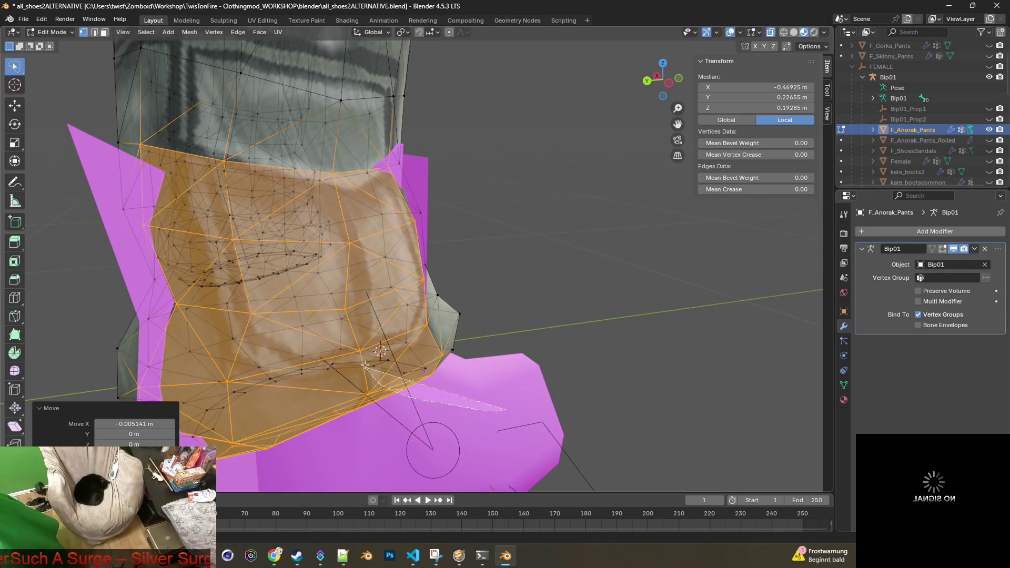
pyautogui.moveTo(477, 284)
pyautogui.mouseDown(button='middle')
pyautogui.moveTo(472, 306)
pyautogui.moveTo(433, 300)
pyautogui.moveTo(457, 298)
pyautogui.mouseUp(button='middle')
pyautogui.scroll(-5, 473, 295)
# Step: Push the cuff vertices further along Y, redoing it after one cancelled attempt
pyautogui.press('g')
pyautogui.press('y')
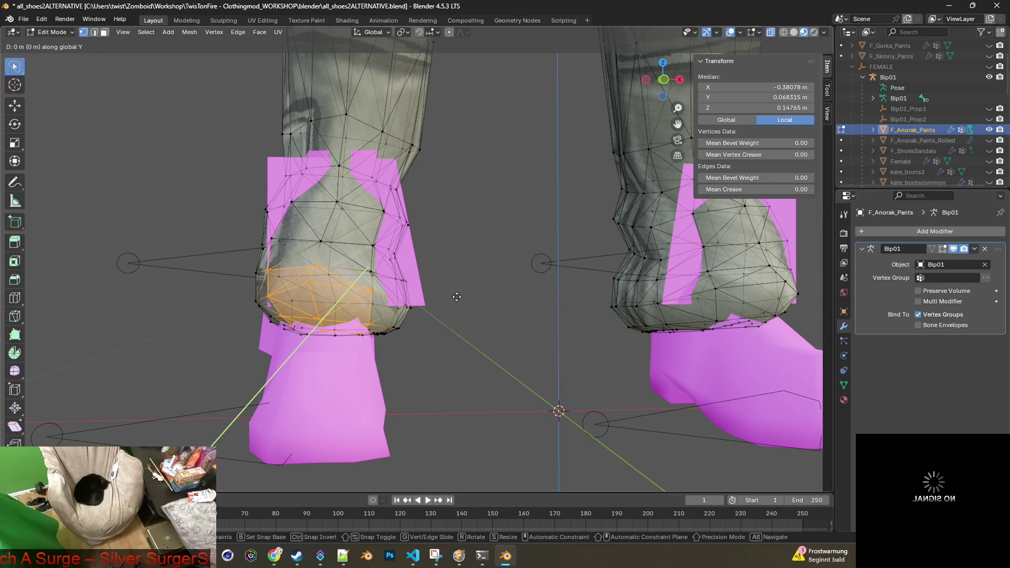
pyautogui.rightClick(447, 260)
pyautogui.scroll(3, 447, 260)
pyautogui.moveTo(448, 259); pyautogui.dragTo(382, 272, button='middle')
pyautogui.press('g')
pyautogui.press('y')
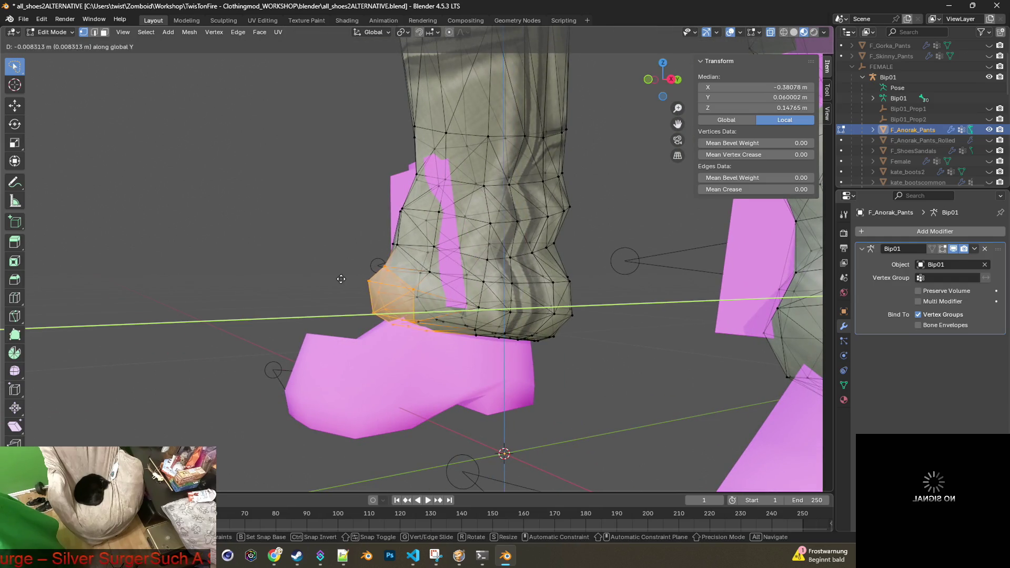
pyautogui.click(313, 283)
# Step: Select another set of left-edge cuff vertices and shift them outward along X
pyautogui.moveTo(313, 283)
pyautogui.mouseDown(button='middle')
pyautogui.moveTo(527, 287)
pyautogui.moveTo(433, 286)
pyautogui.mouseUp(button='middle')
pyautogui.scroll(3, 527, 287)
pyautogui.scroll(-4, 527, 286)
pyautogui.moveTo(212, 252)
pyautogui.mouseDown()
pyautogui.moveTo(306, 296)
pyautogui.moveTo(319, 368)
pyautogui.mouseUp()
pyautogui.press('g')
pyautogui.press('y')
pyautogui.press('x')
pyautogui.click(387, 302)
pyautogui.moveTo(434, 306); pyautogui.dragTo(518, 307, button='middle')
pyautogui.scroll(4, 518, 308)
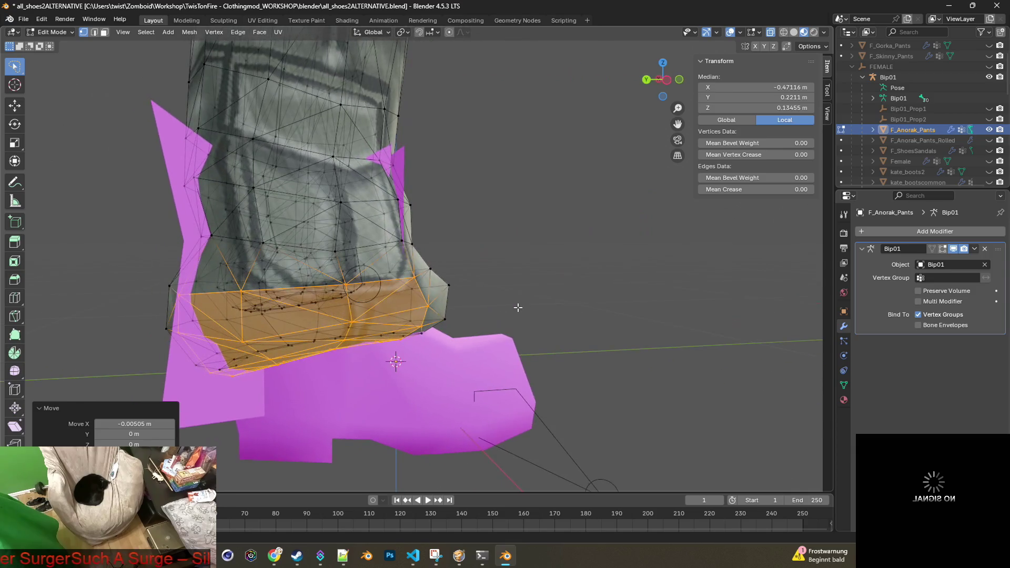
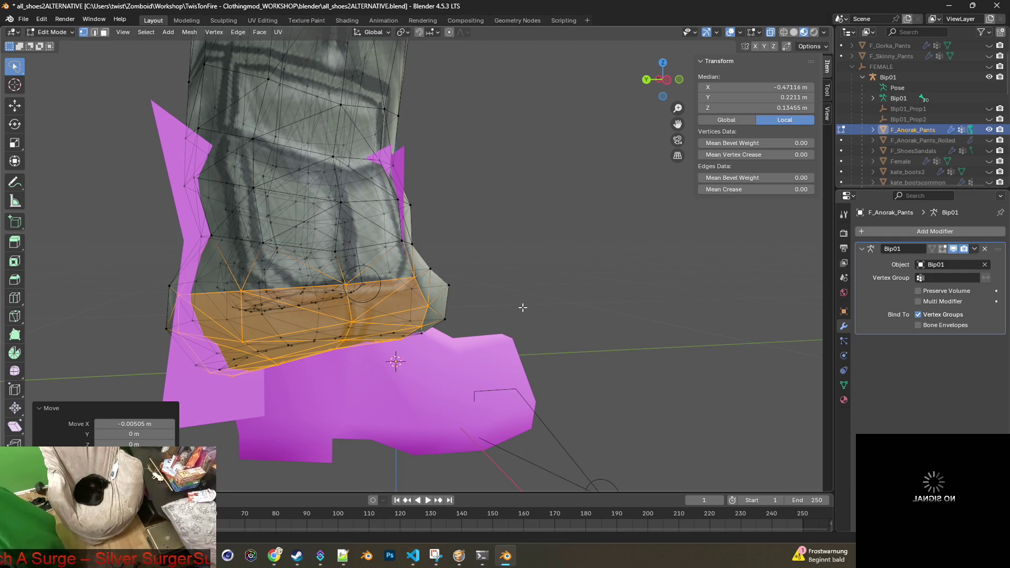
# Step: Lasso-select the hem vertices along the pant cuff over the pink boot
pyautogui.scroll(-4, 523, 307)
pyautogui.moveTo(614, 278); pyautogui.dragTo(303, 274, button='middle')
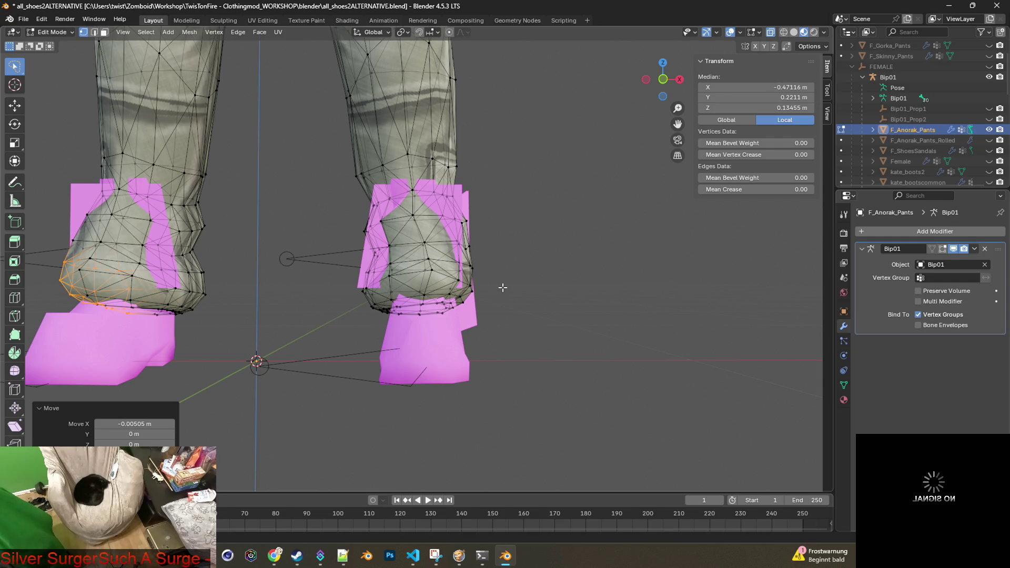
pyautogui.scroll(4, 513, 291)
pyautogui.moveTo(532, 311)
pyautogui.mouseDown(button='middle')
pyautogui.moveTo(542, 331)
pyautogui.moveTo(630, 317)
pyautogui.moveTo(494, 310)
pyautogui.mouseUp(button='middle')
pyautogui.keyDown('ctrl'); pyautogui.moveTo(495, 309); pyautogui.dragTo(435, 356, button='right'); pyautogui.keyUp('ctrl')
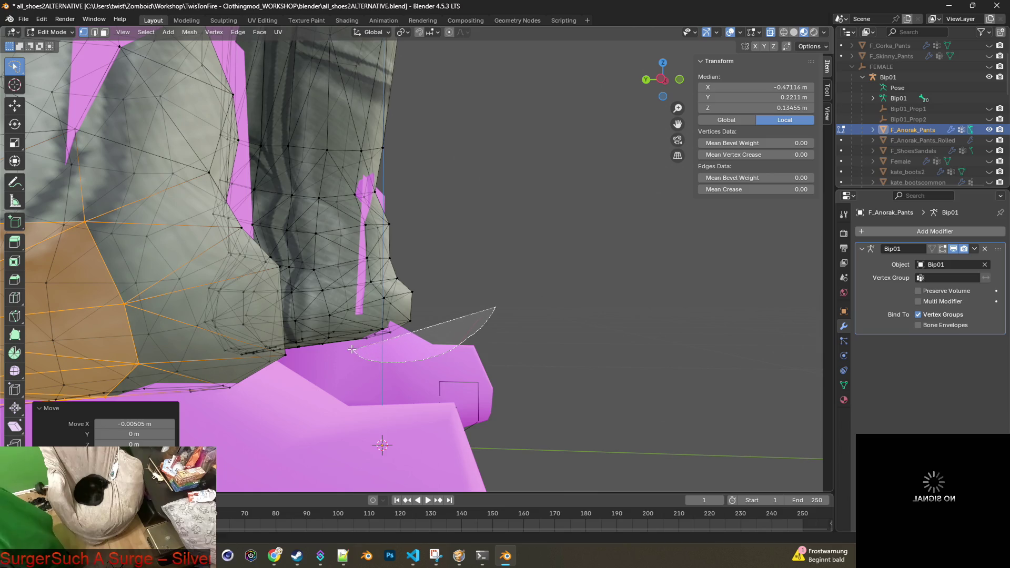
pyautogui.keyDown('ctrl'); pyautogui.moveTo(352, 322); pyautogui.dragTo(369, 310, button='right'); pyautogui.keyUp('ctrl')
pyautogui.moveTo(500, 293)
pyautogui.mouseDown(button='middle')
pyautogui.moveTo(390, 308)
pyautogui.moveTo(398, 309)
pyautogui.moveTo(343, 271)
pyautogui.mouseUp(button='middle')
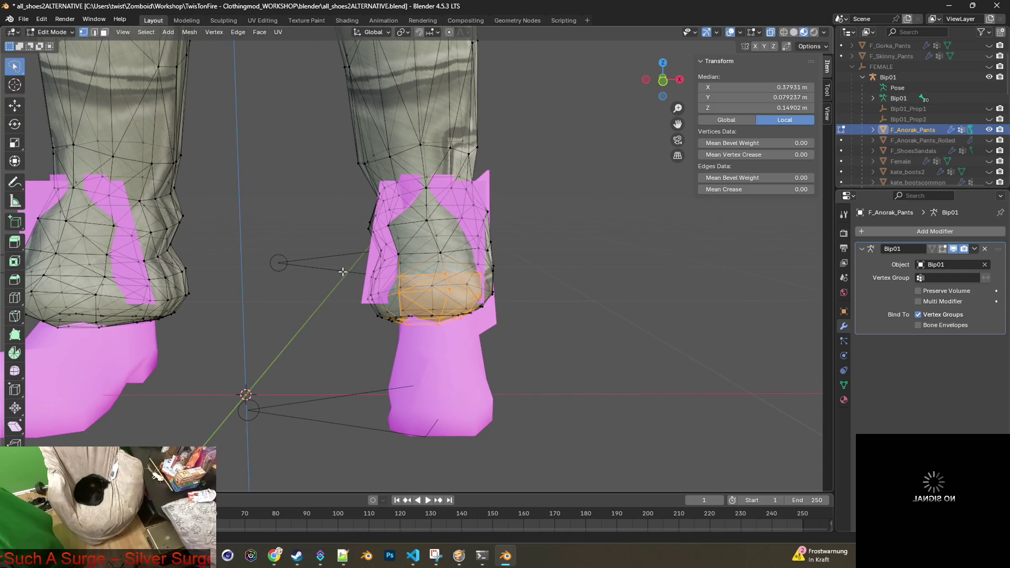
pyautogui.keyDown('ctrl'); pyautogui.moveTo(408, 331); pyautogui.dragTo(408, 330, button='right'); pyautogui.keyUp('ctrl')
pyautogui.moveTo(409, 331)
pyautogui.mouseDown(button='middle')
pyautogui.moveTo(507, 305)
pyautogui.moveTo(549, 319)
pyautogui.moveTo(537, 318)
pyautogui.moveTo(503, 314)
pyautogui.moveTo(595, 314)
pyautogui.moveTo(598, 299)
pyautogui.moveTo(403, 337)
pyautogui.moveTo(399, 304)
pyautogui.moveTo(369, 316)
pyautogui.moveTo(287, 295)
pyautogui.moveTo(341, 335)
pyautogui.mouseUp(button='middle')
# Step: Clear the selection and reselect the cuff's hem vertices, including its left edge
pyautogui.click(595, 314)
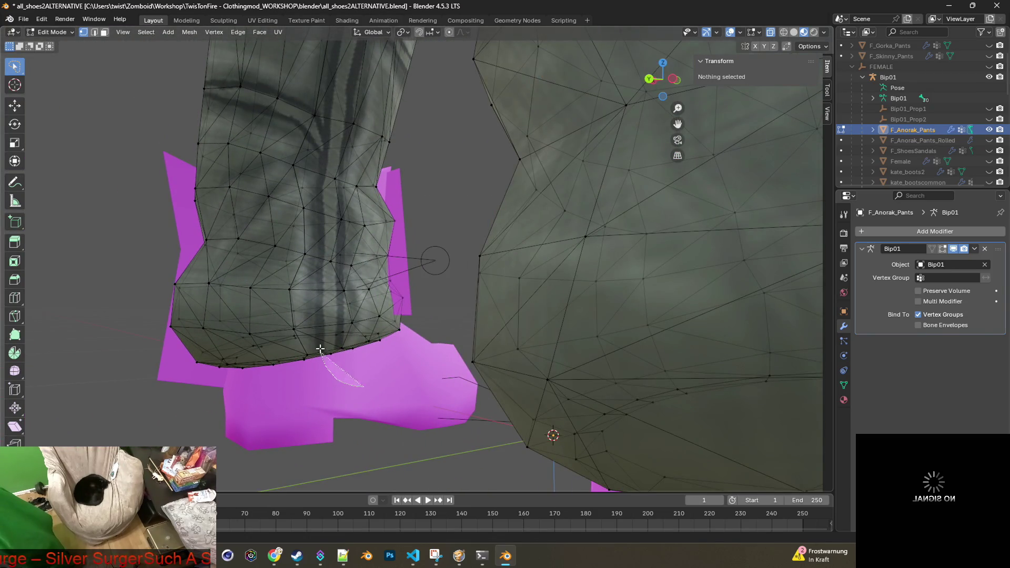
pyautogui.moveTo(445, 337); pyautogui.dragTo(448, 337)
pyautogui.moveTo(447, 337)
pyautogui.mouseDown(button='middle')
pyautogui.moveTo(467, 444)
pyautogui.moveTo(271, 338)
pyautogui.moveTo(383, 323)
pyautogui.moveTo(343, 234)
pyautogui.mouseUp(button='middle')
pyautogui.moveTo(331, 173)
pyautogui.mouseDown()
pyautogui.moveTo(354, 174)
pyautogui.moveTo(398, 228)
pyautogui.moveTo(382, 324)
pyautogui.mouseUp()
pyautogui.moveTo(345, 379); pyautogui.dragTo(348, 376)
pyautogui.moveTo(347, 376)
pyautogui.mouseDown(button='middle')
pyautogui.moveTo(499, 342)
pyautogui.moveTo(643, 331)
pyautogui.moveTo(570, 329)
pyautogui.moveTo(579, 316)
pyautogui.moveTo(466, 317)
pyautogui.mouseUp(button='middle')
pyautogui.scroll(2, 559, 316)
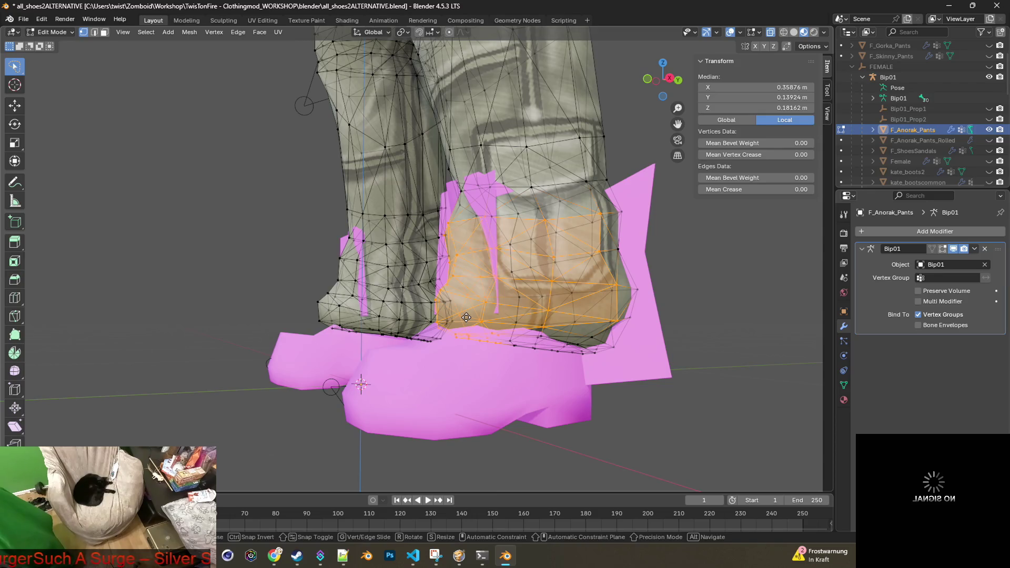
# Step: Move the selected hem vertices along the Y axis
pyautogui.press('g')
pyautogui.press('y')
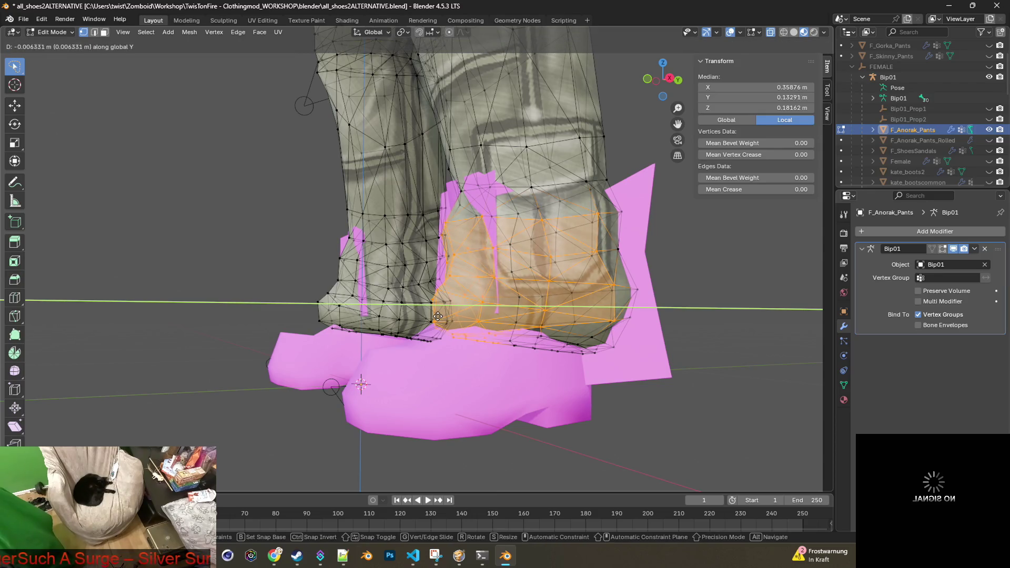
pyautogui.click(406, 317)
pyautogui.moveTo(406, 317)
pyautogui.mouseDown(button='middle')
pyautogui.moveTo(327, 323)
pyautogui.moveTo(514, 322)
pyautogui.moveTo(578, 340)
pyautogui.moveTo(528, 340)
pyautogui.mouseUp(button='middle')
# Step: Reselect only the lower-right hem vertices, undoing a stray change and dropping the left part
pyautogui.moveTo(528, 340)
pyautogui.keyDown('ctrl'); pyautogui.mouseDown(button='right')
pyautogui.moveTo(455, 323)
pyautogui.moveTo(419, 296)
pyautogui.mouseUp(button='right'); pyautogui.keyUp('ctrl')
pyautogui.click(41, 19)
pyautogui.click(51, 31)
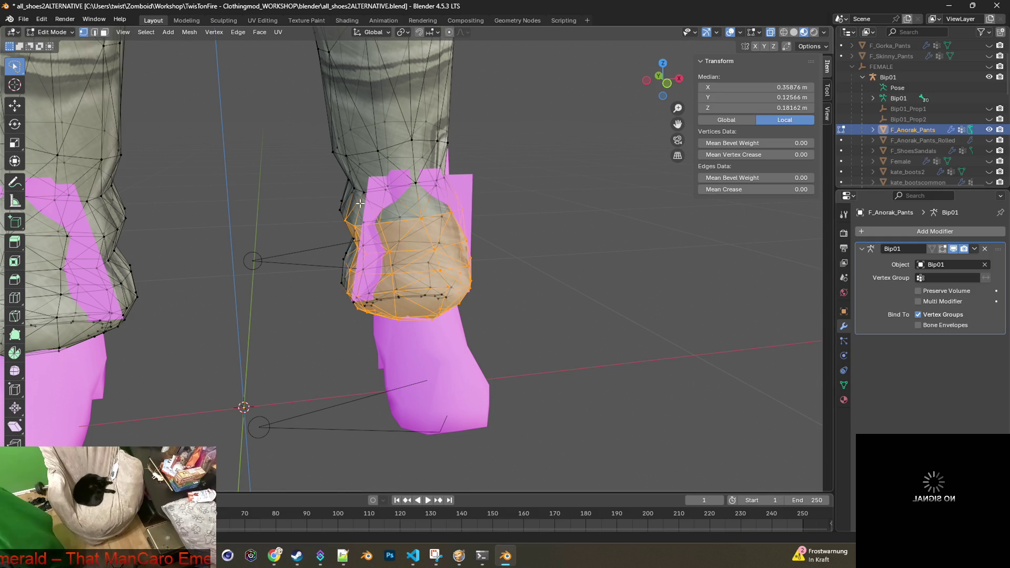
pyautogui.moveTo(505, 333)
pyautogui.keyDown('ctrl'); pyautogui.mouseDown(button='right')
pyautogui.moveTo(418, 300)
pyautogui.moveTo(413, 275)
pyautogui.moveTo(425, 259)
pyautogui.moveTo(500, 238)
pyautogui.moveTo(534, 252)
pyautogui.mouseUp(button='right'); pyautogui.keyUp('ctrl')
pyautogui.moveTo(535, 254); pyautogui.dragTo(517, 245, button='middle')
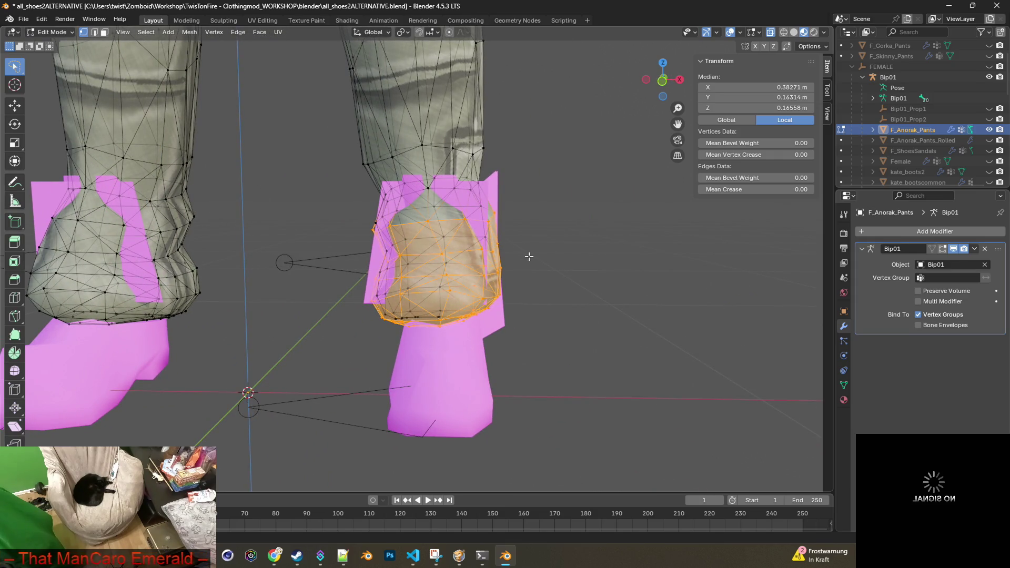
pyautogui.moveTo(350, 226)
pyautogui.keyDown('ctrl'); pyautogui.mouseDown(button='right')
pyautogui.moveTo(405, 221)
pyautogui.moveTo(437, 360)
pyautogui.mouseUp(button='right'); pyautogui.keyUp('ctrl')
pyautogui.moveTo(532, 312); pyautogui.dragTo(510, 310, button='middle')
# Step: Shift the lower-right hem vertices along the X axis and check the fit
pyautogui.press('g')
pyautogui.press('x')
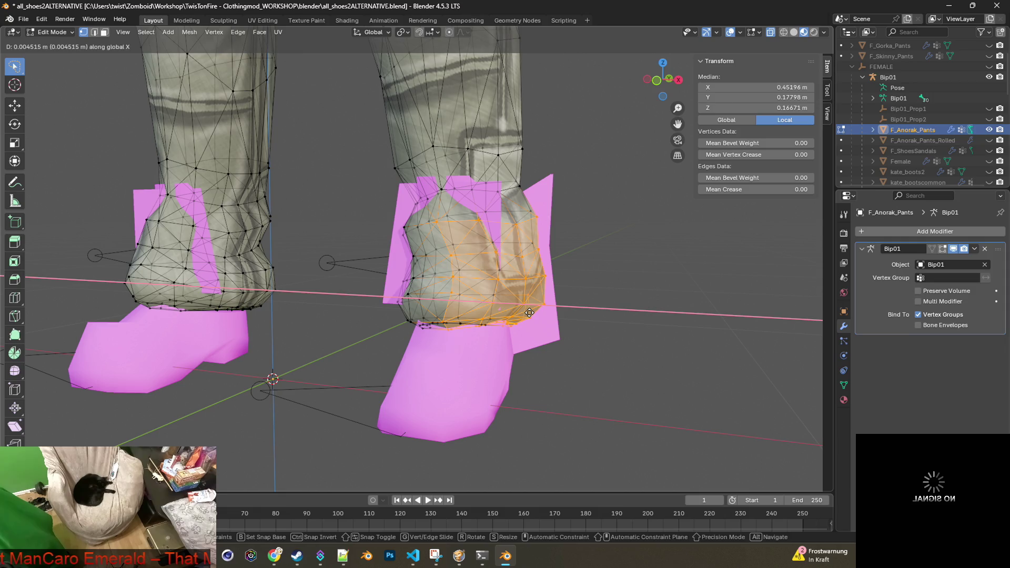
pyautogui.click(525, 314)
pyautogui.moveTo(525, 314); pyautogui.dragTo(569, 314, button='middle')
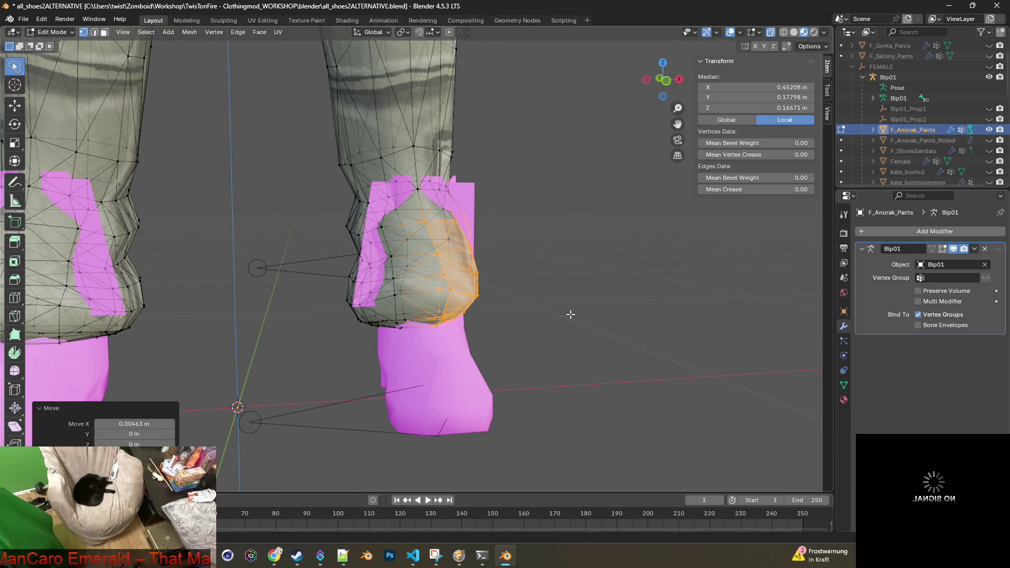
pyautogui.scroll(-3, 571, 314)
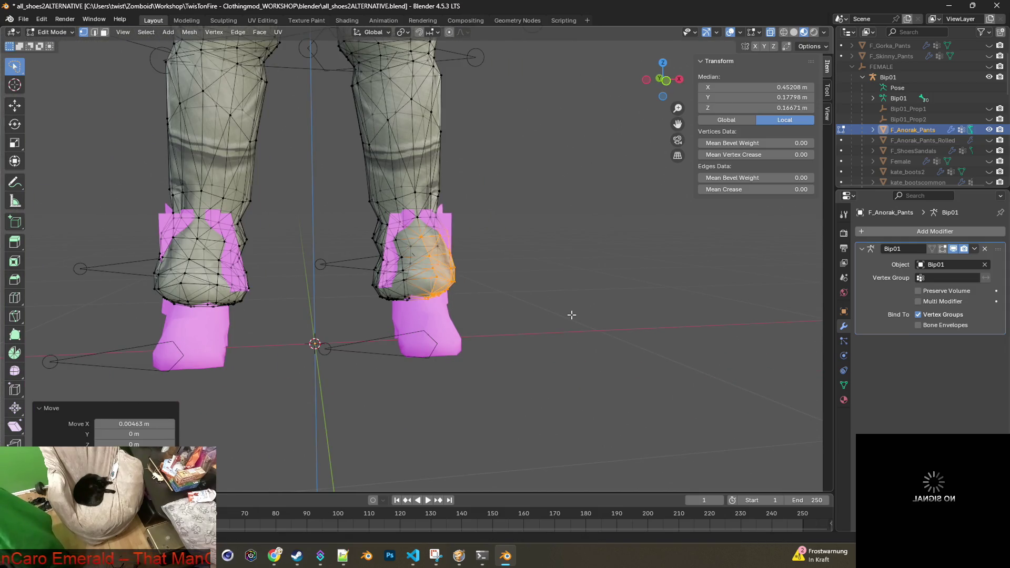
pyautogui.scroll(1, 534, 298)
pyautogui.scroll(1, 504, 287)
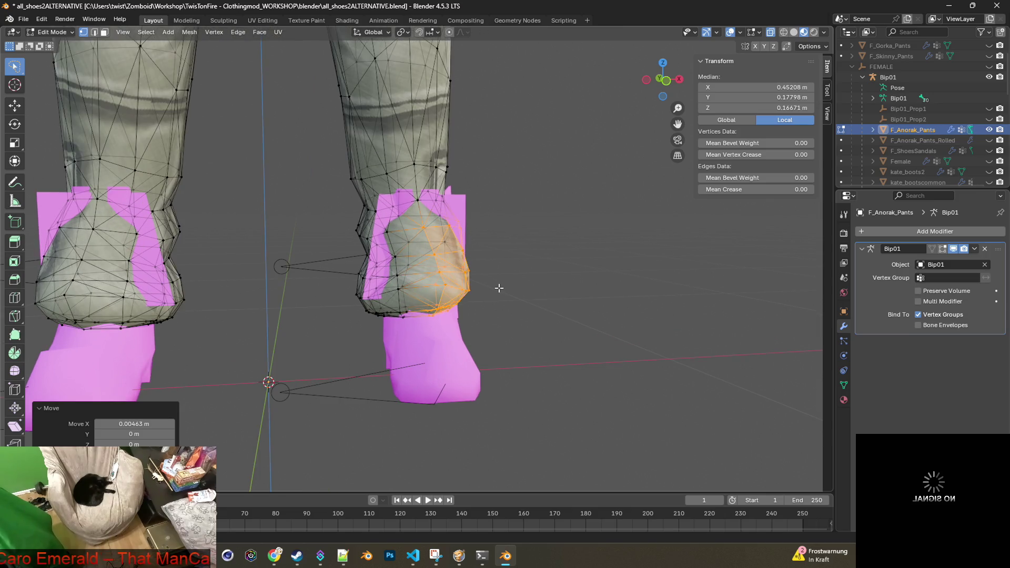
pyautogui.scroll(3, 499, 288)
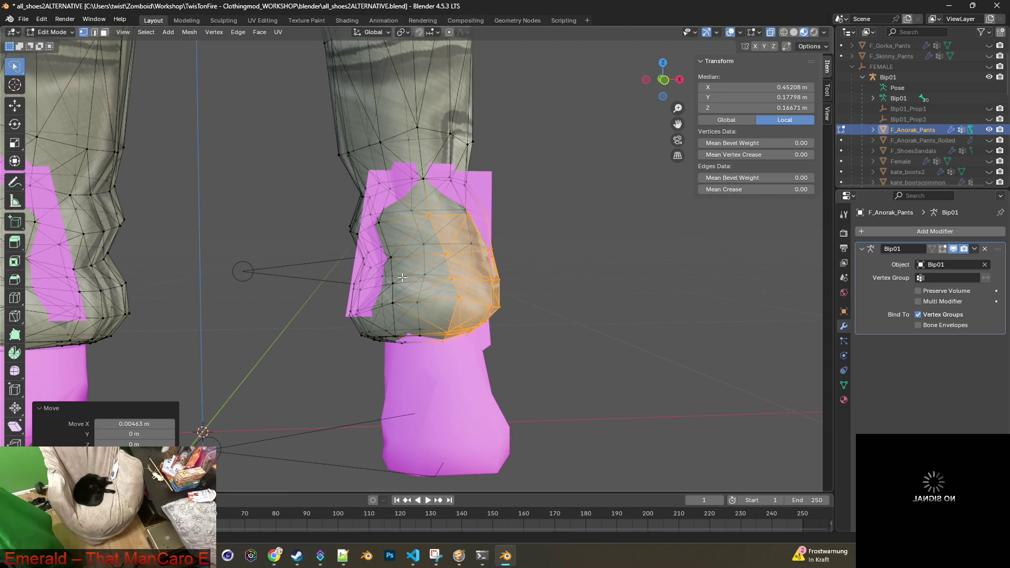
# Step: Select the hem's left side and push it outward along the X axis
pyautogui.moveTo(322, 212)
pyautogui.mouseDown()
pyautogui.moveTo(390, 213)
pyautogui.moveTo(396, 364)
pyautogui.mouseUp()
pyautogui.press('g')
pyautogui.press('y')
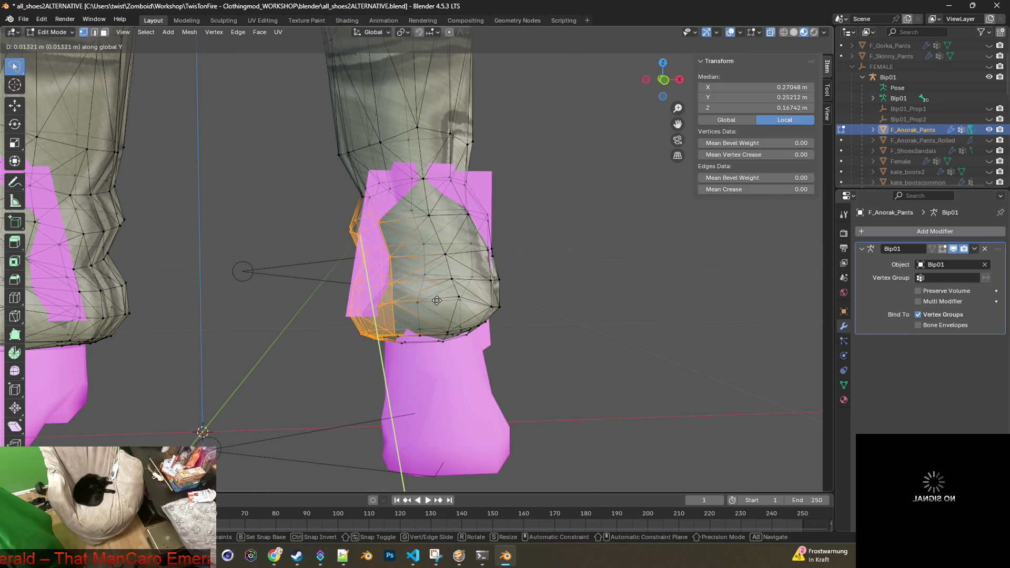
pyautogui.press('x')
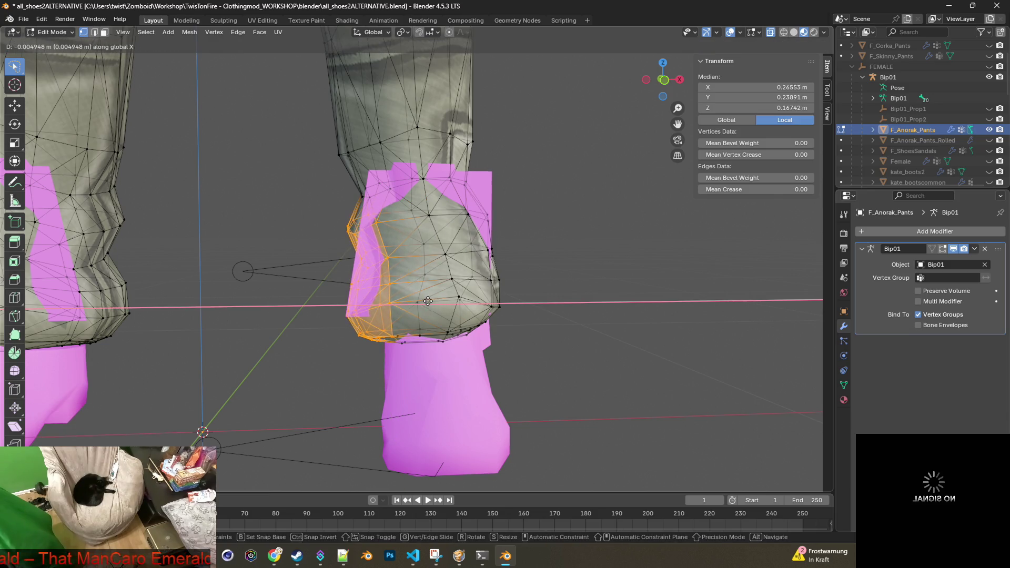
pyautogui.click(418, 303)
pyautogui.moveTo(418, 302)
pyautogui.mouseDown(button='middle')
pyautogui.moveTo(516, 306)
pyautogui.moveTo(466, 258)
pyautogui.moveTo(484, 241)
pyautogui.moveTo(482, 223)
pyautogui.mouseUp(button='middle')
pyautogui.moveTo(319, 193)
pyautogui.mouseDown()
pyautogui.moveTo(518, 199)
pyautogui.moveTo(547, 173)
pyautogui.moveTo(379, 144)
pyautogui.moveTo(324, 184)
pyautogui.mouseUp()
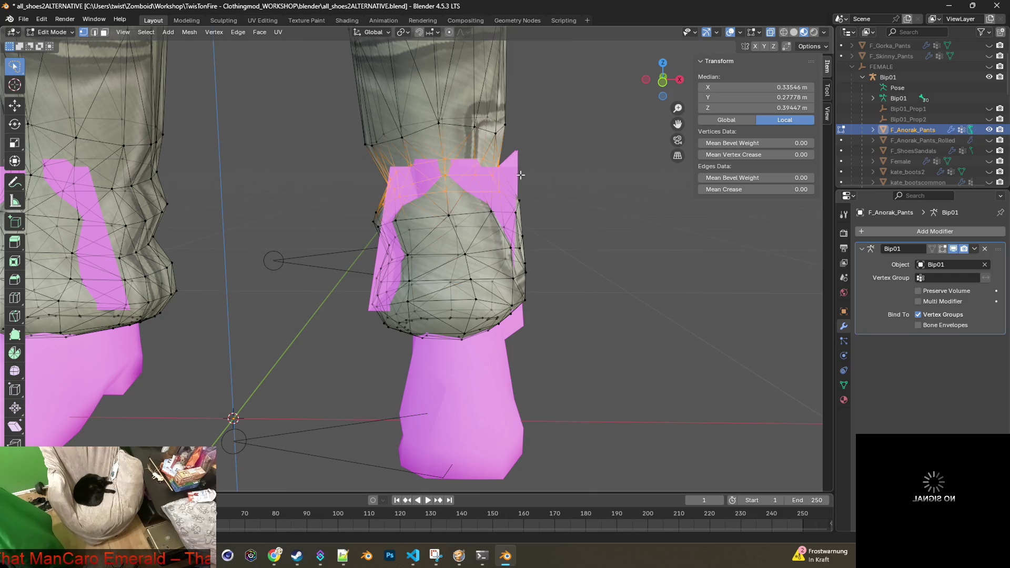
# Step: Scale the first leg's upper cuff vertices up to 1.040
pyautogui.press('s')
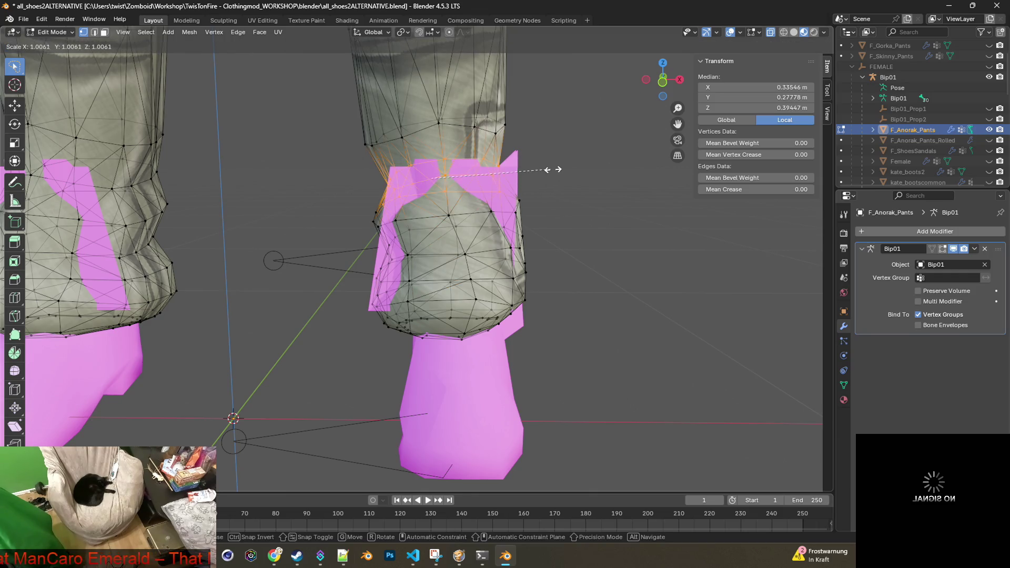
pyautogui.click(588, 168)
pyautogui.moveTo(390, 205)
pyautogui.mouseDown(button='middle')
pyautogui.moveTo(253, 206)
pyautogui.moveTo(357, 212)
pyautogui.moveTo(317, 218)
pyautogui.moveTo(326, 216)
pyautogui.mouseUp(button='middle')
# Step: Scale the other leg's upper cuff vertices to 1.028, then view the legs from front
pyautogui.moveTo(332, 210)
pyautogui.keyDown('ctrl'); pyautogui.mouseDown(button='right')
pyautogui.moveTo(254, 211)
pyautogui.moveTo(131, 174)
pyautogui.moveTo(326, 181)
pyautogui.mouseUp(button='right'); pyautogui.keyUp('ctrl')
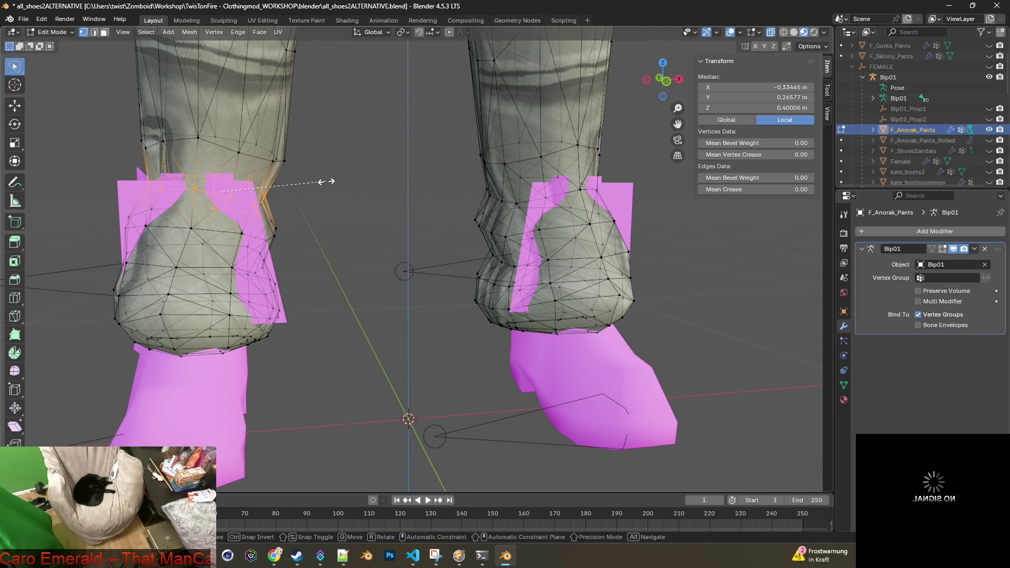
pyautogui.press('s')
pyautogui.click(352, 181)
pyautogui.moveTo(380, 199)
pyautogui.mouseDown(button='middle')
pyautogui.moveTo(313, 196)
pyautogui.moveTo(379, 208)
pyautogui.moveTo(535, 210)
pyautogui.moveTo(495, 215)
pyautogui.mouseUp(button='middle')
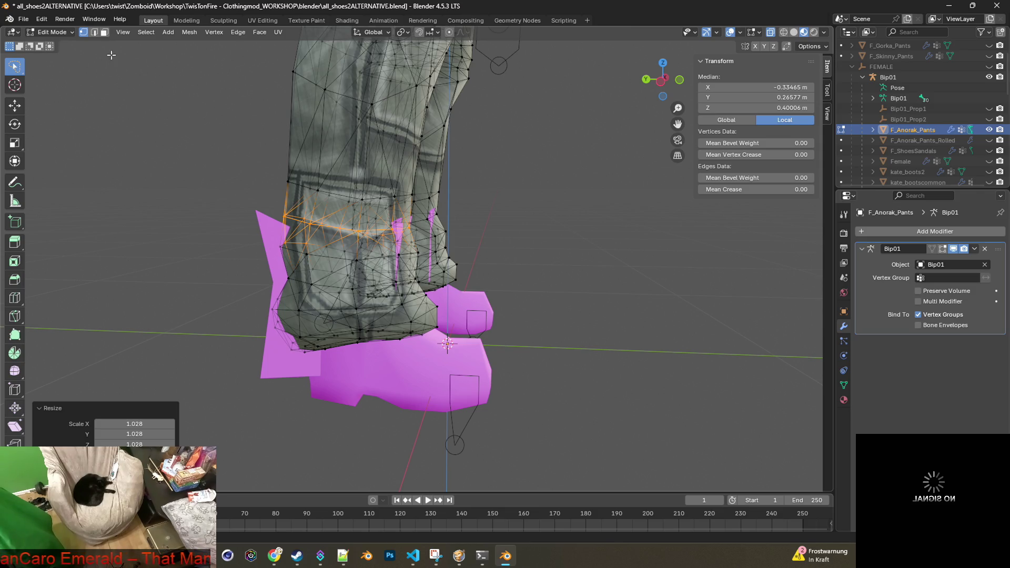
pyautogui.click(95, 34)
pyautogui.press('KP_1')
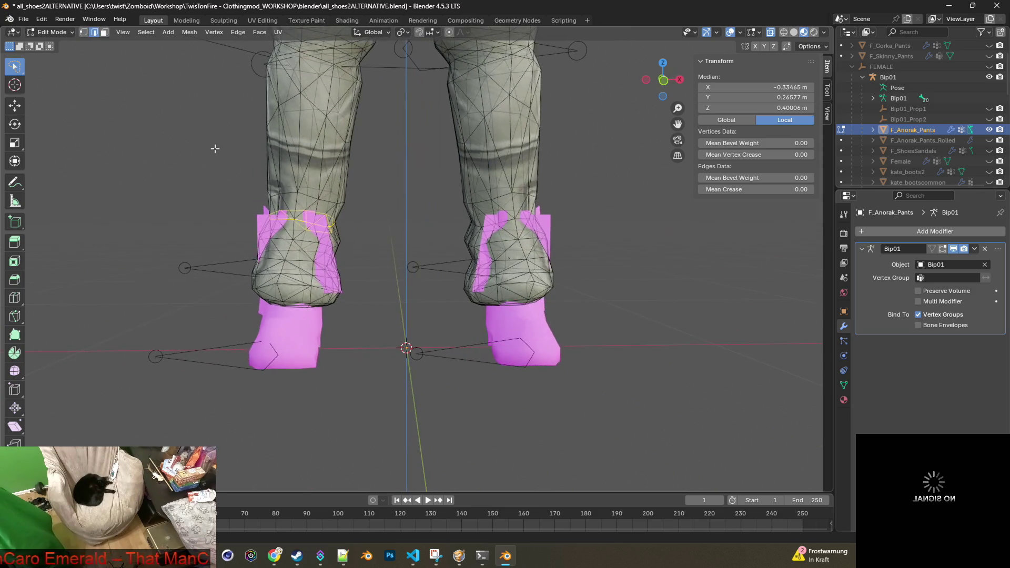
# Step: Inspect the hems over the boots in face select, enable proportional editing, and return to vertex select
pyautogui.click(104, 33)
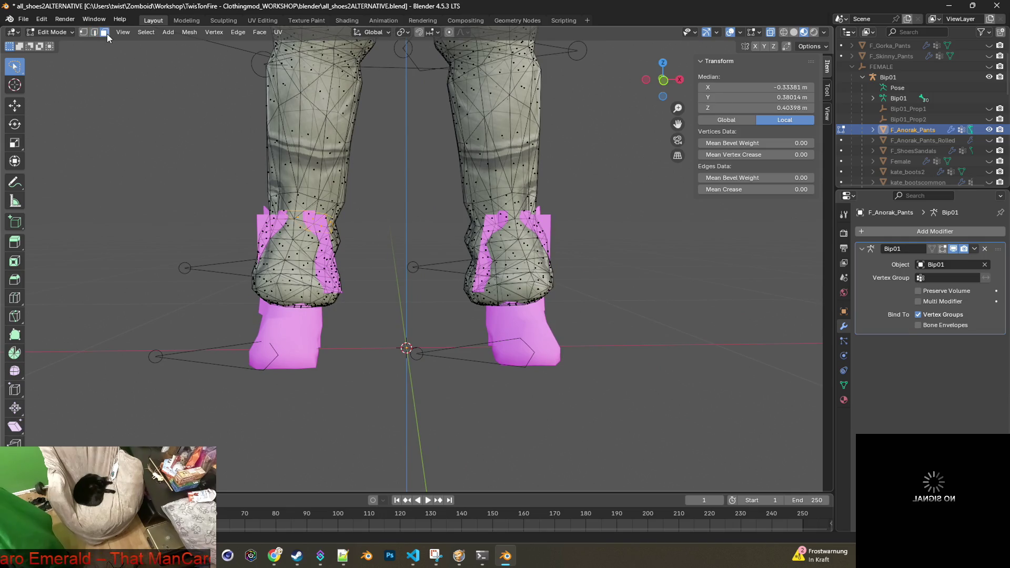
pyautogui.moveTo(347, 180)
pyautogui.mouseDown(button='middle')
pyautogui.moveTo(365, 177)
pyautogui.moveTo(334, 180)
pyautogui.mouseUp(button='middle')
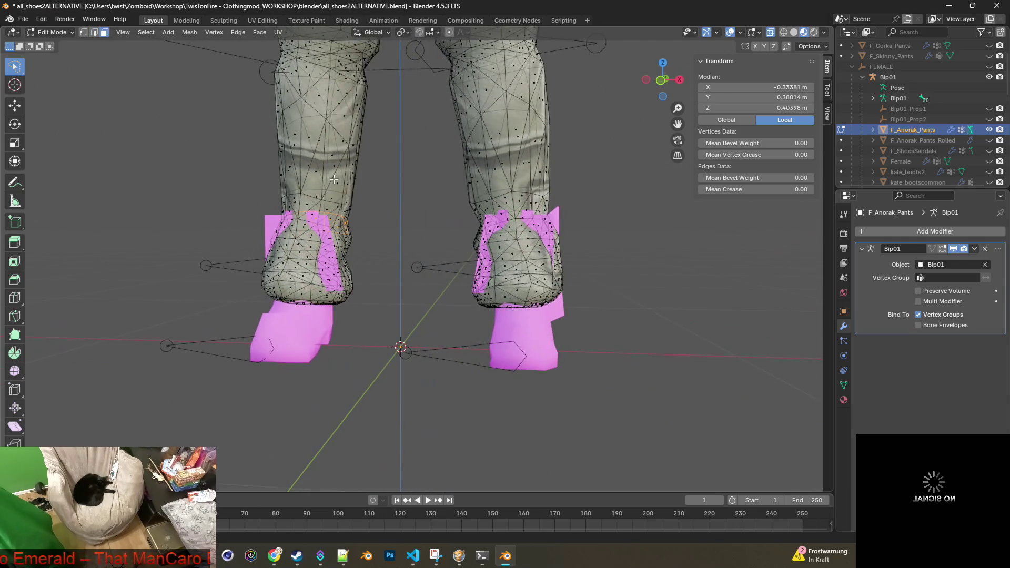
pyautogui.scroll(2, 424, 219)
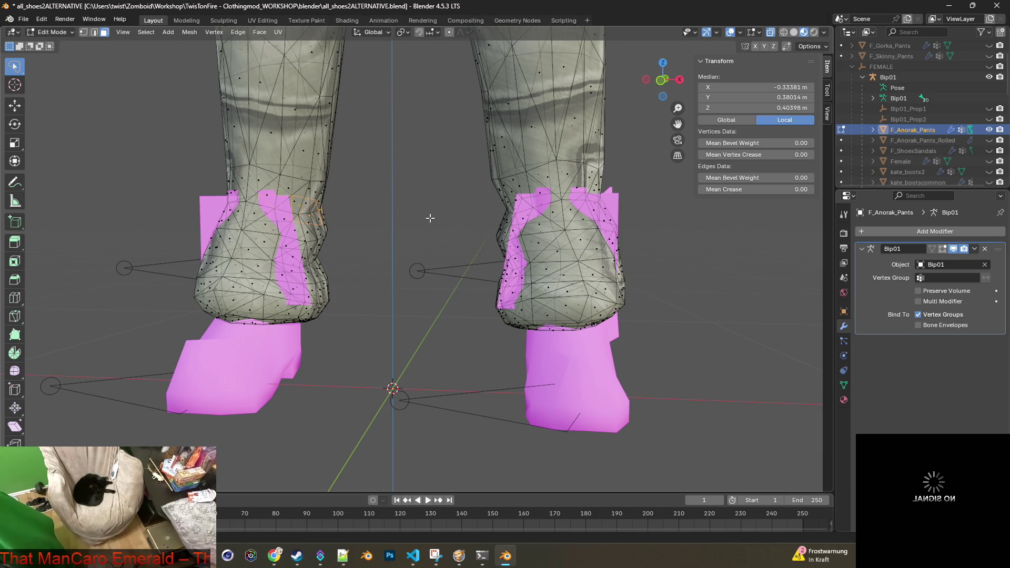
pyautogui.moveTo(432, 218); pyautogui.dragTo(476, 216, button='middle')
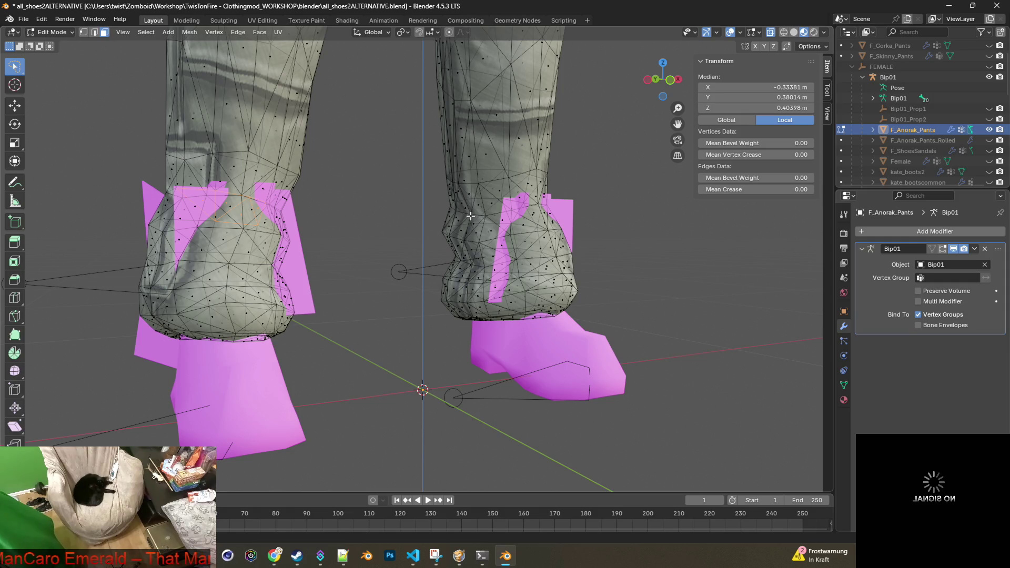
pyautogui.moveTo(409, 212)
pyautogui.mouseDown(button='middle')
pyautogui.moveTo(358, 214)
pyautogui.moveTo(496, 225)
pyautogui.moveTo(368, 214)
pyautogui.mouseUp(button='middle')
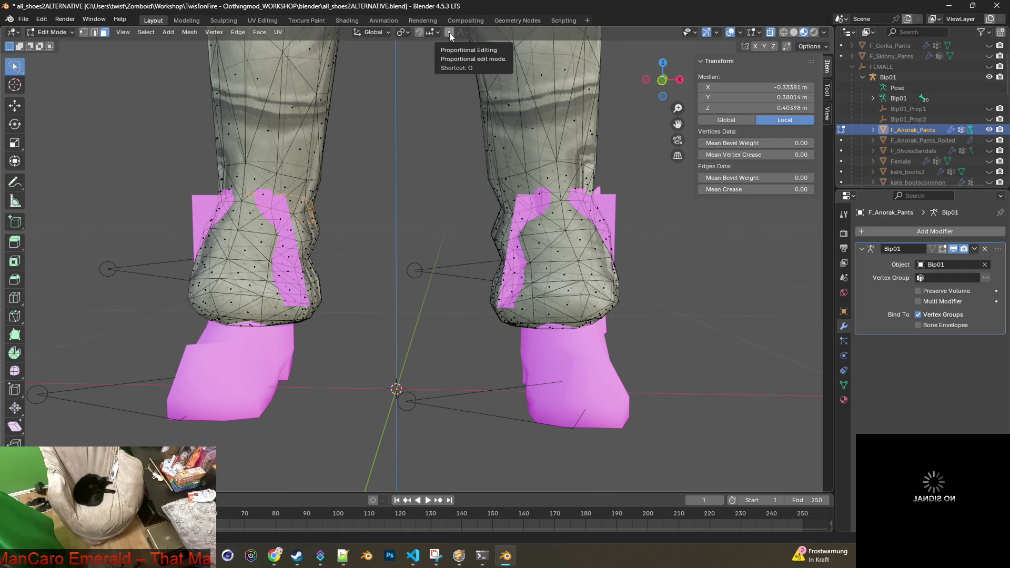
pyautogui.click(450, 32)
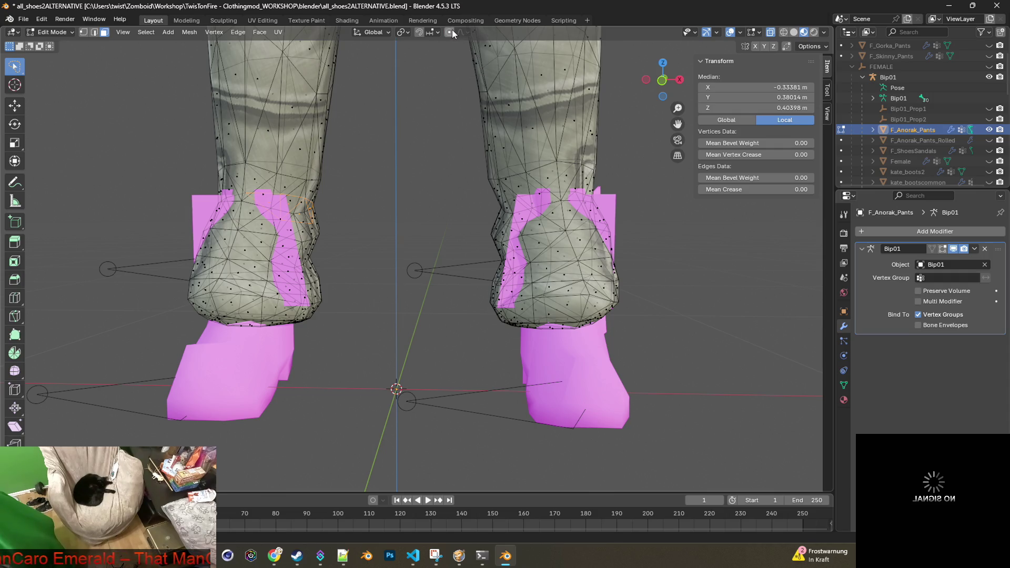
pyautogui.moveTo(406, 154)
pyautogui.mouseDown(button='middle')
pyautogui.moveTo(466, 157)
pyautogui.moveTo(318, 143)
pyautogui.moveTo(337, 157)
pyautogui.moveTo(400, 158)
pyautogui.moveTo(295, 157)
pyautogui.mouseUp(button='middle')
pyautogui.click(83, 32)
pyautogui.click(51, 32)
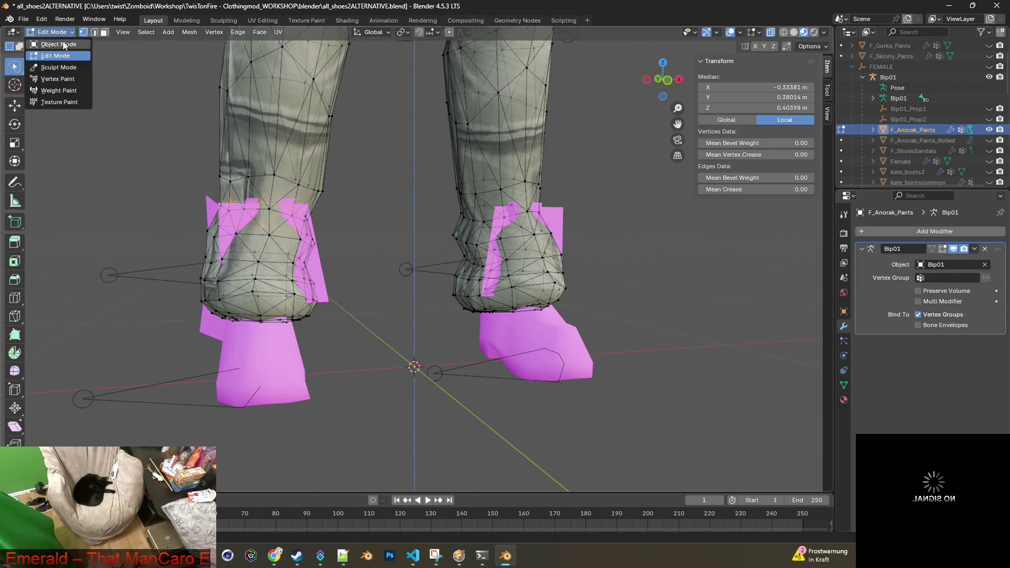
# Step: Leave Edit Mode for Object Mode and look over the pants
pyautogui.click(64, 45)
pyautogui.moveTo(444, 189)
pyautogui.mouseDown(button='middle')
pyautogui.moveTo(364, 200)
pyautogui.moveTo(497, 209)
pyautogui.moveTo(497, 196)
pyautogui.moveTo(488, 199)
pyautogui.moveTo(498, 204)
pyautogui.moveTo(480, 203)
pyautogui.moveTo(531, 223)
pyautogui.mouseUp(button='middle')
pyautogui.scroll(-2, 445, 207)
pyautogui.scroll(-5, 503, 208)
pyautogui.scroll(1, 497, 196)
pyautogui.scroll(3, 499, 204)
pyautogui.scroll(3, 540, 283)
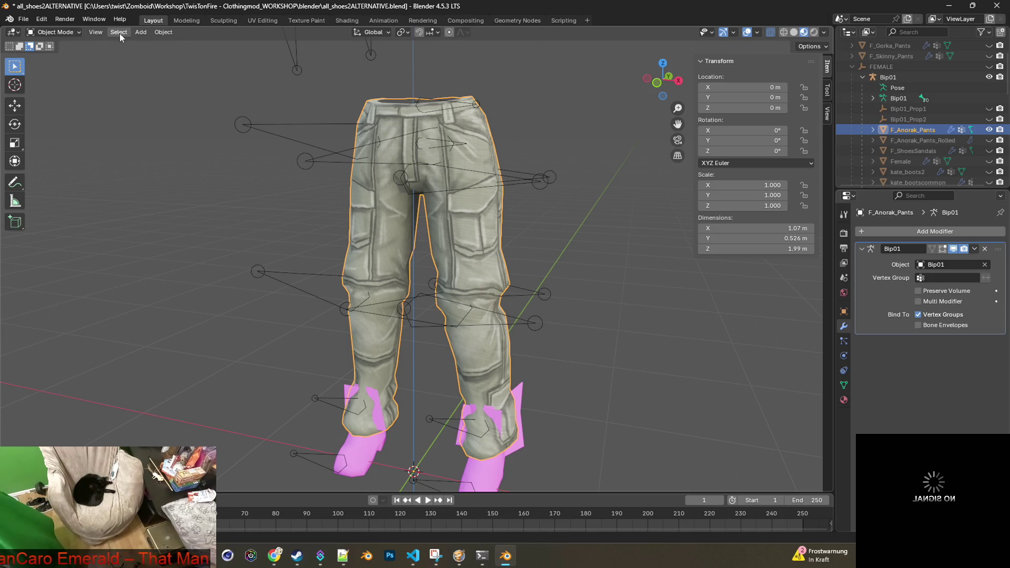
# Step: Switch the F_Anorak_Pants into Weight Paint mode
pyautogui.click(60, 33)
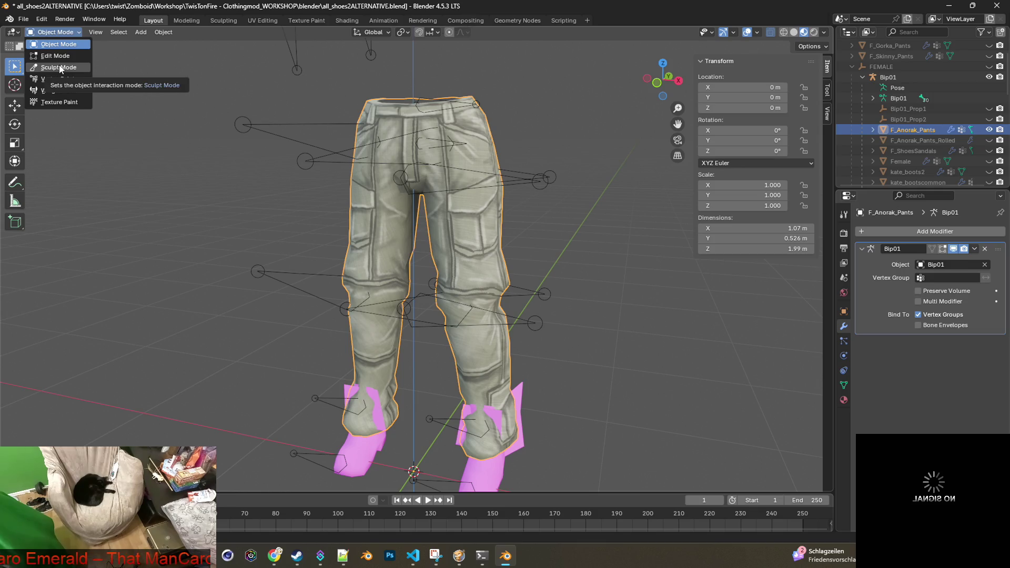
pyautogui.click(212, 191)
pyautogui.moveTo(213, 191)
pyautogui.mouseDown(button='middle')
pyautogui.moveTo(226, 204)
pyautogui.moveTo(425, 189)
pyautogui.moveTo(321, 187)
pyautogui.mouseUp(button='middle')
pyautogui.click(61, 30)
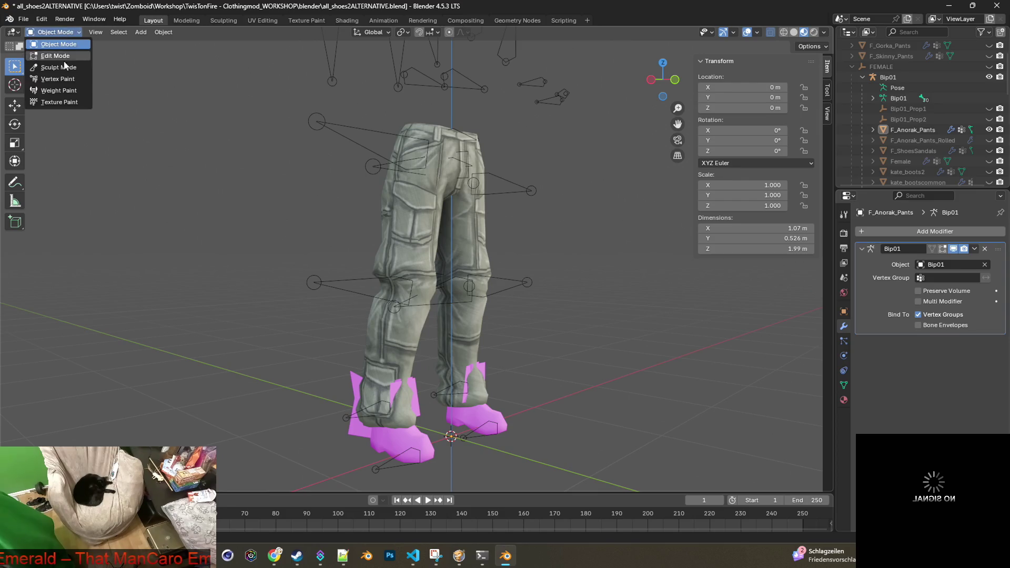
pyautogui.click(59, 90)
pyautogui.moveTo(368, 263); pyautogui.dragTo(550, 291, button='middle')
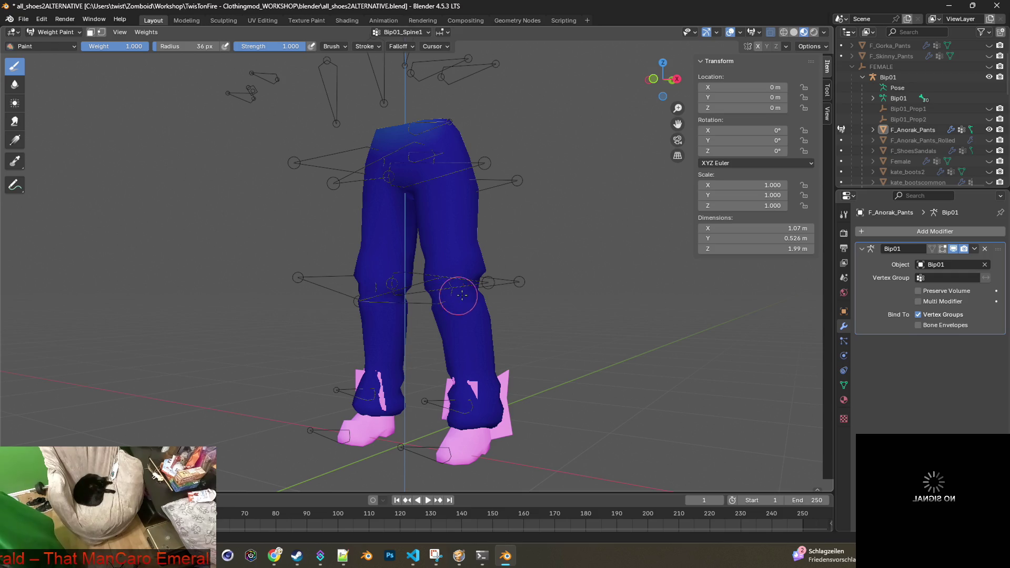
# Step: Review the Bip01_R_Foot and Bip01_R_Calf weights on the pants
pyautogui.moveTo(591, 279)
pyautogui.mouseDown(button='middle')
pyautogui.moveTo(562, 312)
pyautogui.moveTo(547, 305)
pyautogui.mouseUp(button='middle')
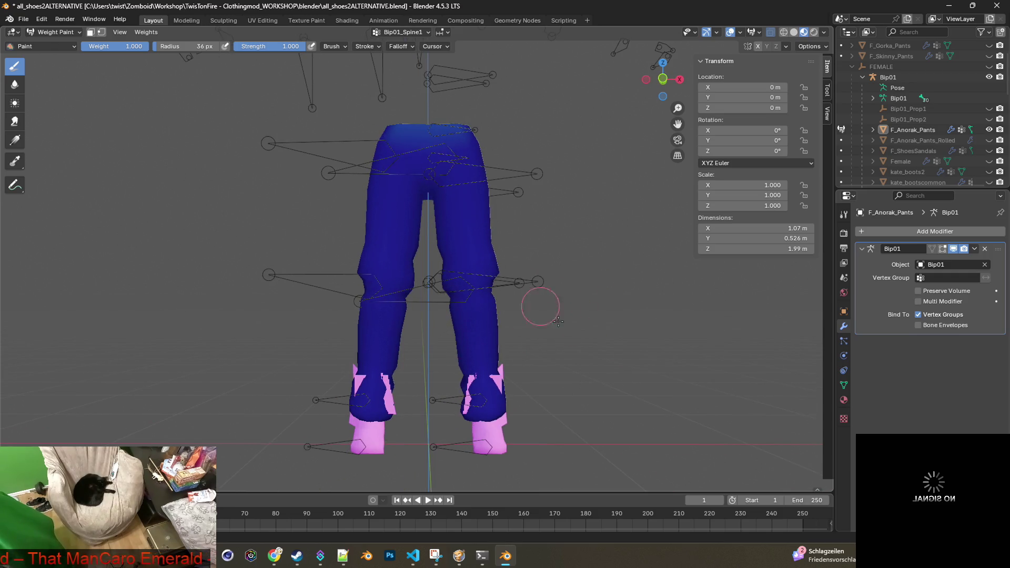
pyautogui.click(844, 371)
pyautogui.click(844, 385)
pyautogui.click(897, 299)
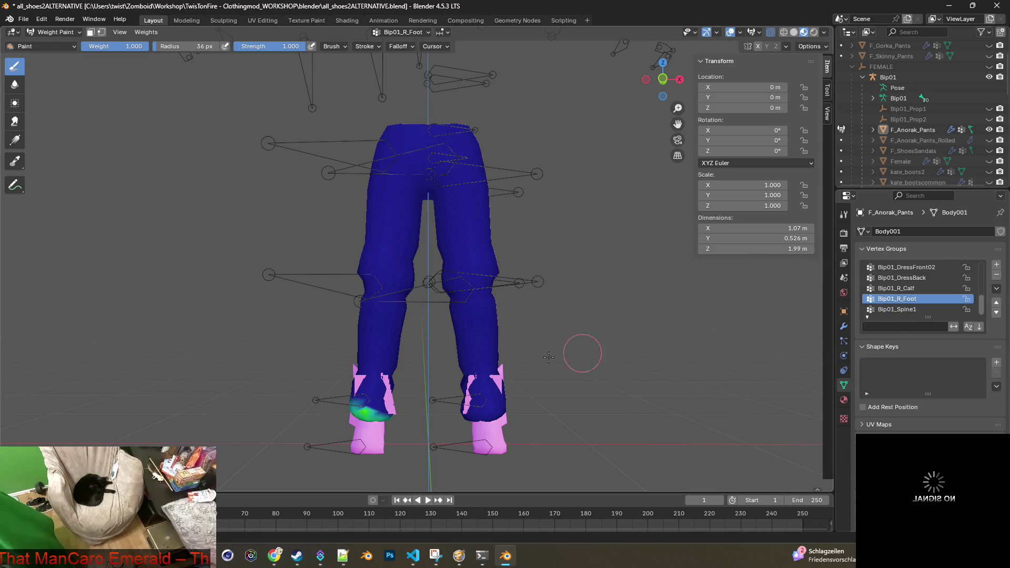
pyautogui.moveTo(549, 357)
pyautogui.mouseDown(button='middle')
pyautogui.moveTo(655, 364)
pyautogui.moveTo(466, 402)
pyautogui.mouseUp(button='middle')
pyautogui.scroll(3, 624, 369)
pyautogui.scroll(3, 465, 402)
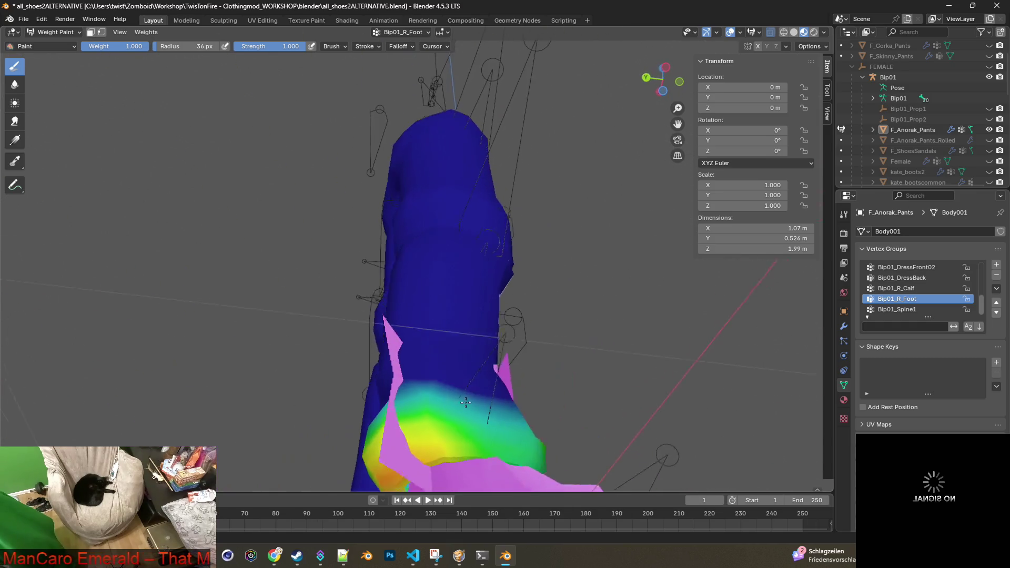
pyautogui.click(897, 288)
pyautogui.scroll(-2, 644, 332)
# Step: Review the Bip01_DressBack and Bip01_L_Foot weights on the pants
pyautogui.moveTo(644, 332)
pyautogui.mouseDown(button='middle')
pyautogui.moveTo(626, 341)
pyautogui.moveTo(648, 336)
pyautogui.mouseUp(button='middle')
pyautogui.click(902, 277)
pyautogui.scroll(2, 917, 295)
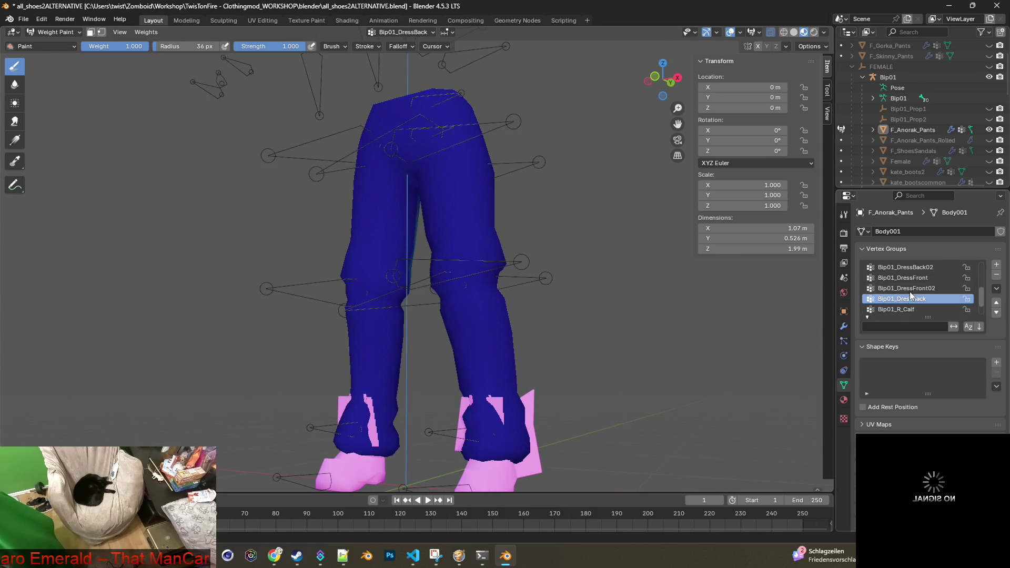
pyautogui.scroll(3, 911, 289)
pyautogui.click(910, 288)
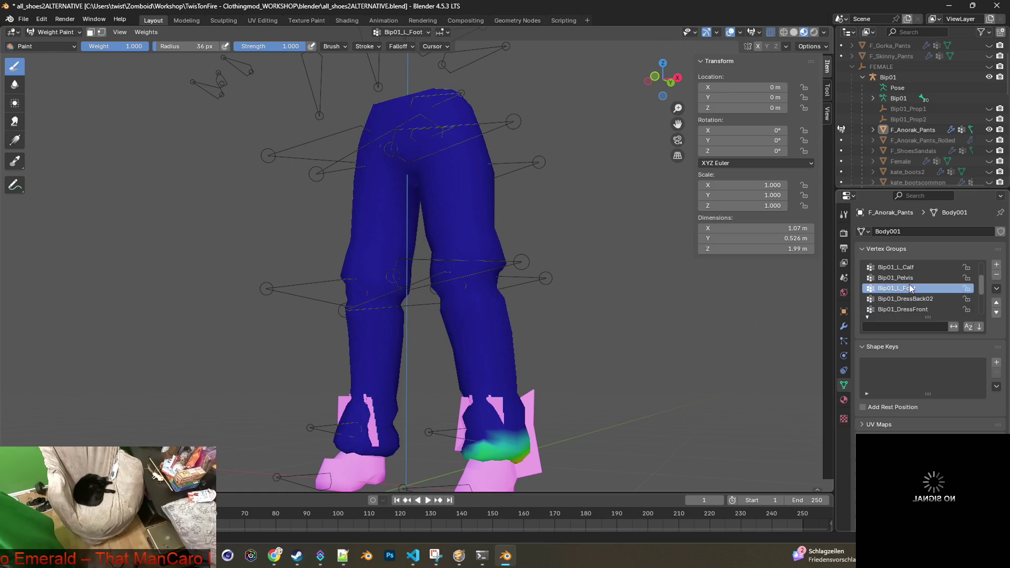
pyautogui.scroll(-1, 631, 334)
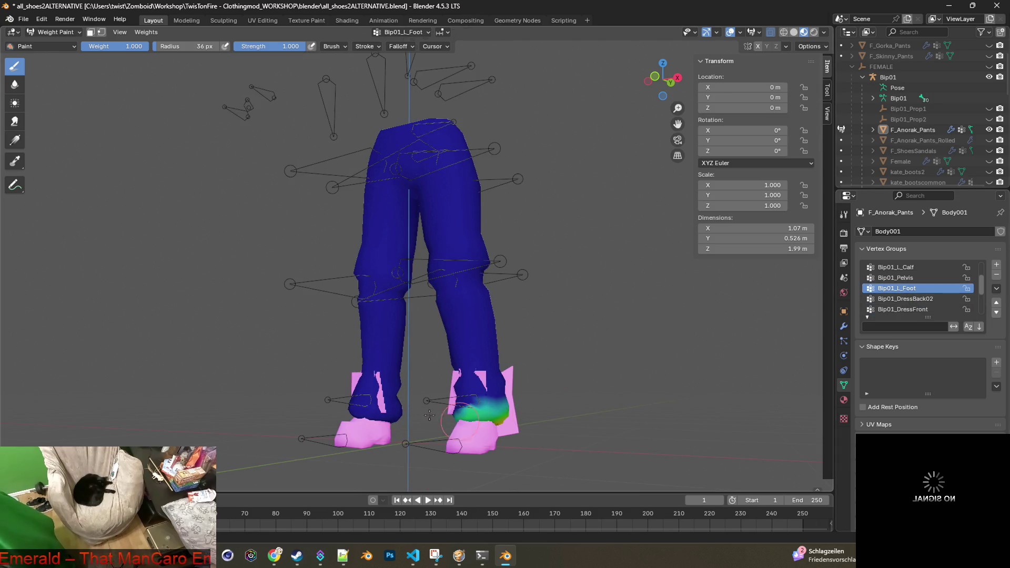
# Step: Return the pants to Object Mode and switch over to Project Zomboid
pyautogui.click(45, 47)
pyautogui.click(44, 38)
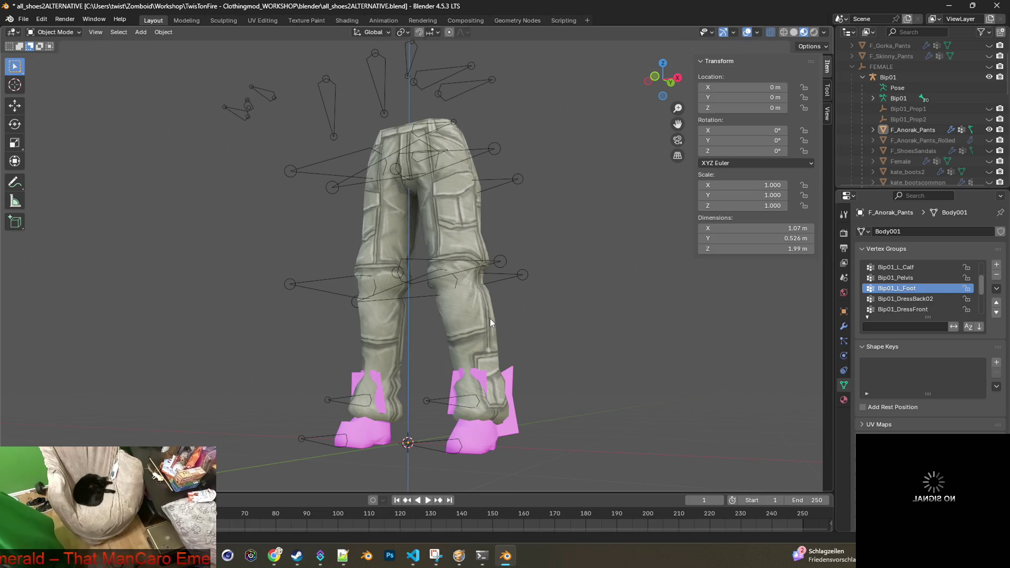
pyautogui.moveTo(520, 329); pyautogui.dragTo(550, 334, button='middle')
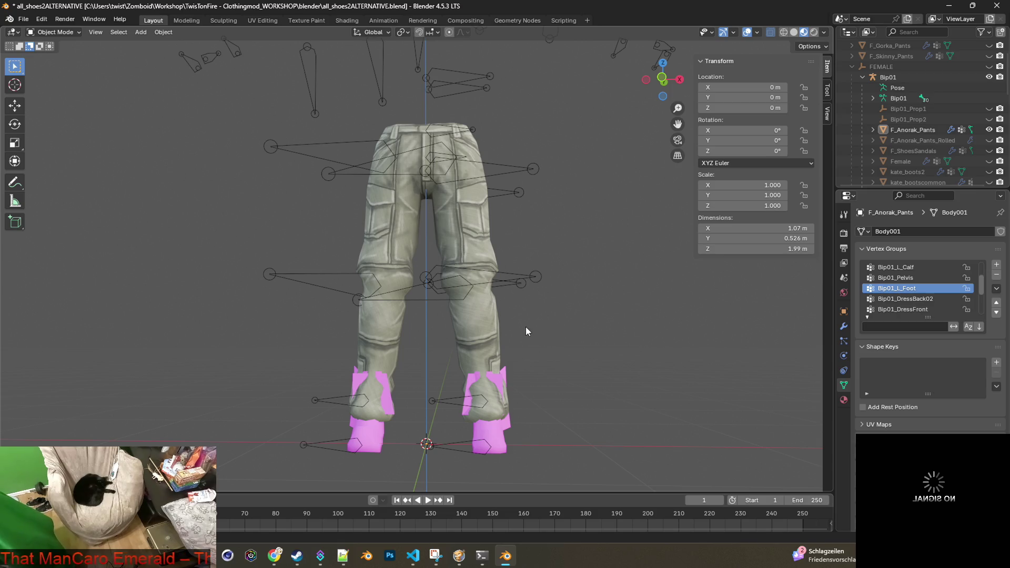
pyautogui.hotkey('alt', 'Tab')
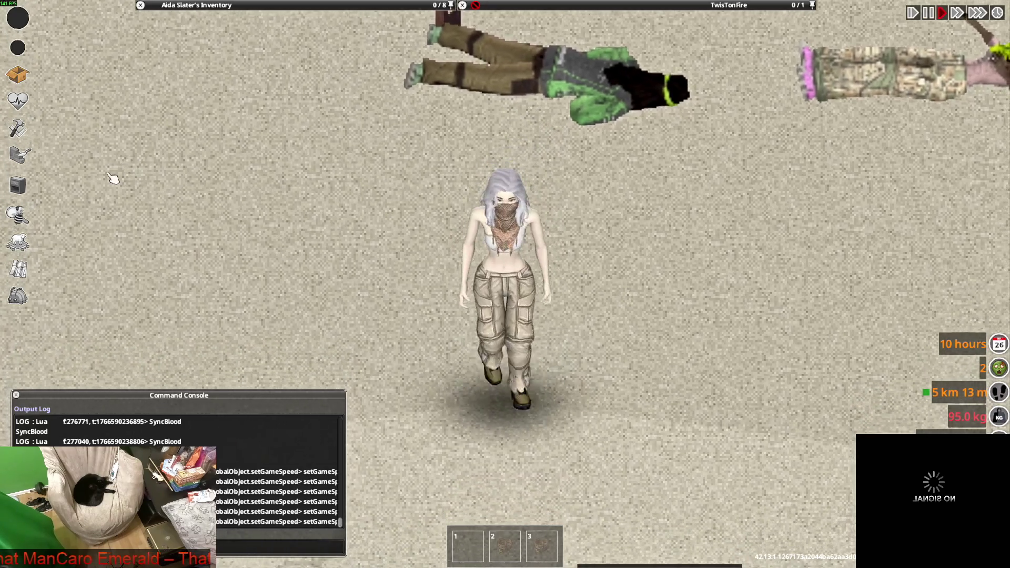
# Step: Search the debug Items List across all mods for 'croc', then 'peplum'
pyautogui.click(17, 296)
pyautogui.click(105, 214)
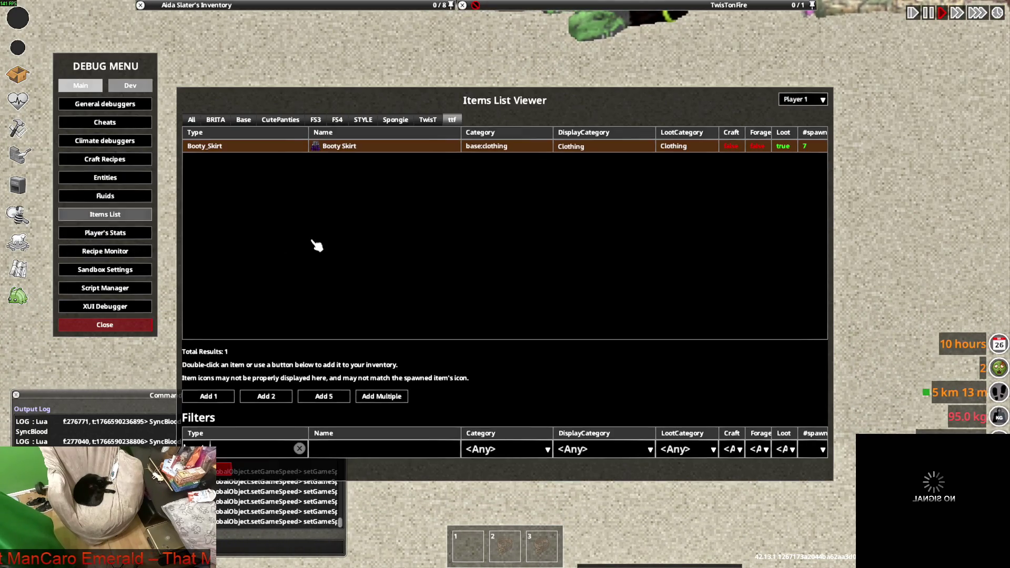
pyautogui.click(299, 448)
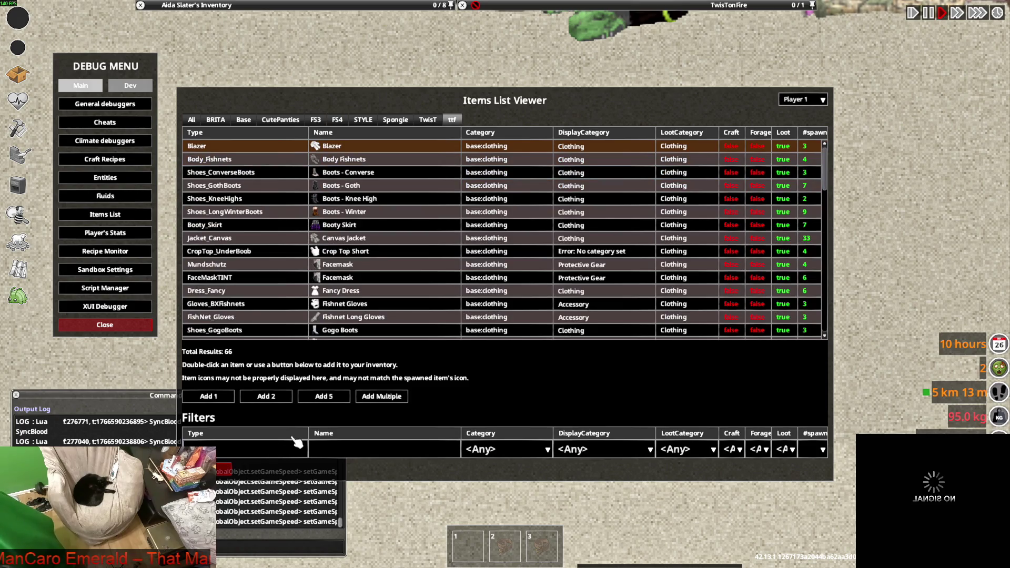
pyautogui.write('croc')
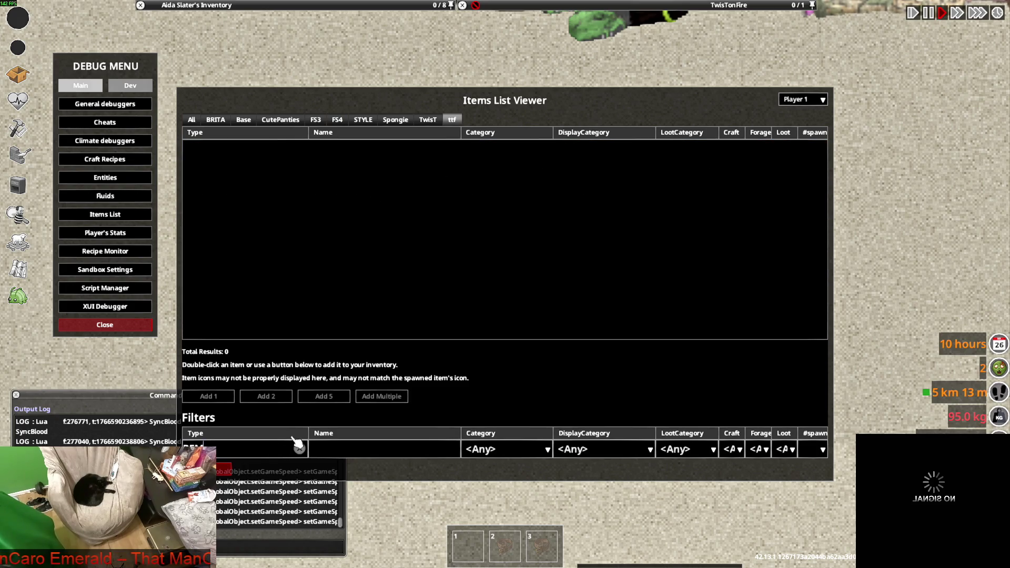
pyautogui.click(191, 120)
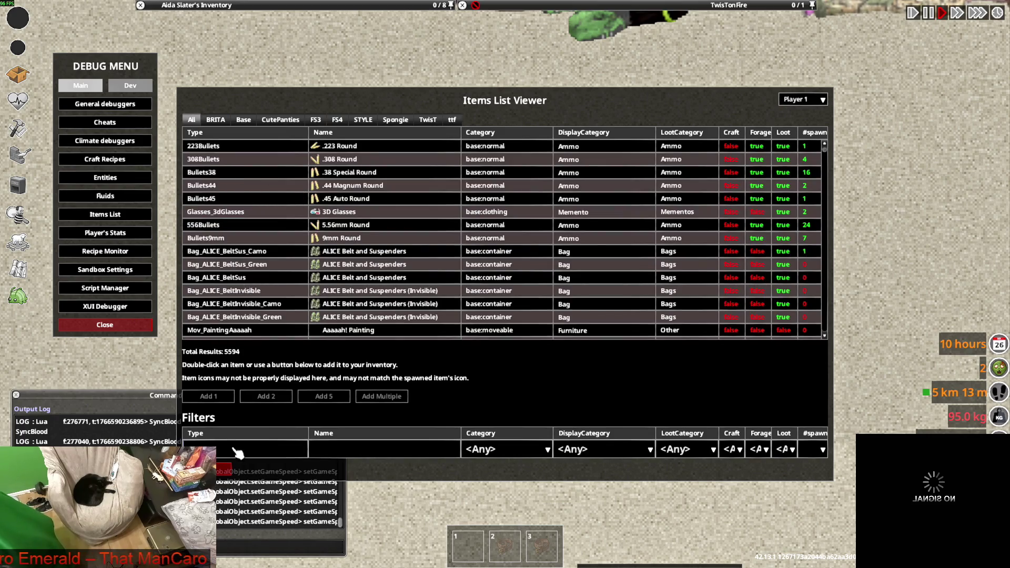
pyautogui.click(237, 452)
pyautogui.write('peplum')
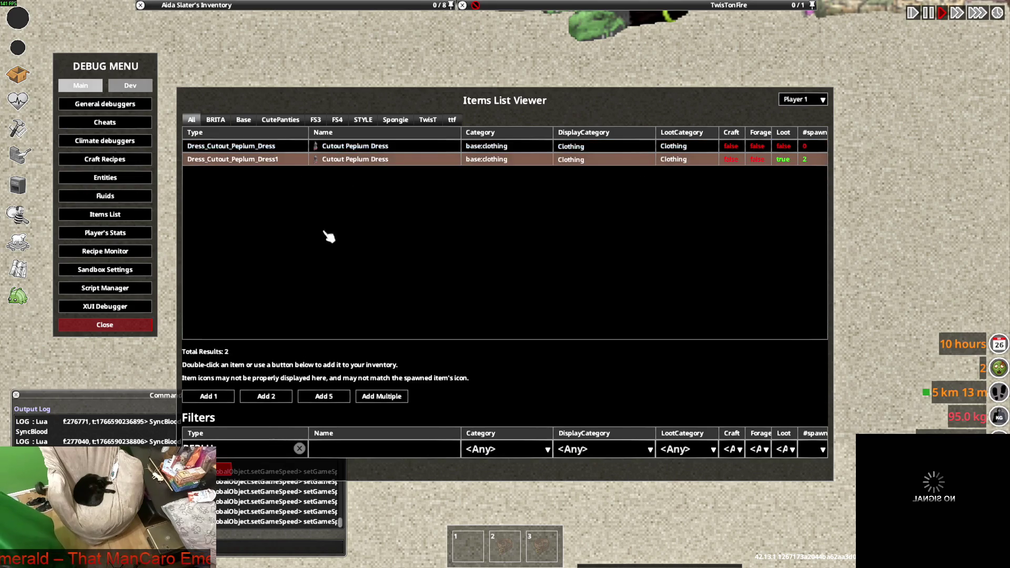
pyautogui.press('Escape')
# Step: Put the Cutout Peplum Dress on the character
pyautogui.moveTo(242, 96)
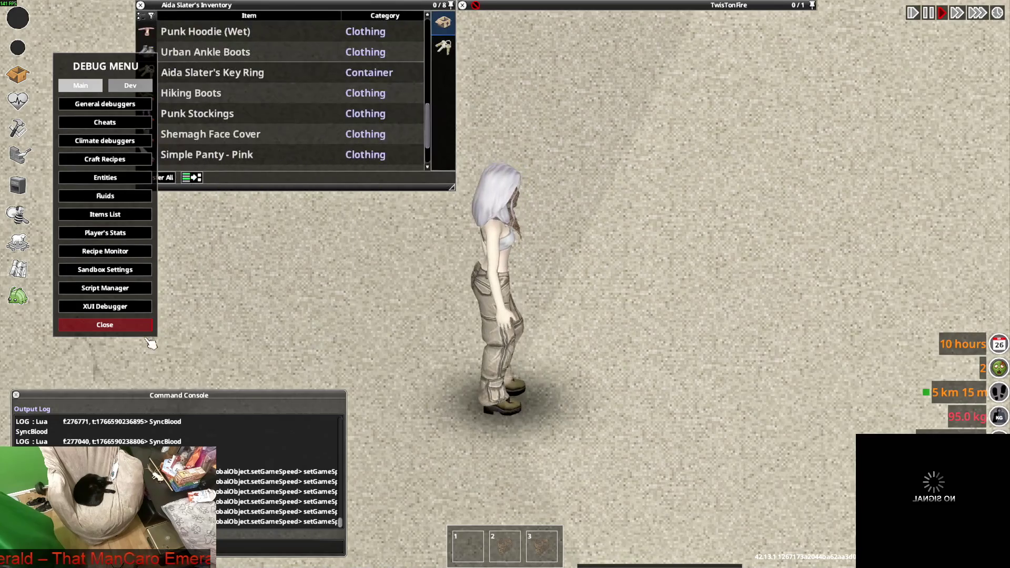
pyautogui.click(139, 325)
pyautogui.moveTo(138, 141)
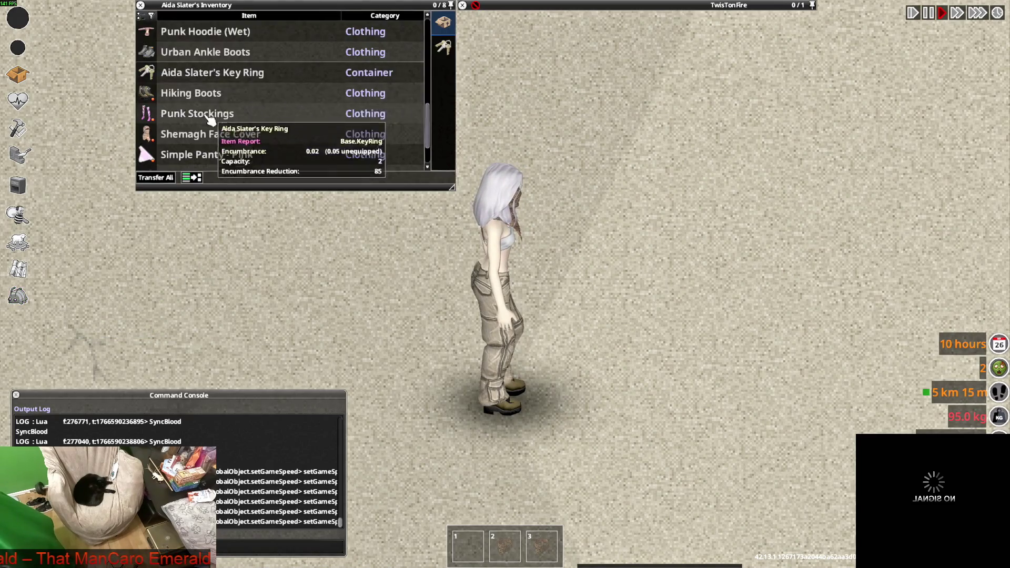
pyautogui.scroll(10, 200, 137)
pyautogui.scroll(-2, 200, 153)
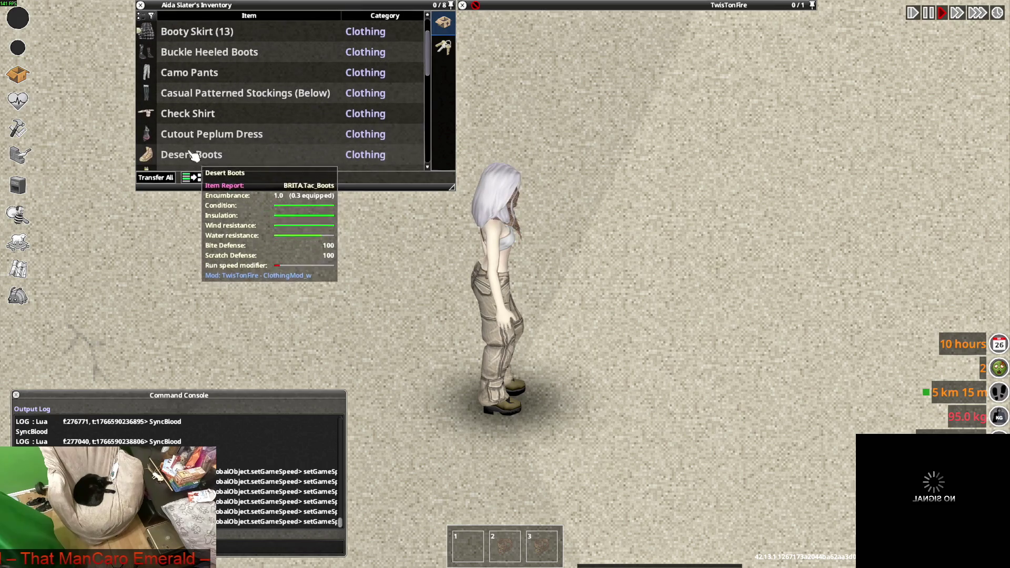
pyautogui.rightClick(194, 136)
pyautogui.click(216, 165)
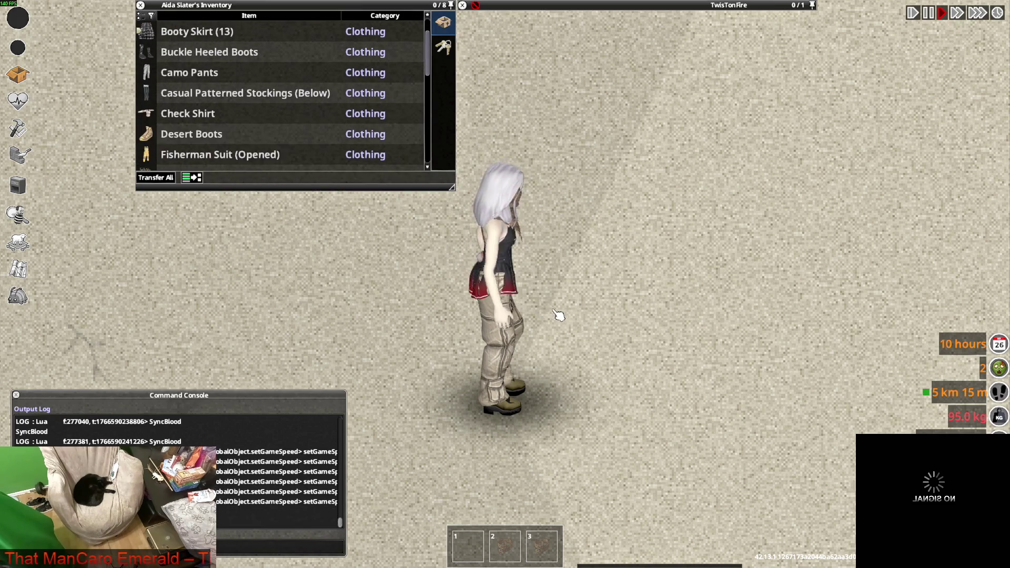
# Step: Make the worn Tactical Pants (Soaked) invisible to reveal the stockings
pyautogui.scroll(-1, 221, 137)
pyautogui.scroll(-5, 221, 137)
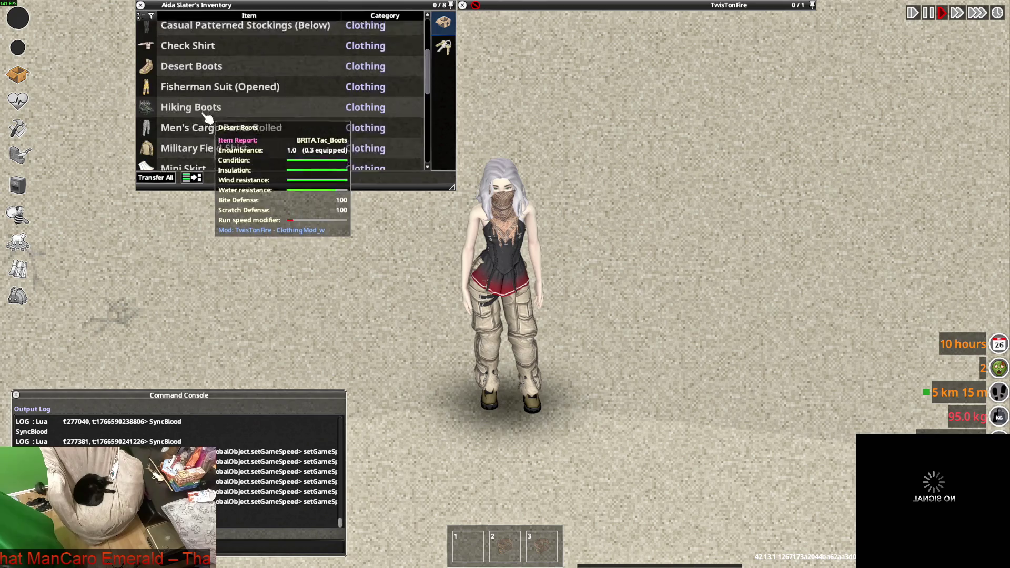
pyautogui.scroll(-5, 205, 132)
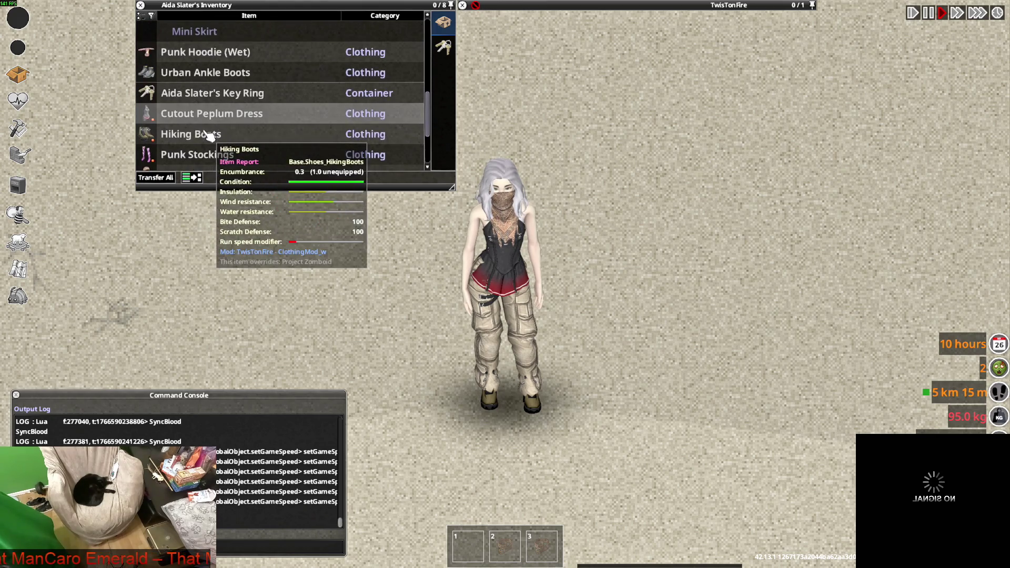
pyautogui.scroll(-2, 187, 131)
pyautogui.scroll(8, 192, 135)
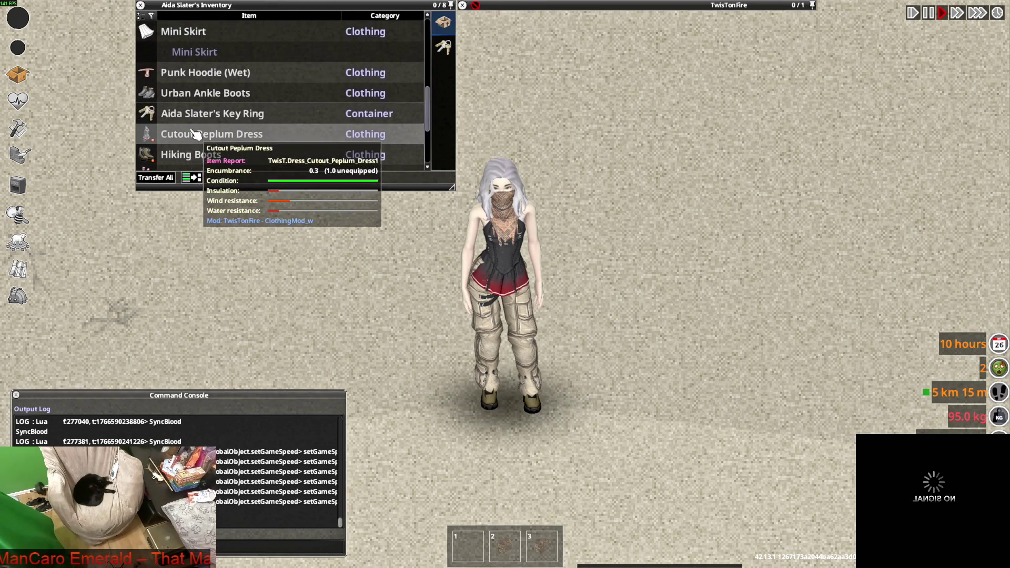
pyautogui.scroll(3, 203, 126)
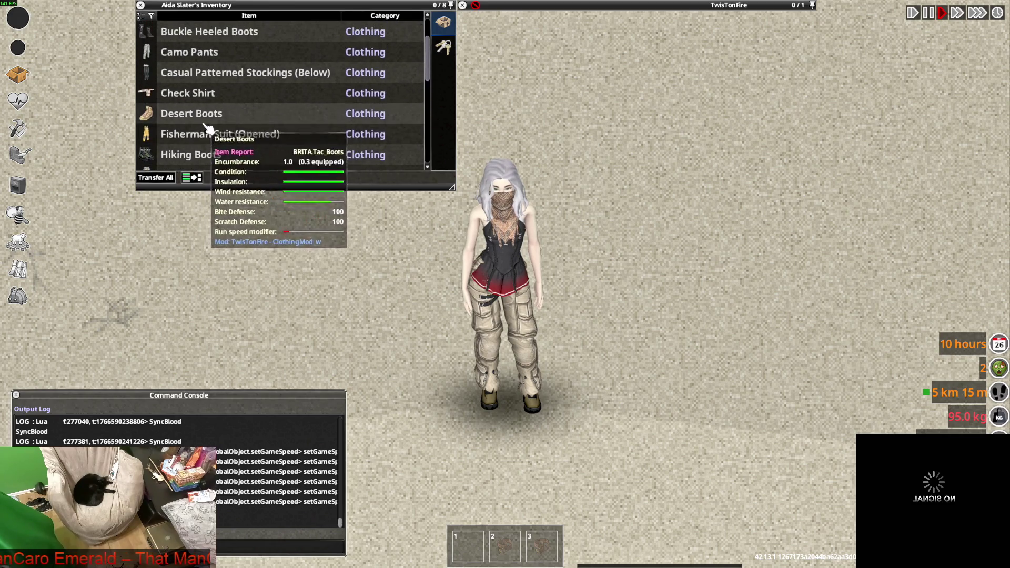
pyautogui.scroll(3, 231, 124)
pyautogui.scroll(-3, 223, 114)
pyautogui.scroll(-2, 224, 113)
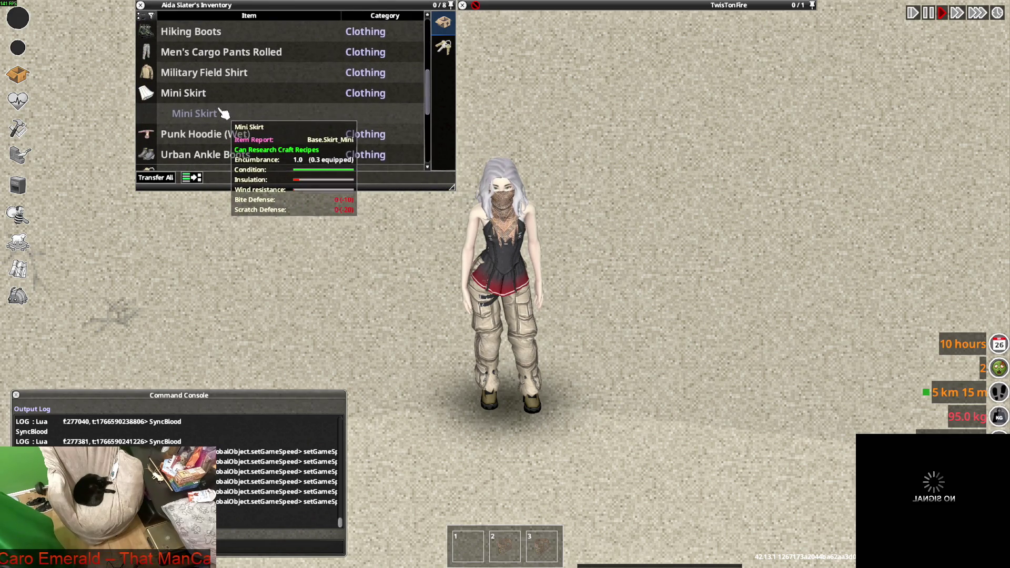
pyautogui.scroll(-3, 230, 116)
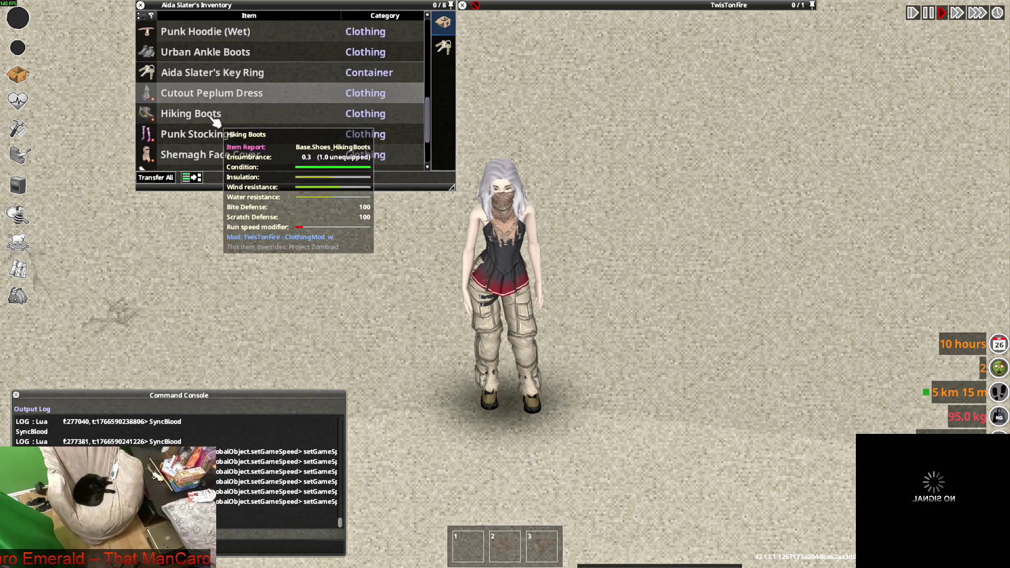
pyautogui.scroll(-2, 205, 137)
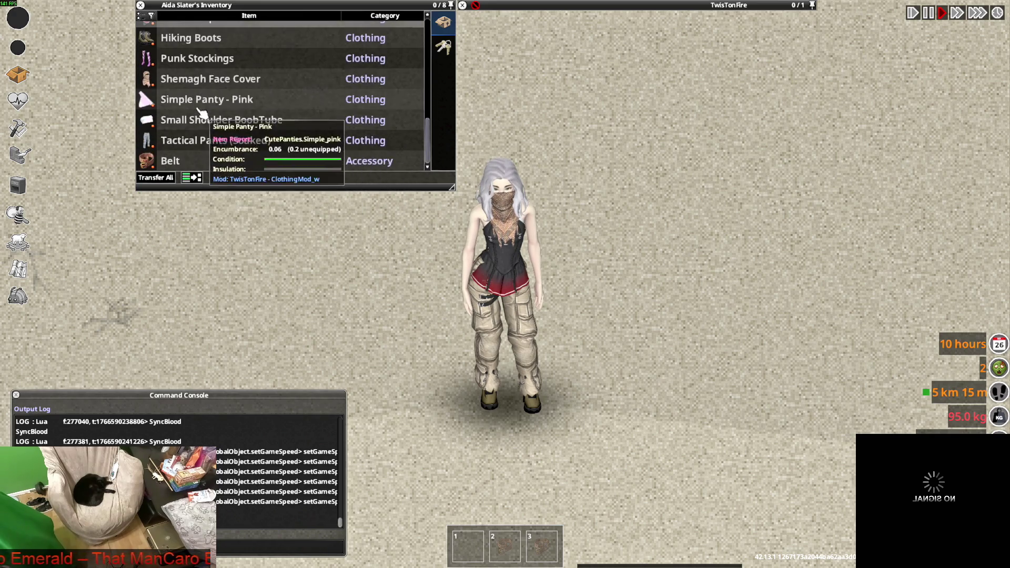
pyautogui.rightClick(202, 142)
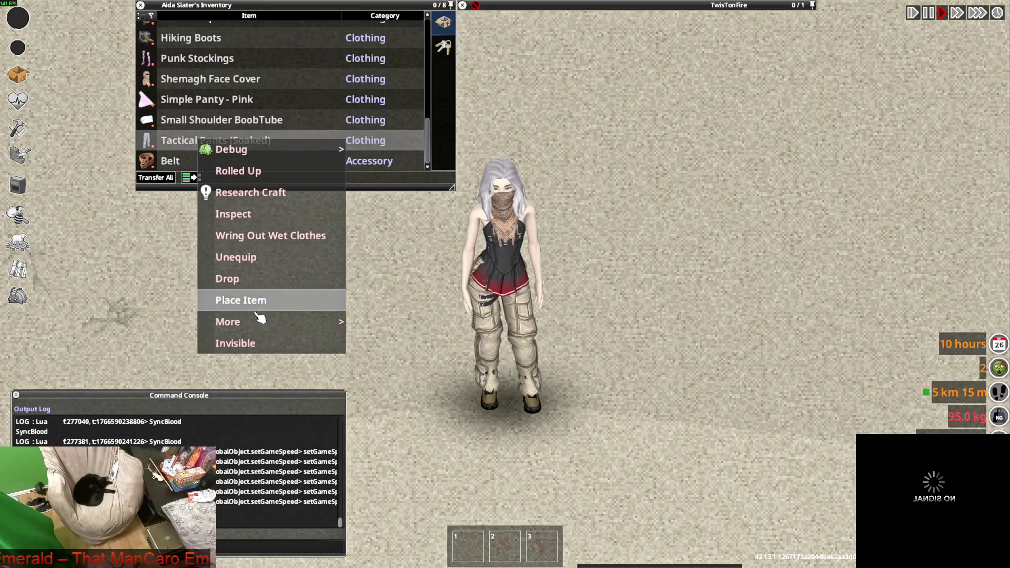
pyautogui.click(276, 356)
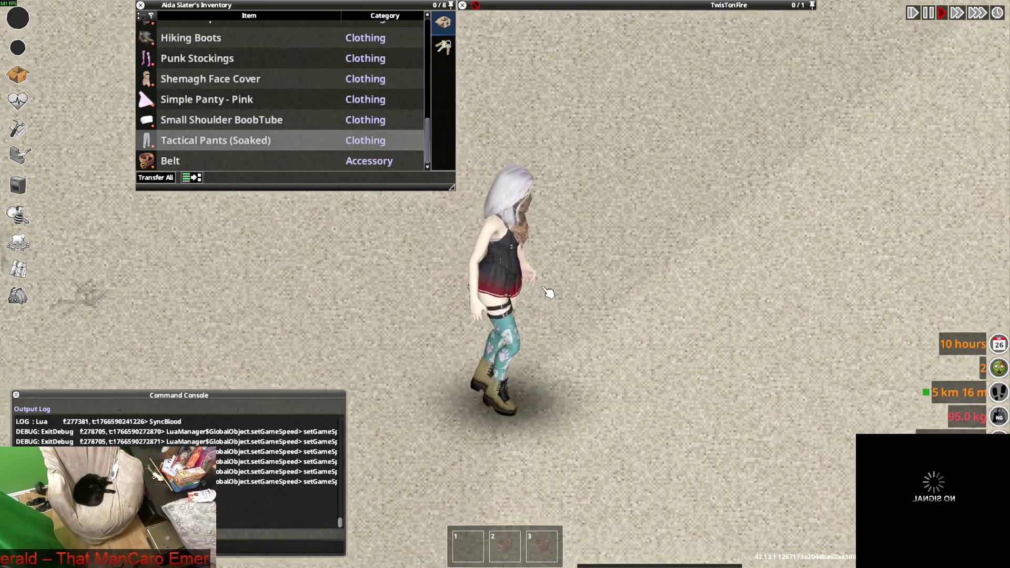
# Step: Walk the character away and back to show the outfit front and back
pyautogui.press('w')
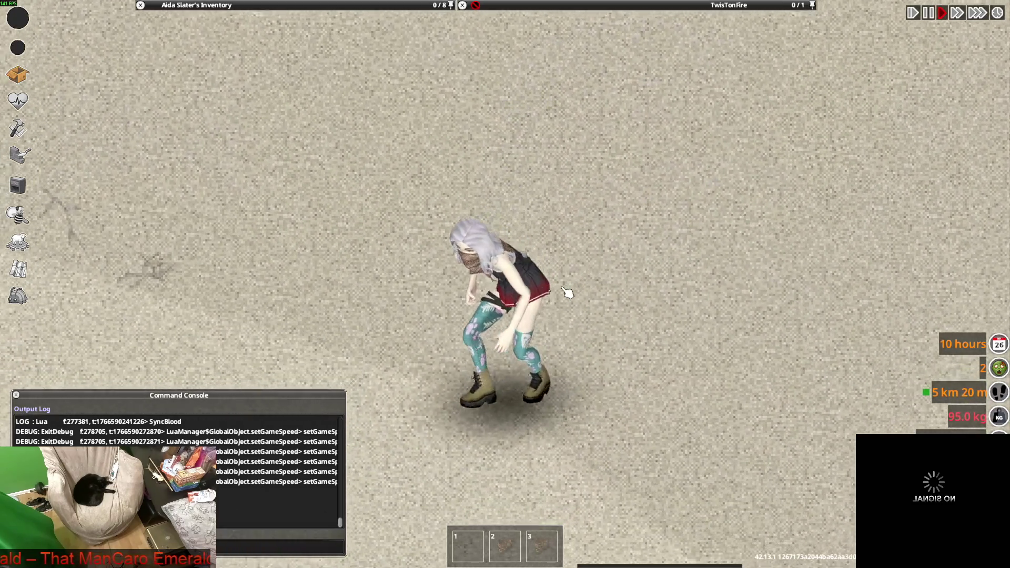
pyautogui.press('s')
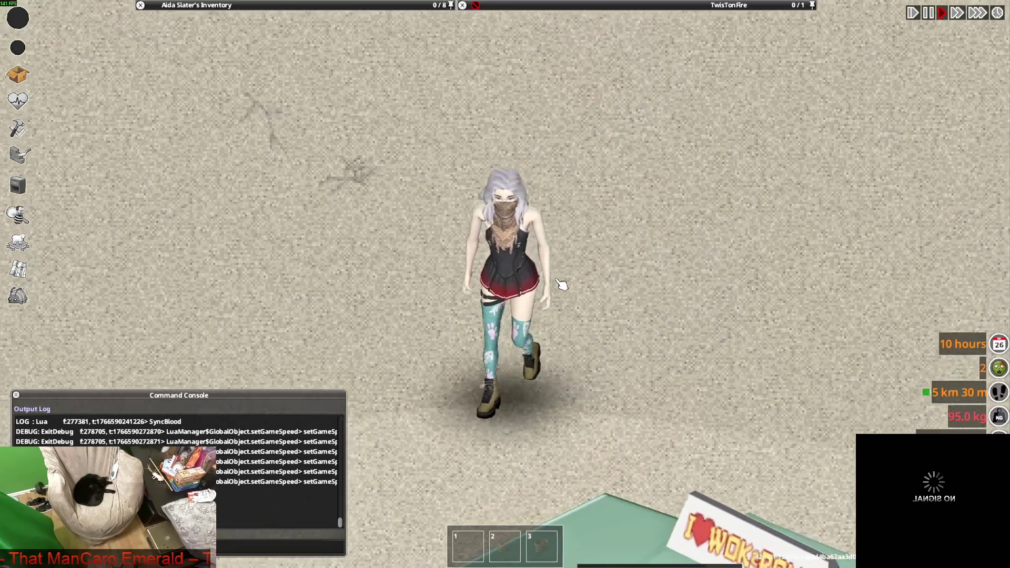
pyautogui.press('w')
pyautogui.press('s')
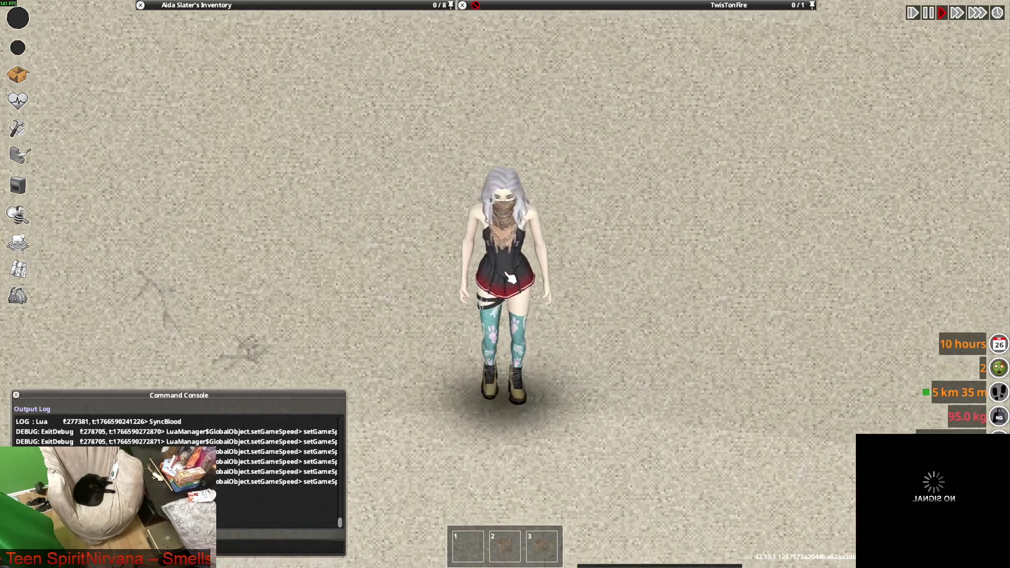
pyautogui.moveTo(306, 6)
pyautogui.scroll(3, 224, 108)
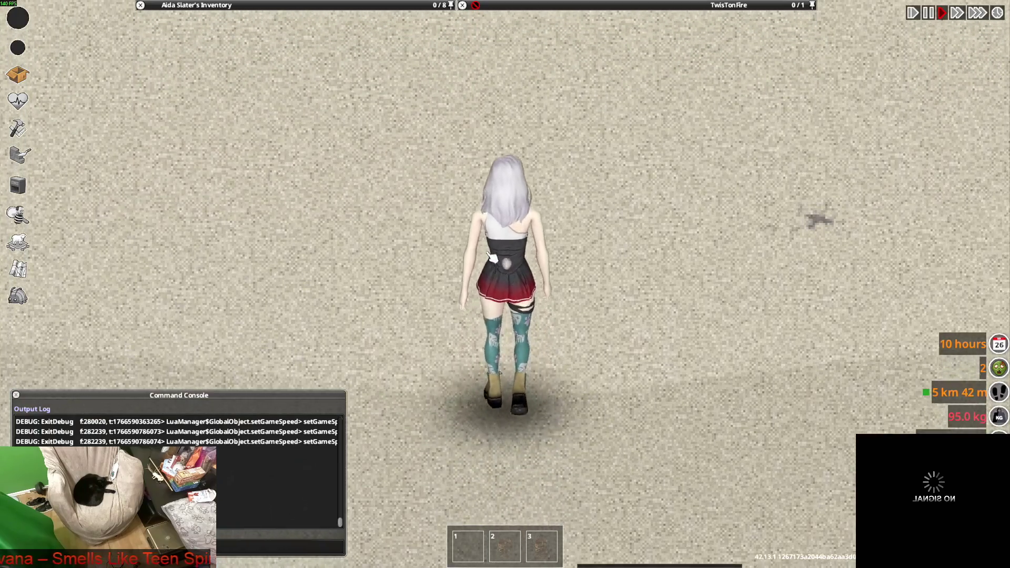
# Step: Walk her away, back, and left past the dropped jacket, then open the debug menu
pyautogui.press('w')
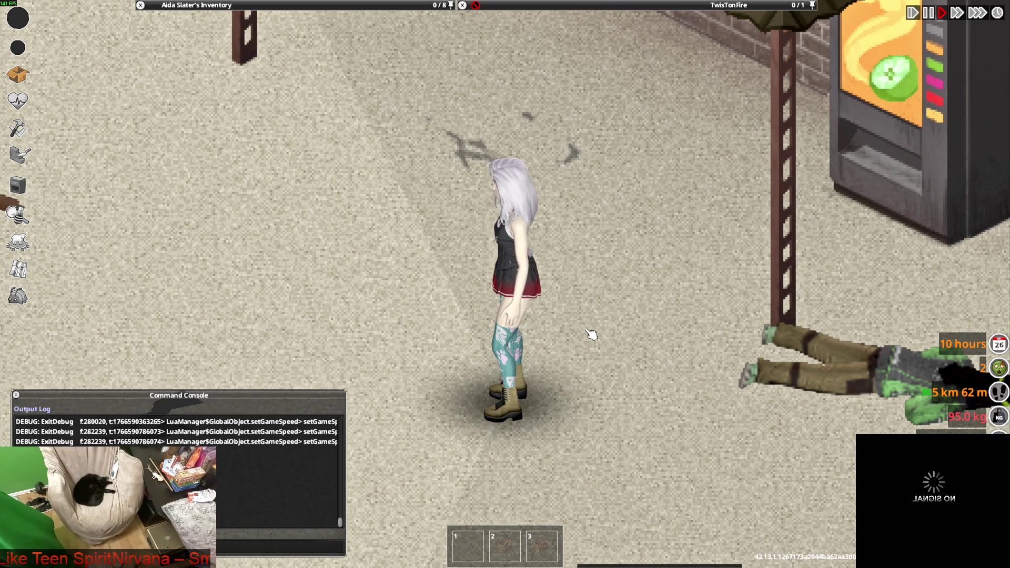
pyautogui.press('s')
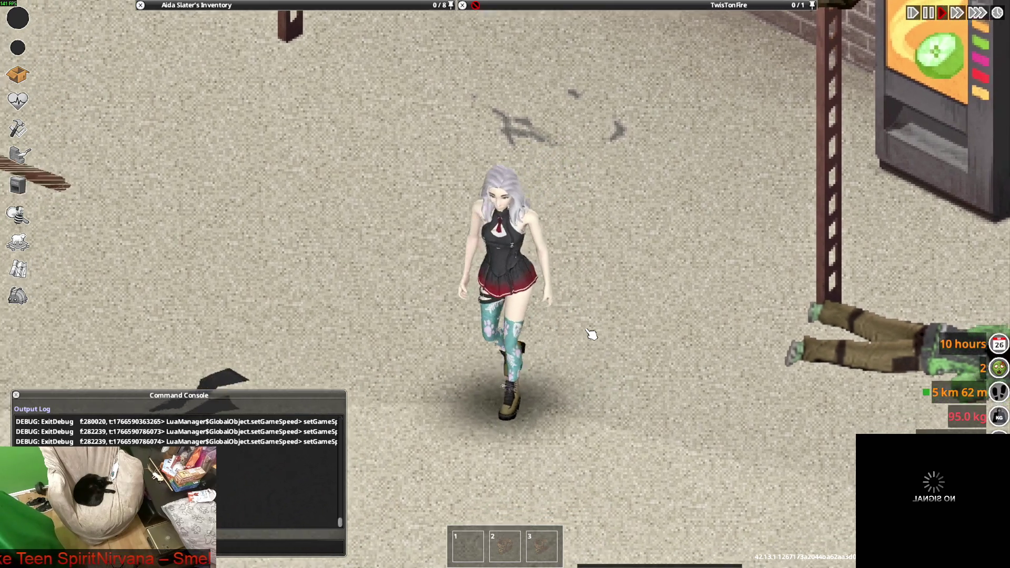
pyautogui.press('a')
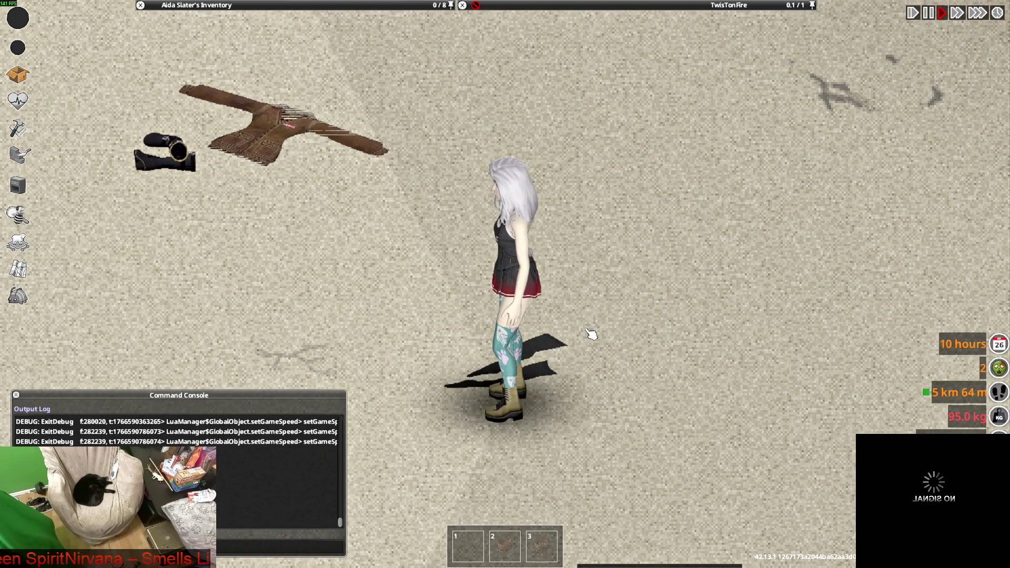
pyautogui.press('w')
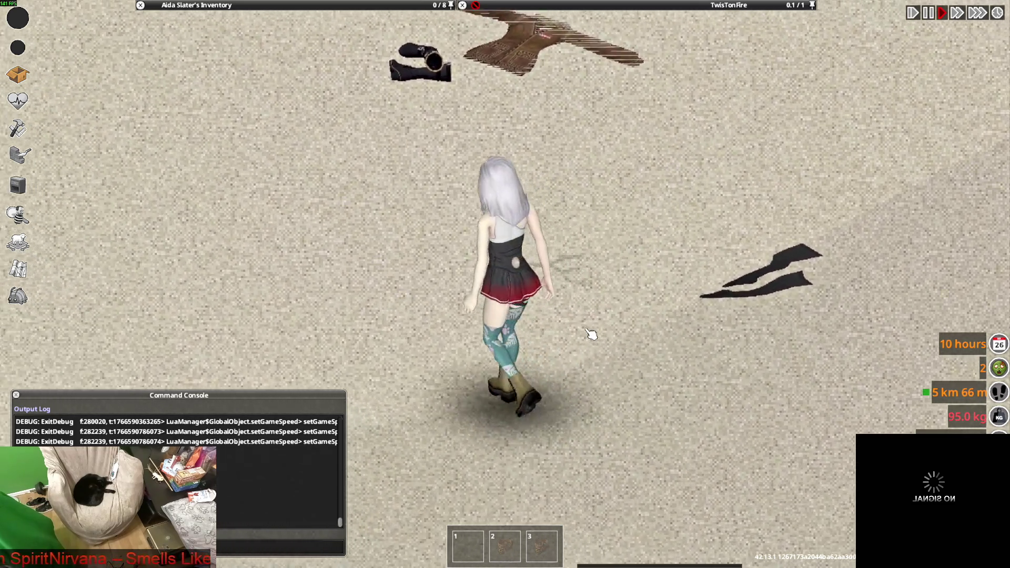
pyautogui.scroll(-4, 586, 330)
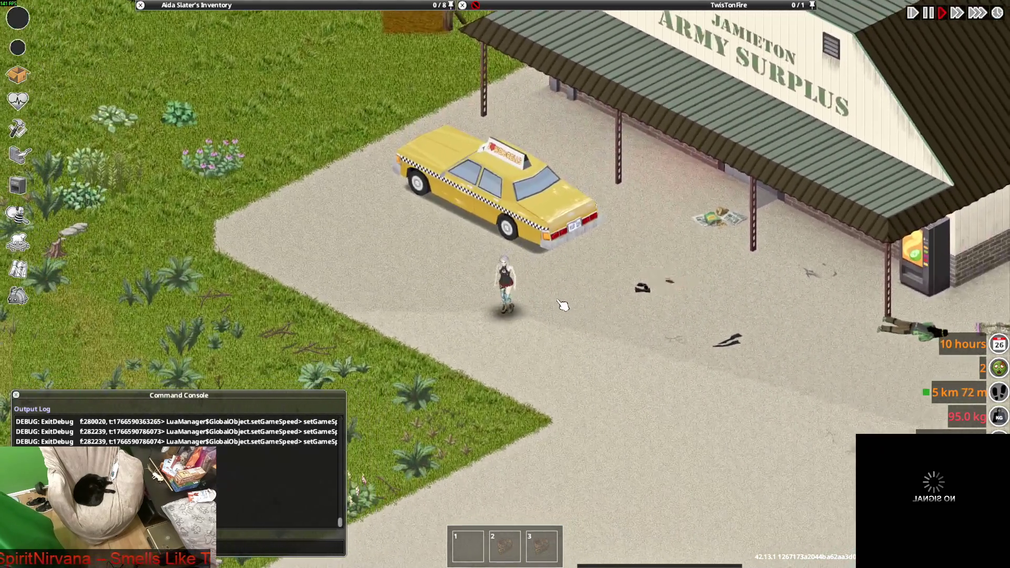
pyautogui.scroll(5, 564, 291)
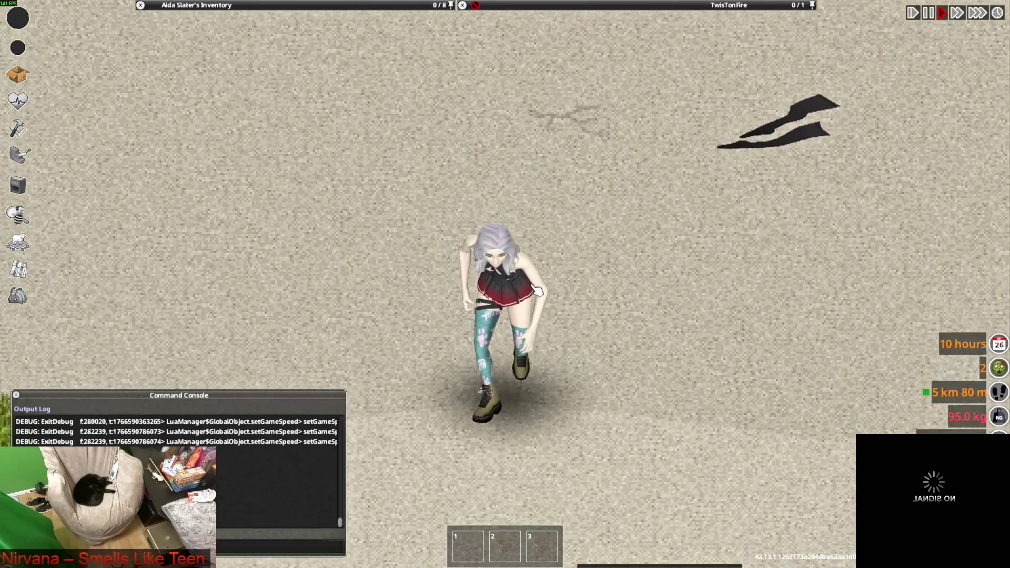
pyautogui.moveTo(211, 91)
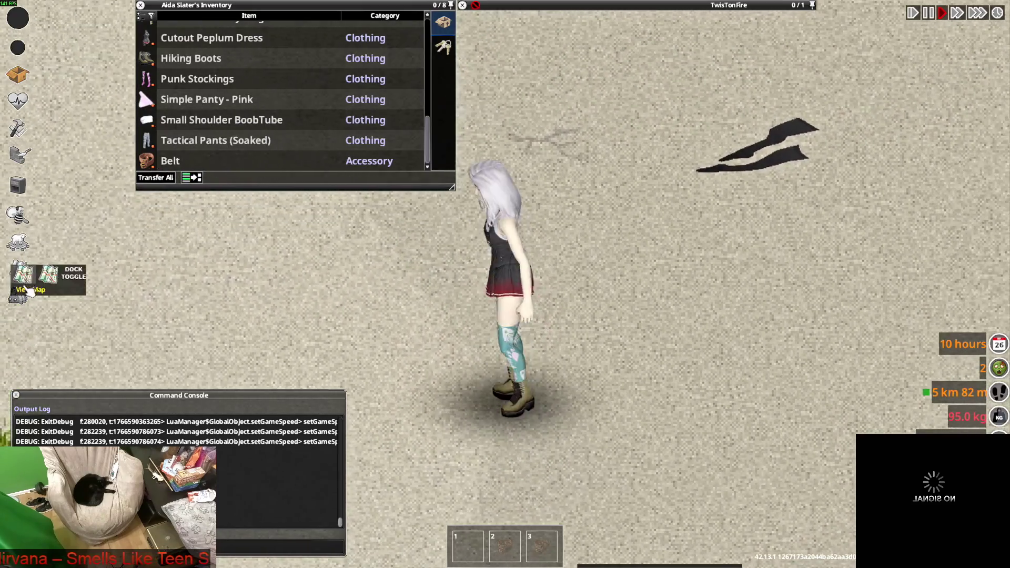
pyautogui.click(18, 296)
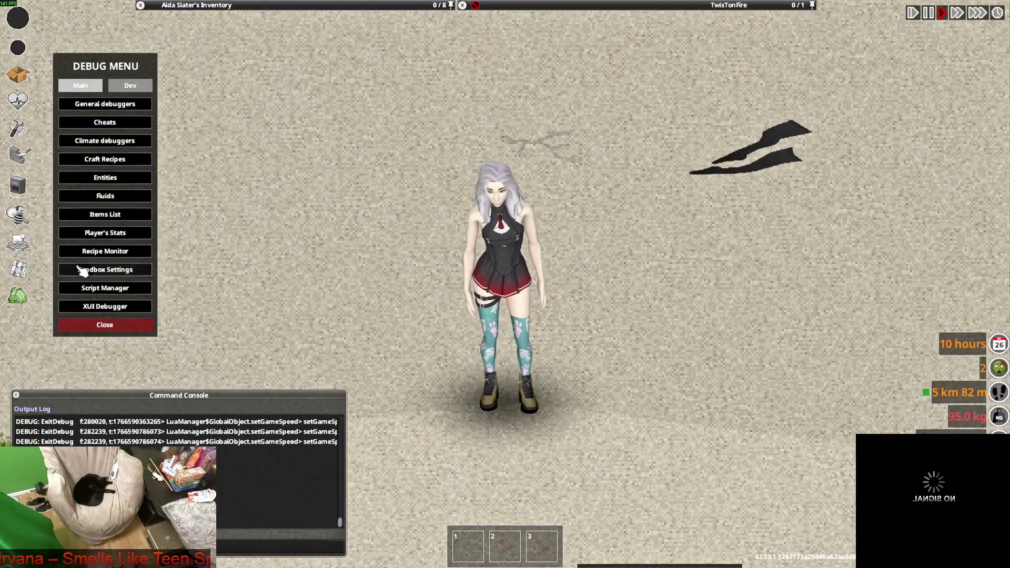
# Step: Spawn a Sheer Pleated Uniform Dress and a Uniform Miniskirt from the TwisT items, filtered by 'mini'
pyautogui.click(108, 218)
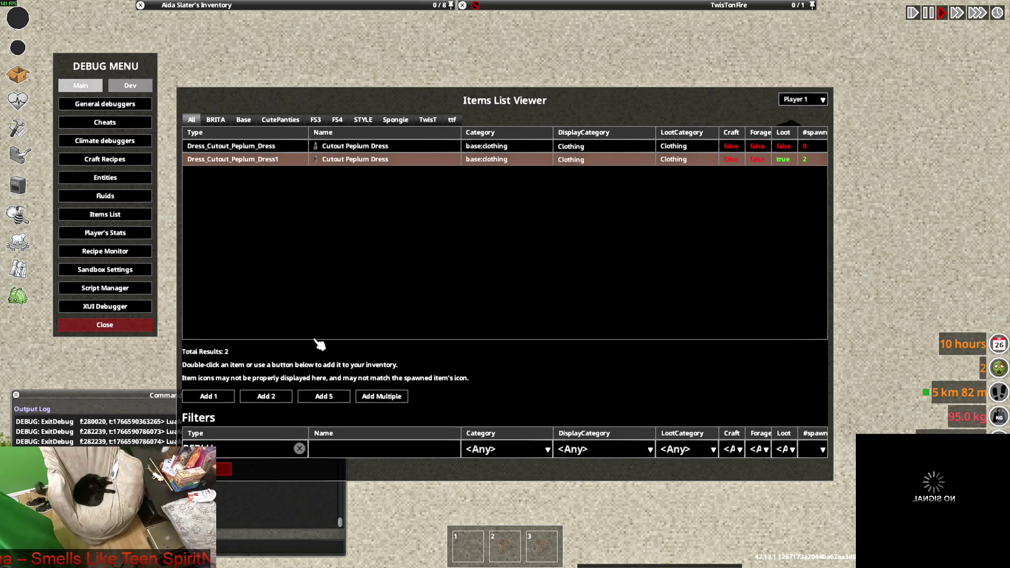
pyautogui.click(299, 449)
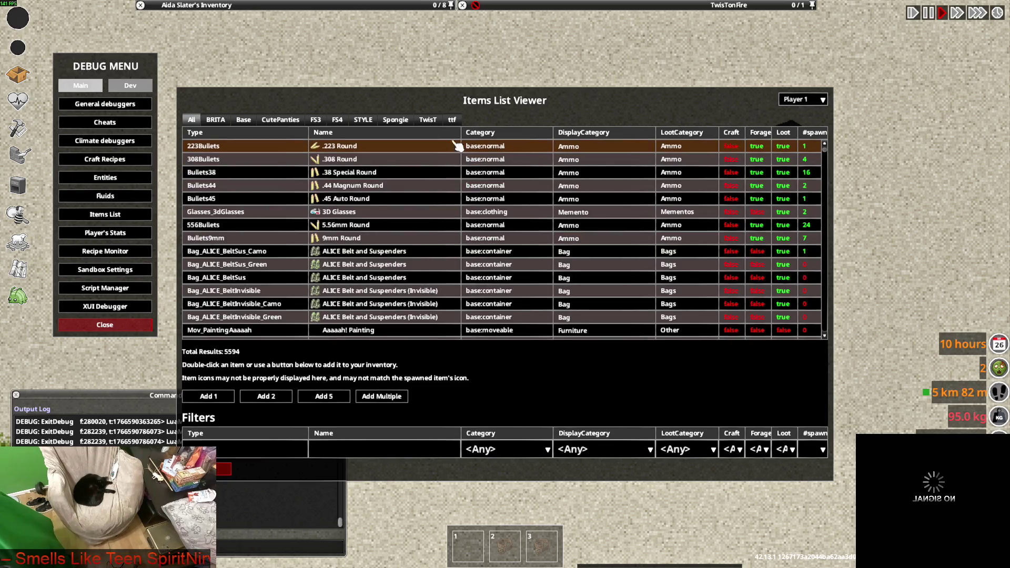
pyautogui.click(441, 121)
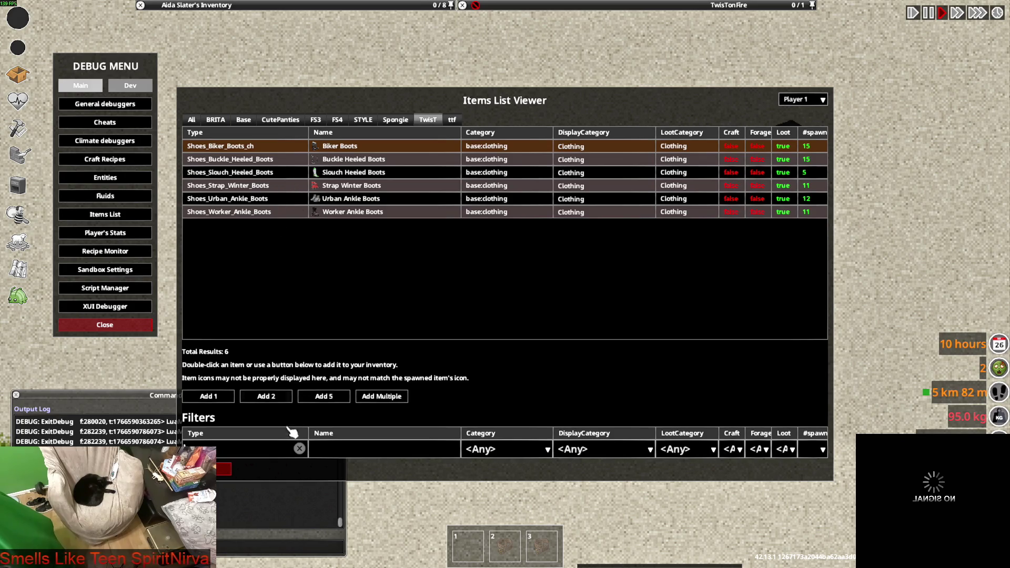
pyautogui.click(299, 448)
pyautogui.write('mini')
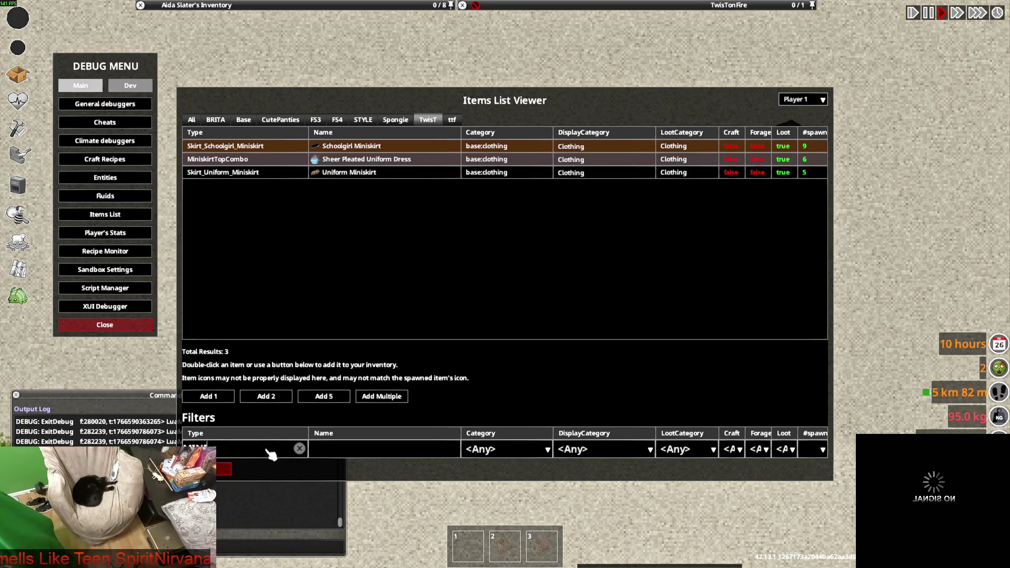
pyautogui.click(351, 160)
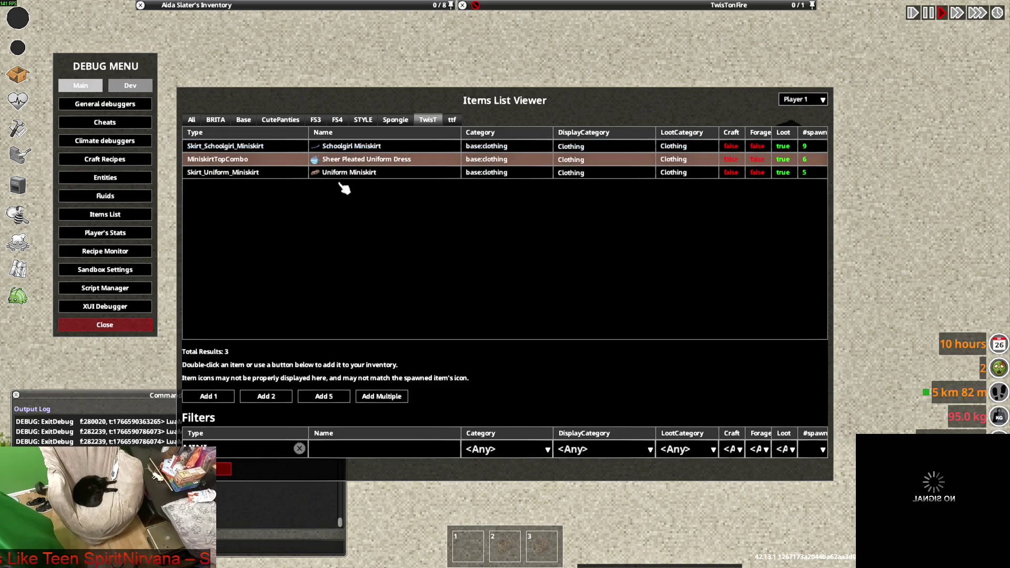
pyautogui.click(351, 175)
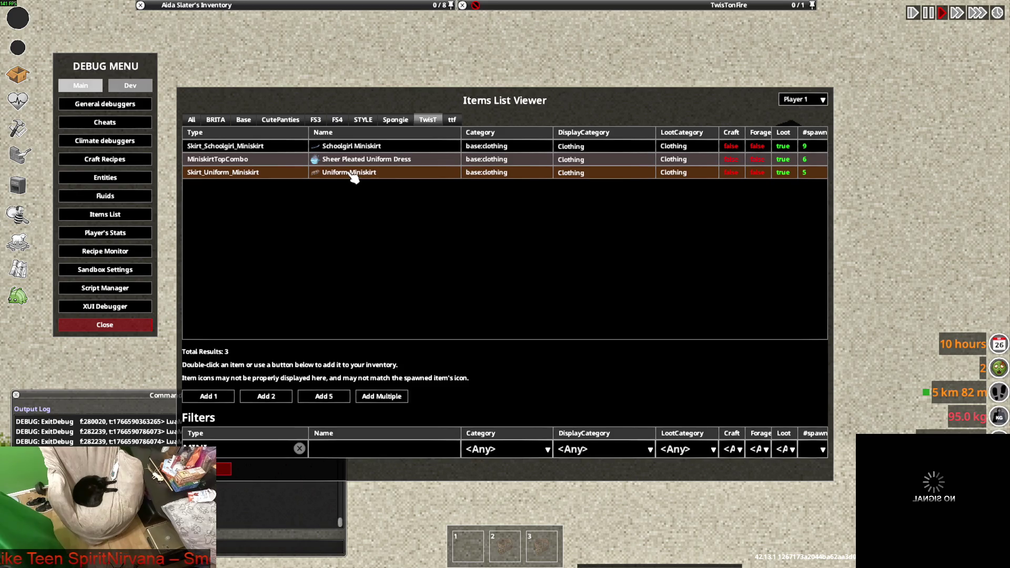
# Step: Close the debug tools and return to the game view
pyautogui.click(218, 471)
pyautogui.moveTo(226, 6)
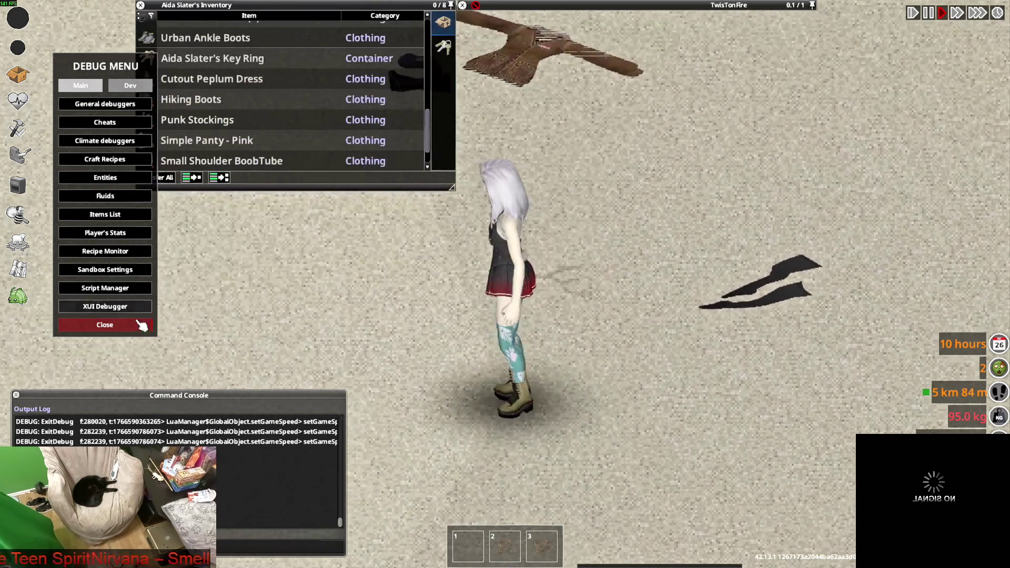
pyautogui.scroll(5, 232, 138)
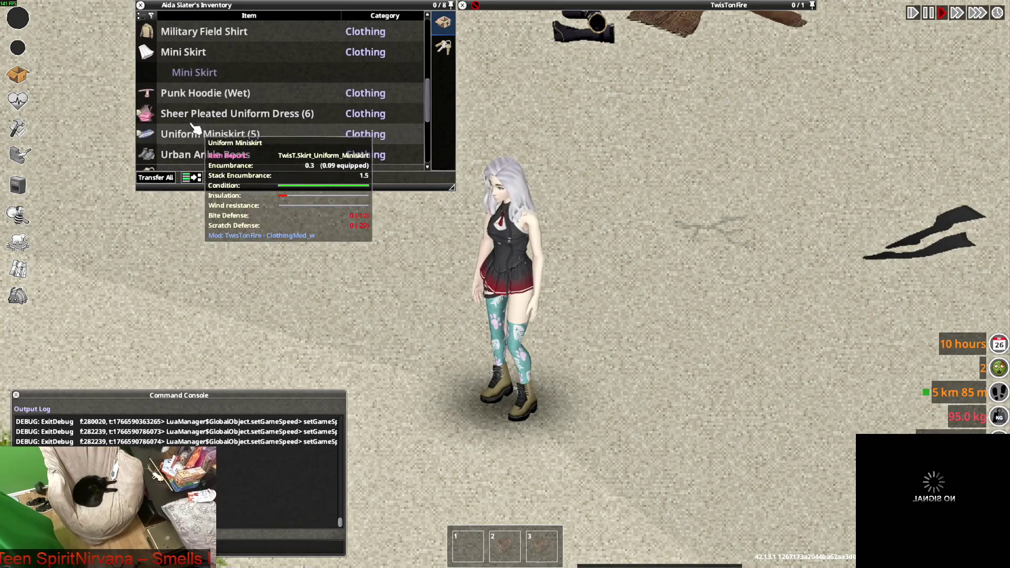
pyautogui.scroll(-5, 203, 131)
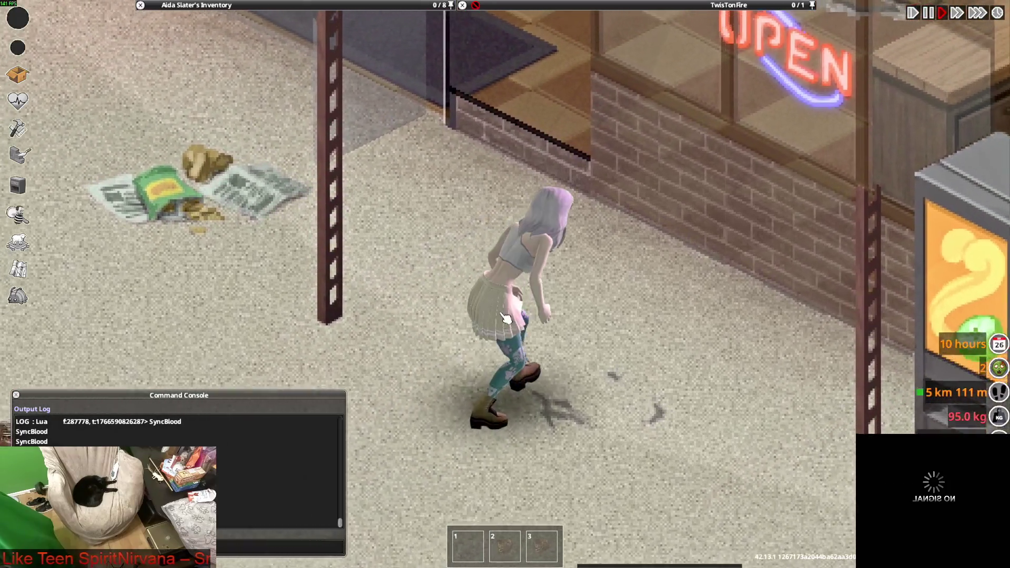
# Step: Walk the crouched character left and right along the storefront wall past the OPEN sign
pyautogui.press('w')
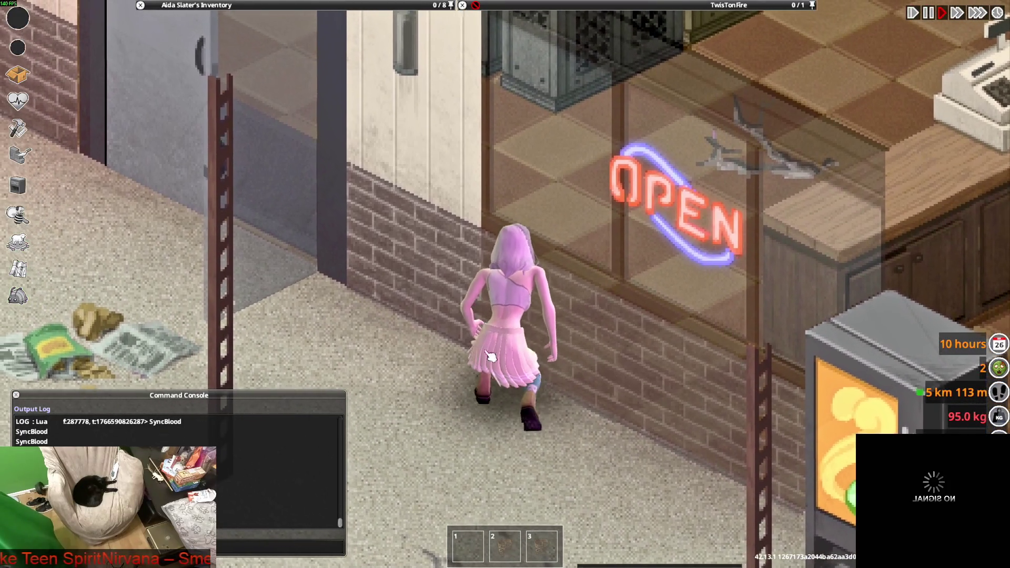
pyautogui.press('s')
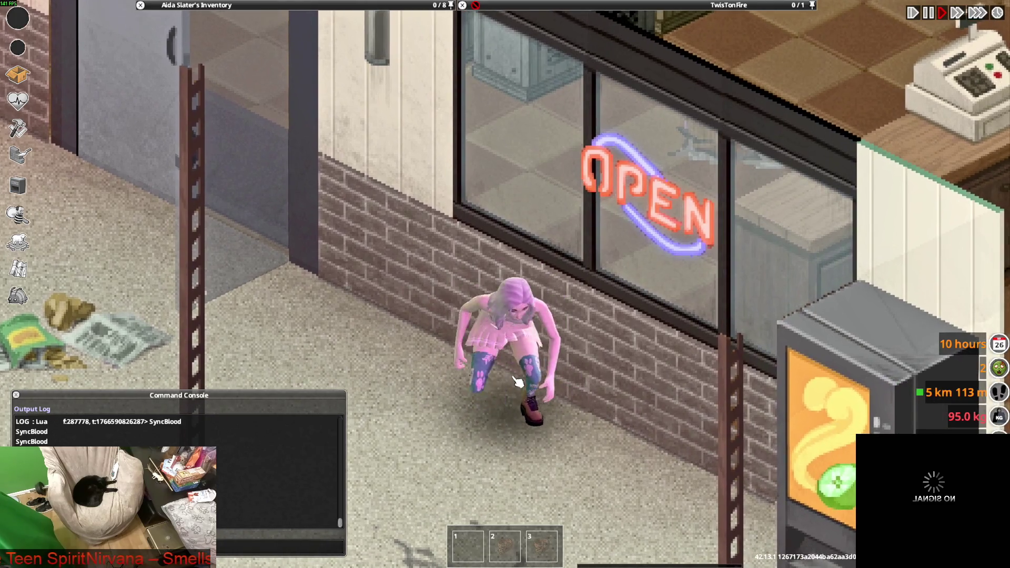
pyautogui.press('a')
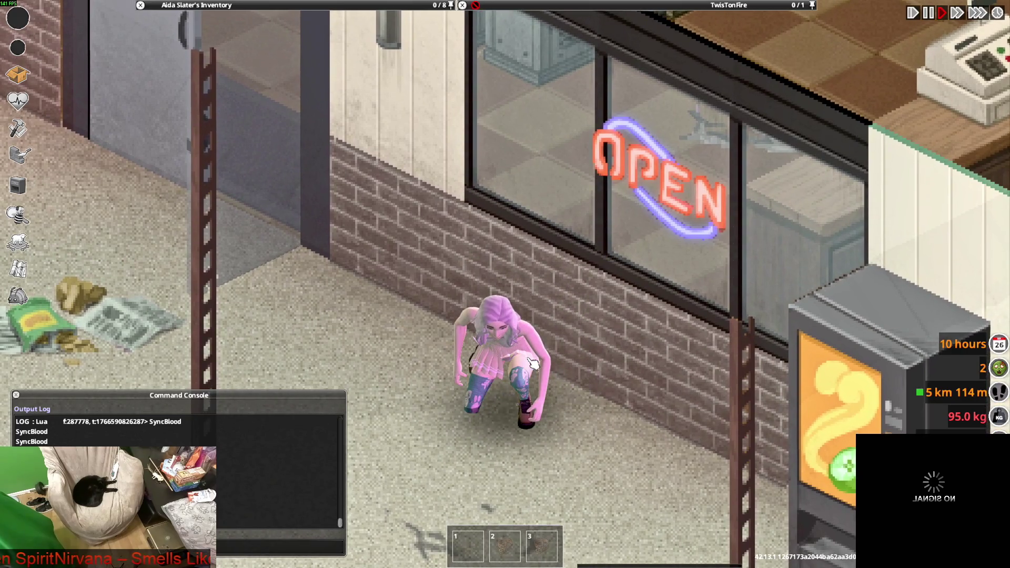
pyautogui.press('w')
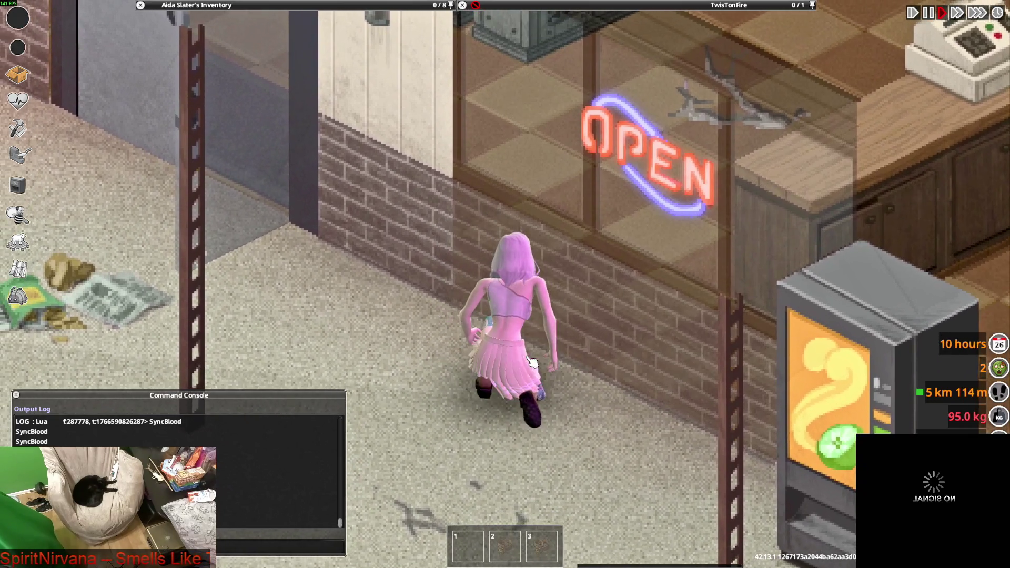
pyautogui.press('d')
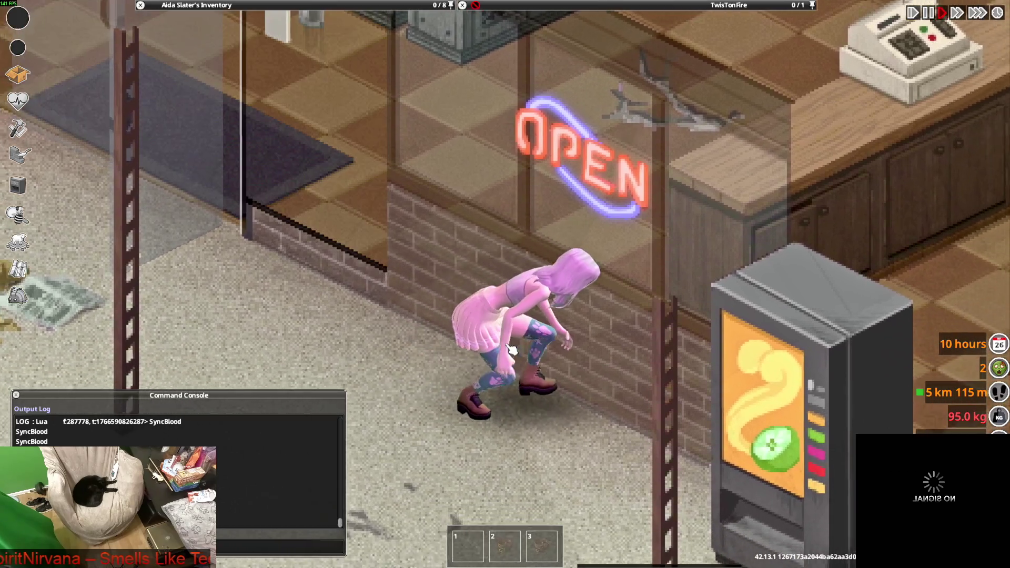
pyautogui.press('a')
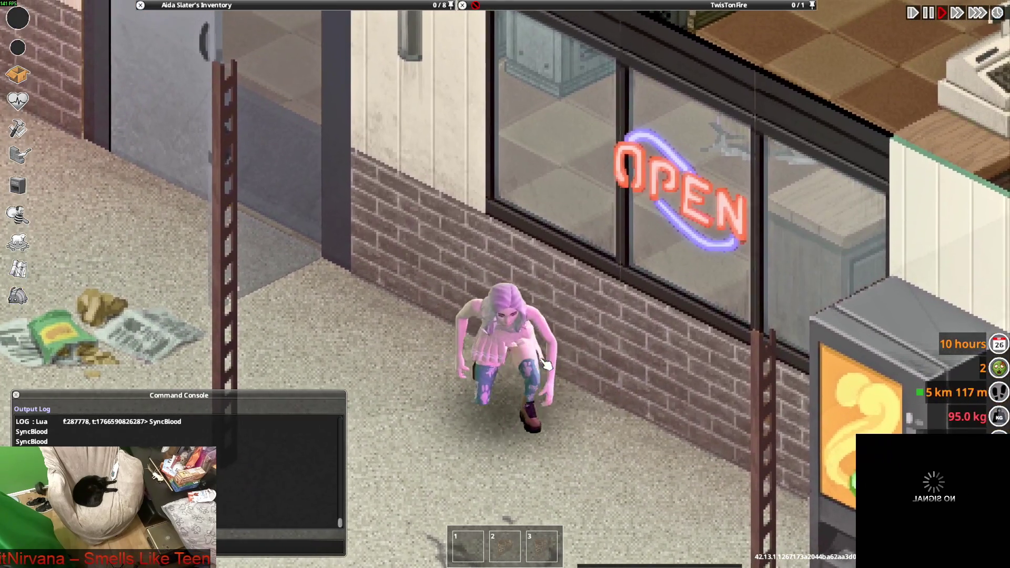
pyautogui.press('a')
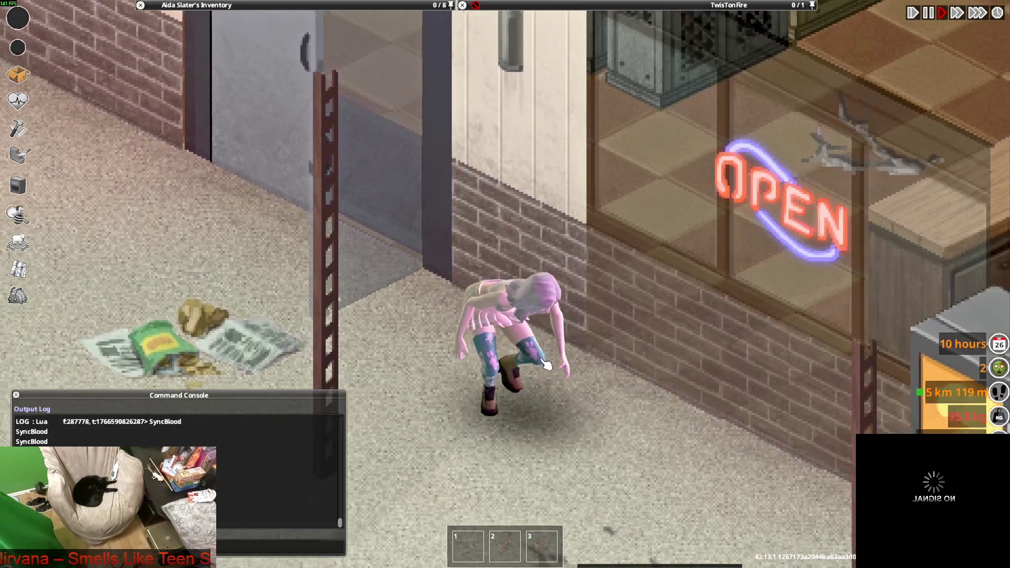
pyautogui.press('d')
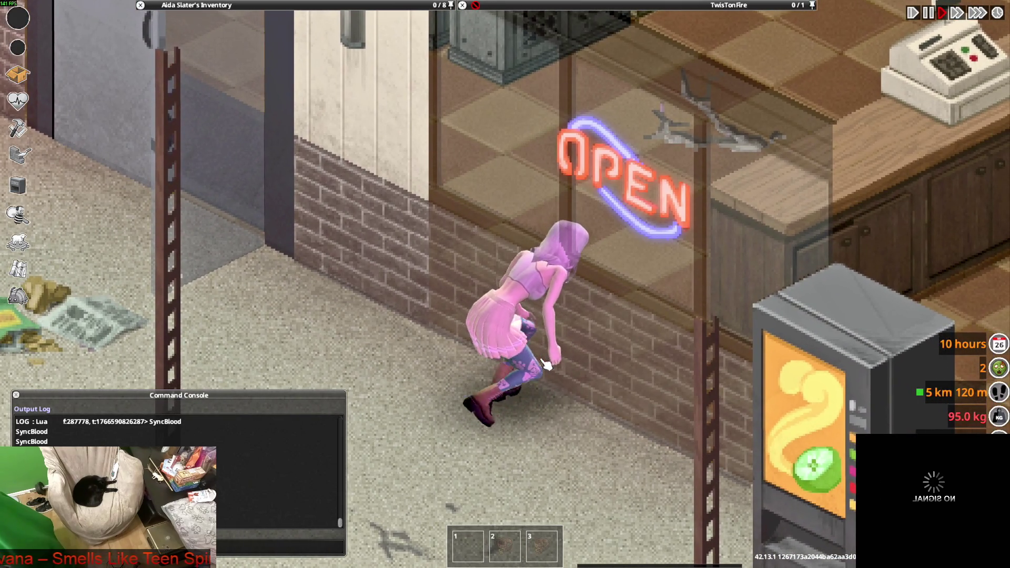
pyautogui.press('a')
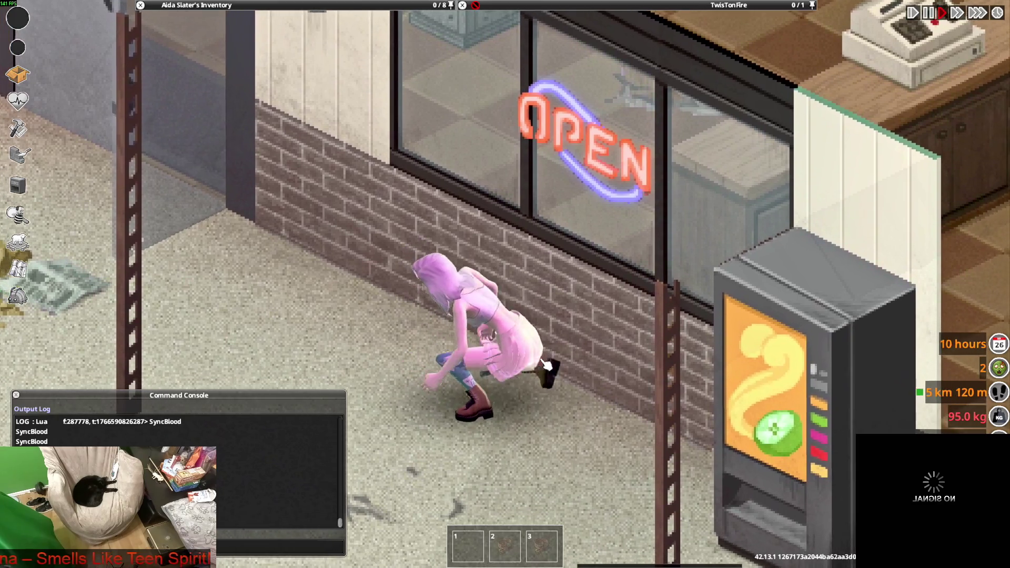
pyautogui.press('a')
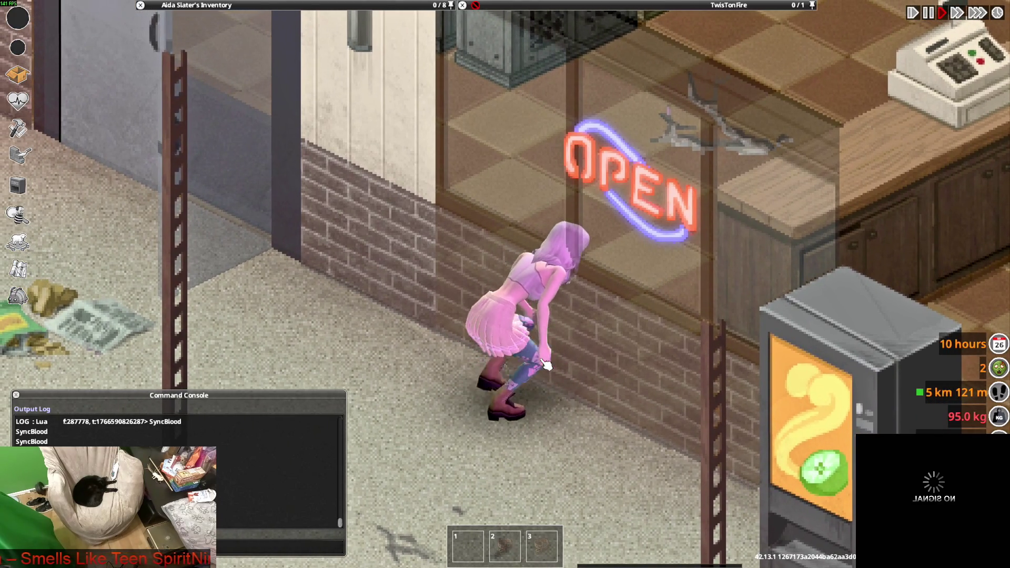
# Step: Walk along the wall and put on the Uniform Miniskirt from the inventory
pyautogui.press('d')
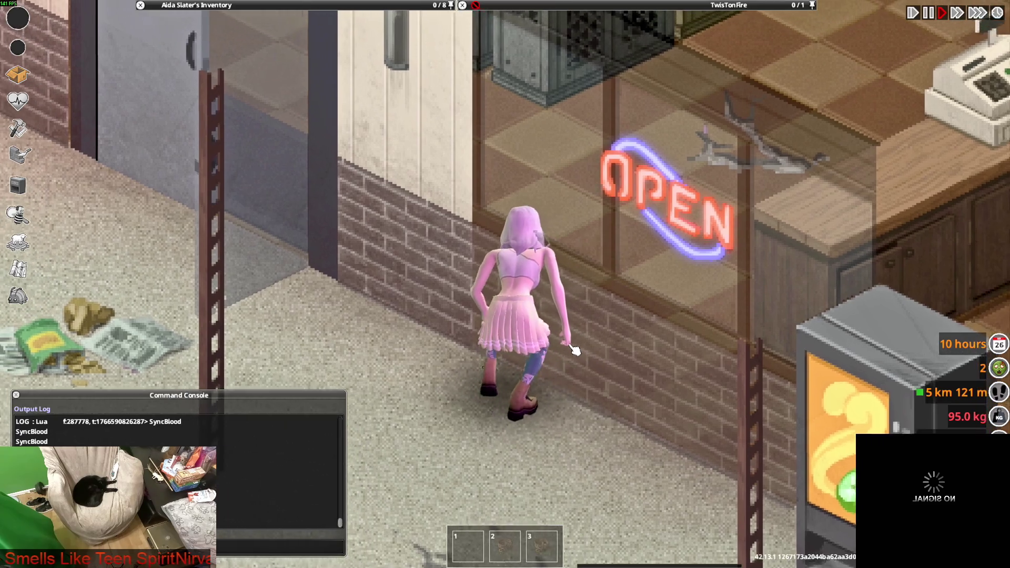
pyautogui.press('a')
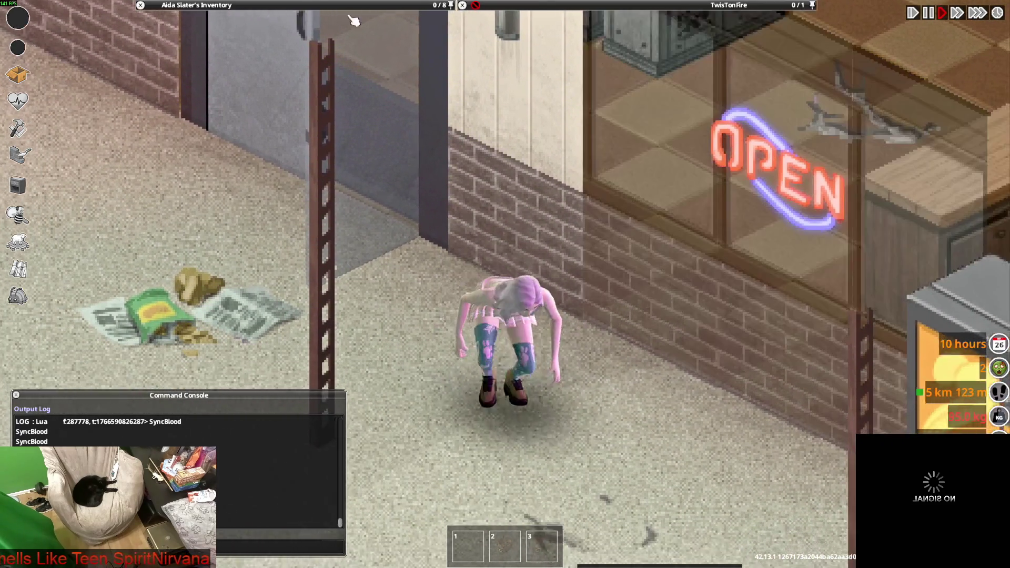
pyautogui.moveTo(254, 113)
pyautogui.press('w')
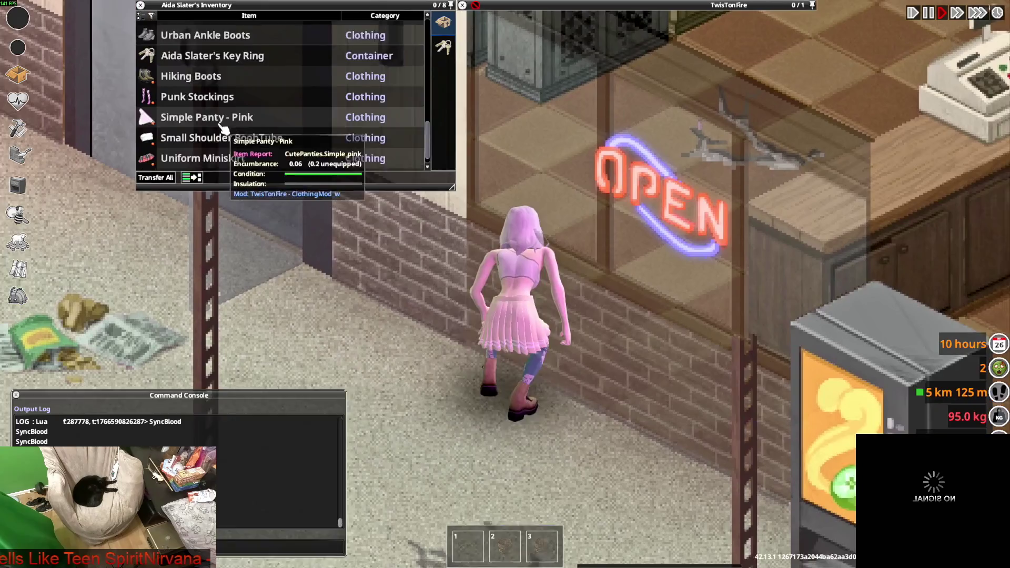
pyautogui.scroll(-4, 201, 135)
pyautogui.rightClick(201, 135)
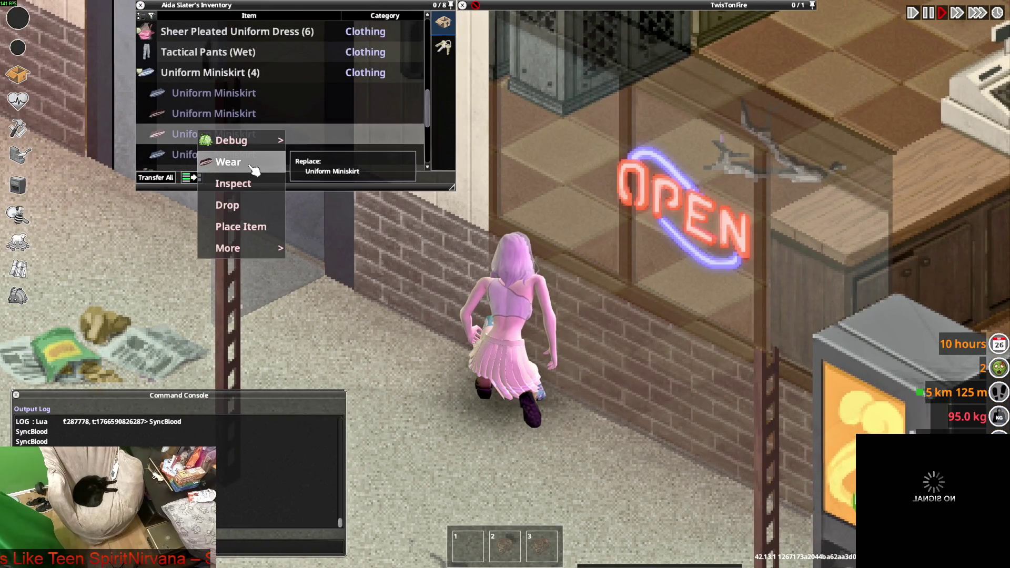
pyautogui.click(232, 160)
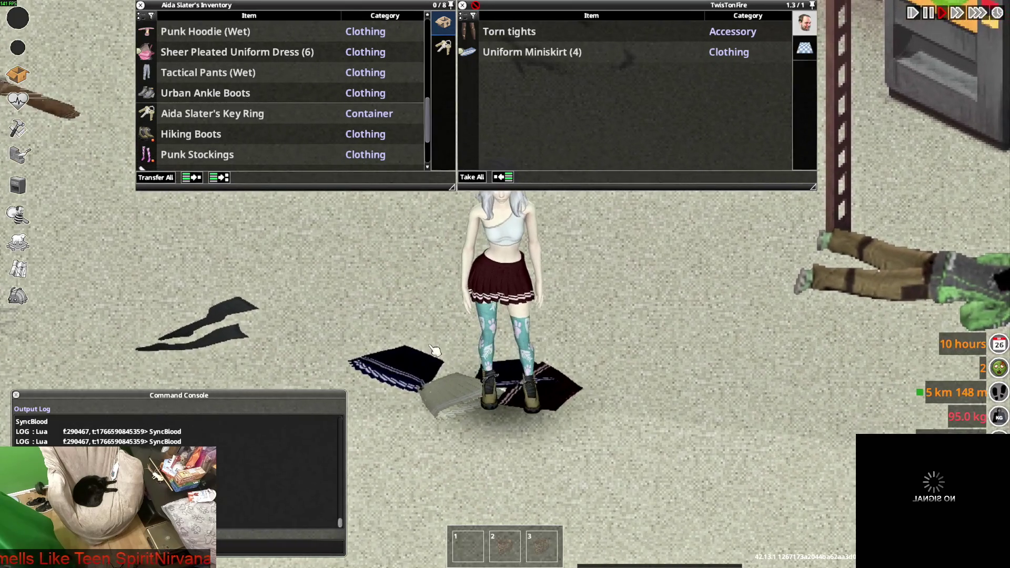
# Step: Walk onto the clothes pile and put on a green Sheer Pleated Uniform Dress
pyautogui.hotkey('w', 'd')
pyautogui.press('a')
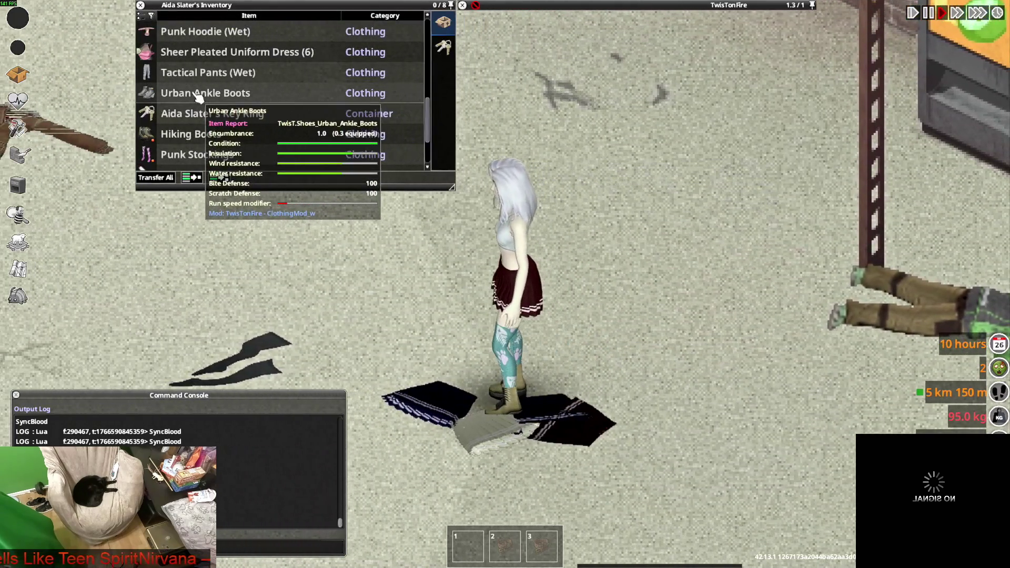
pyautogui.click(192, 52)
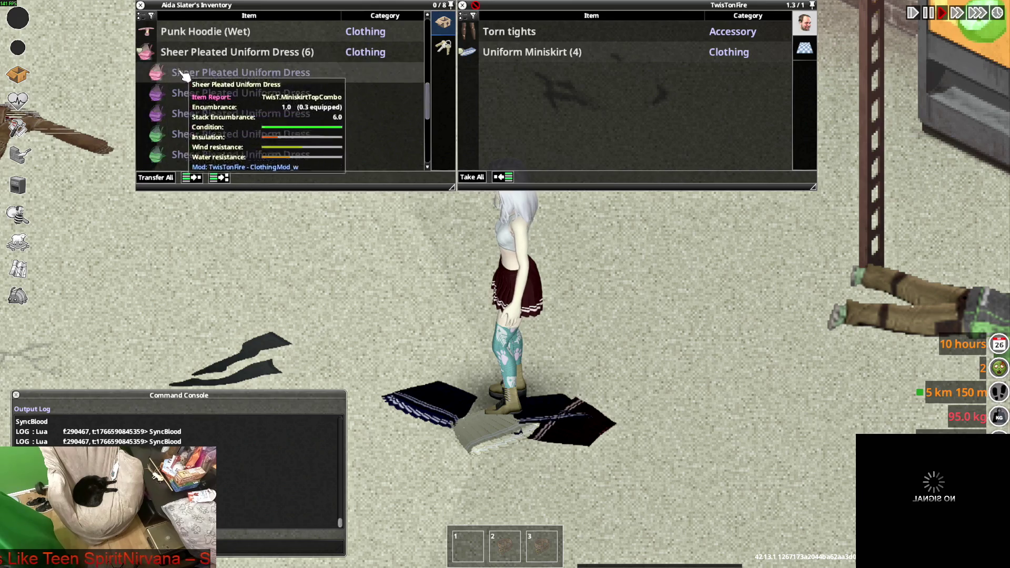
pyautogui.scroll(-1, 195, 134)
pyautogui.rightClick(195, 134)
pyautogui.click(221, 143)
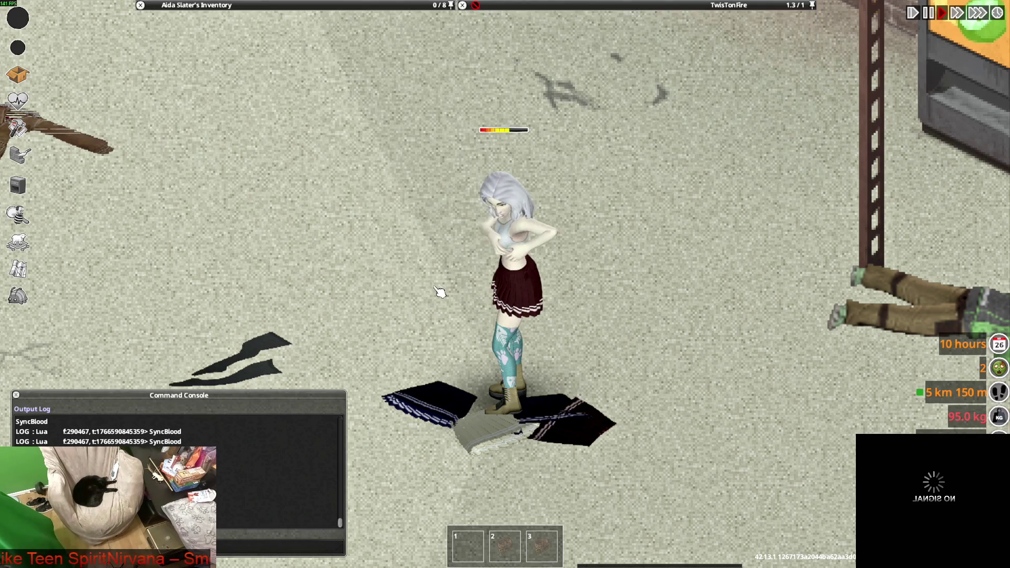
pyautogui.moveTo(289, 72)
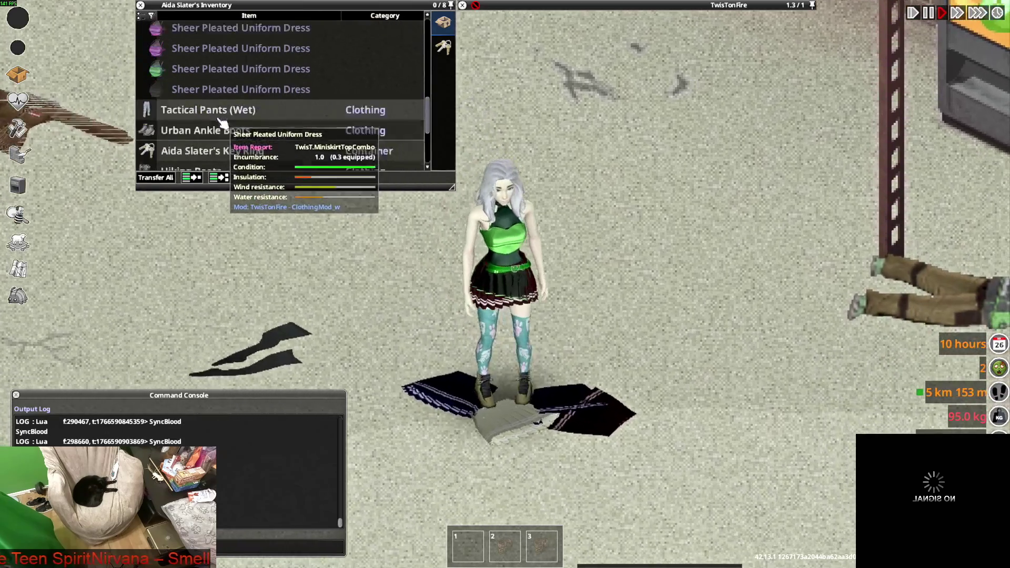
pyautogui.scroll(4, 195, 98)
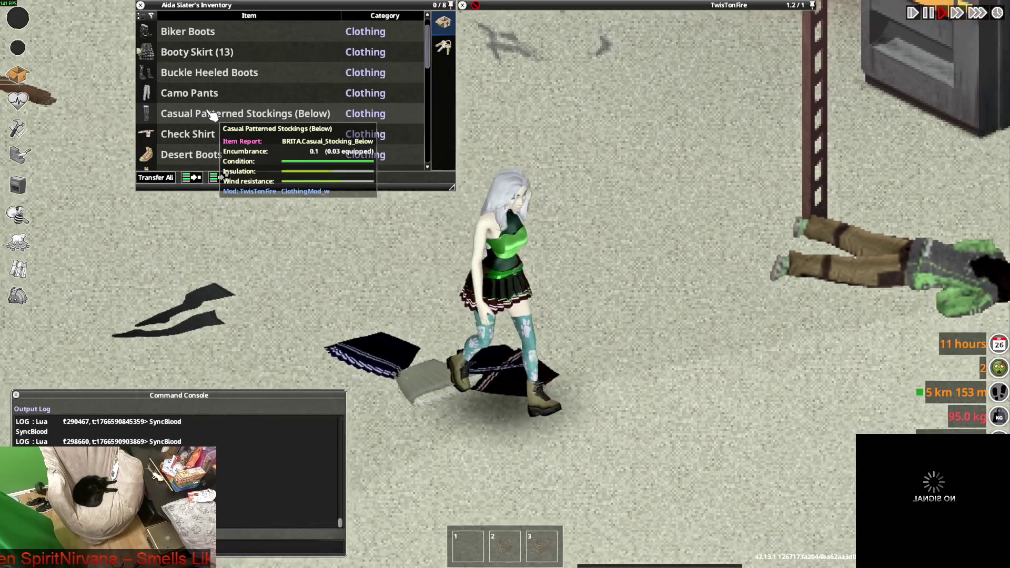
pyautogui.scroll(-5, 210, 114)
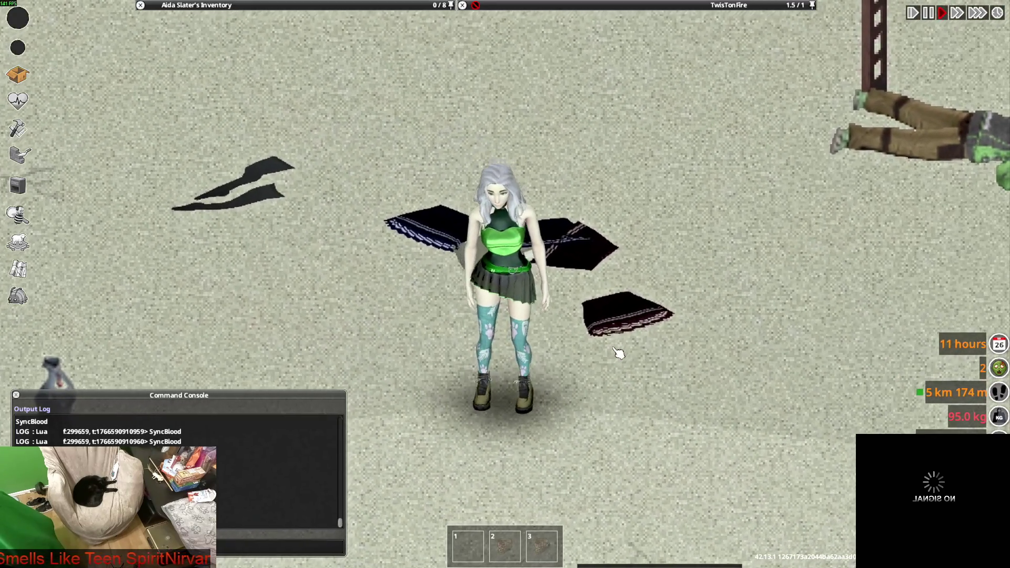
pyautogui.press('w')
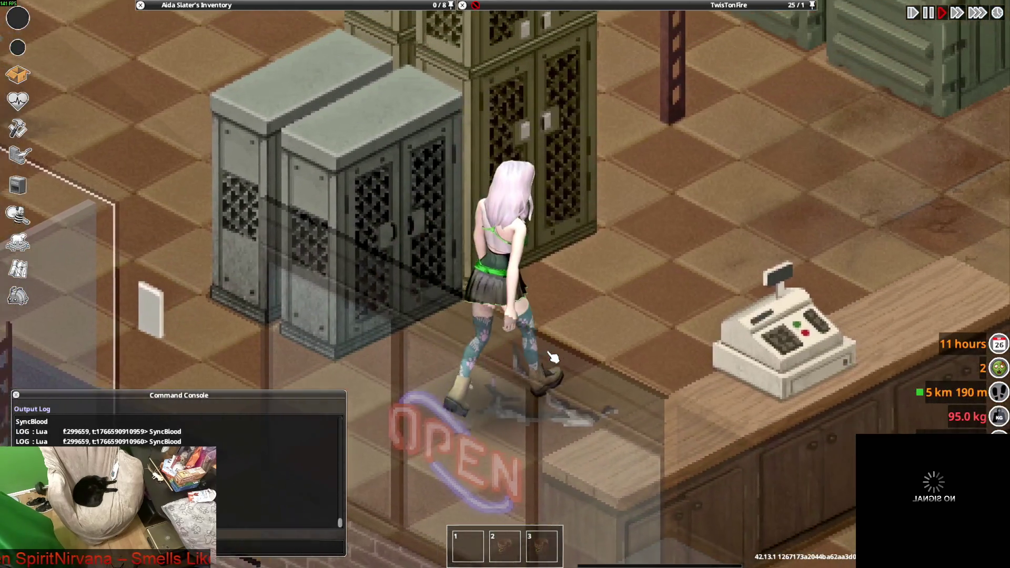
# Step: Walk the character up-right through the army surplus store, then left and out the door
pyautogui.press('d')
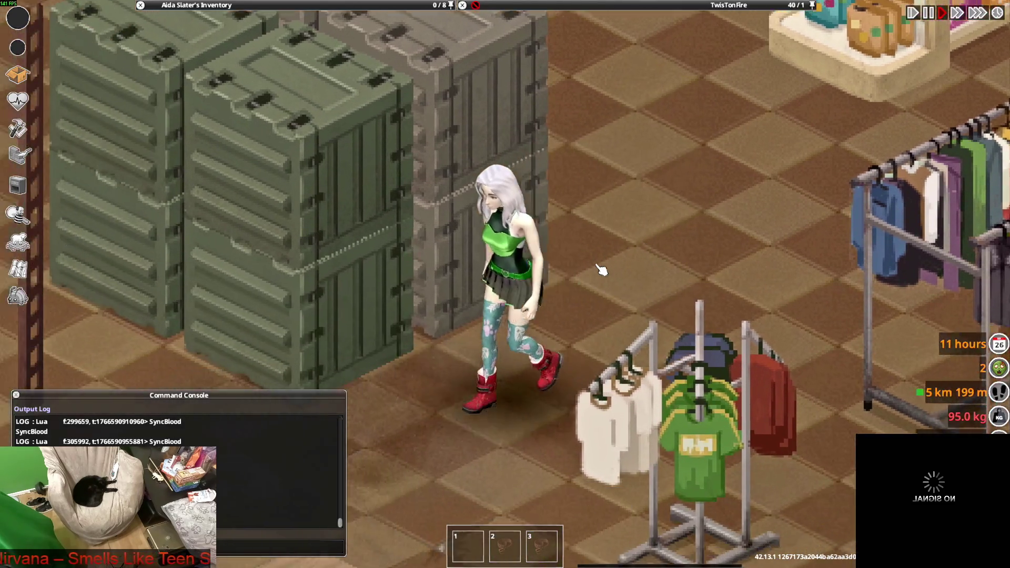
pyautogui.press('a')
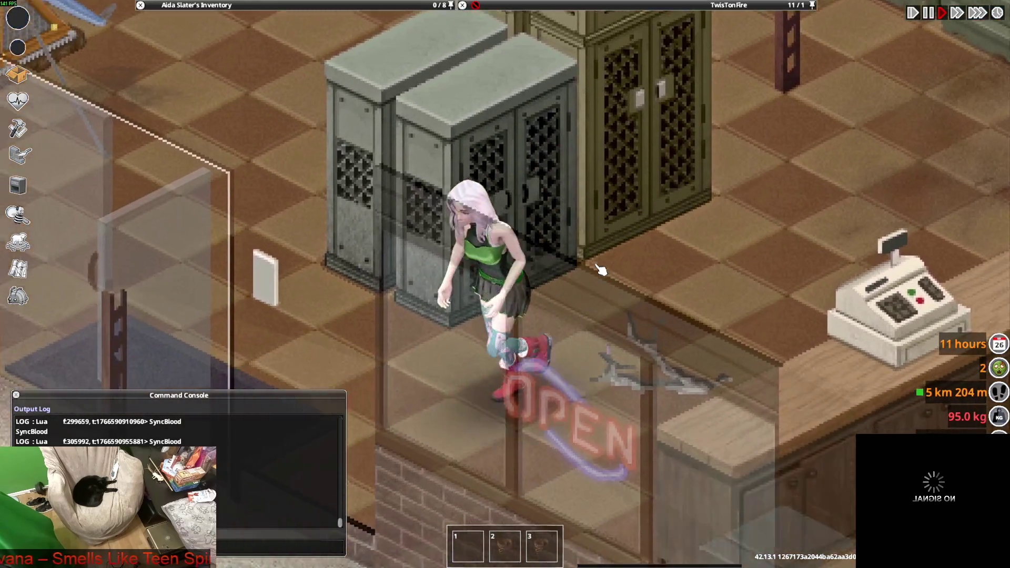
pyautogui.scroll(-3, 601, 270)
pyautogui.press('a')
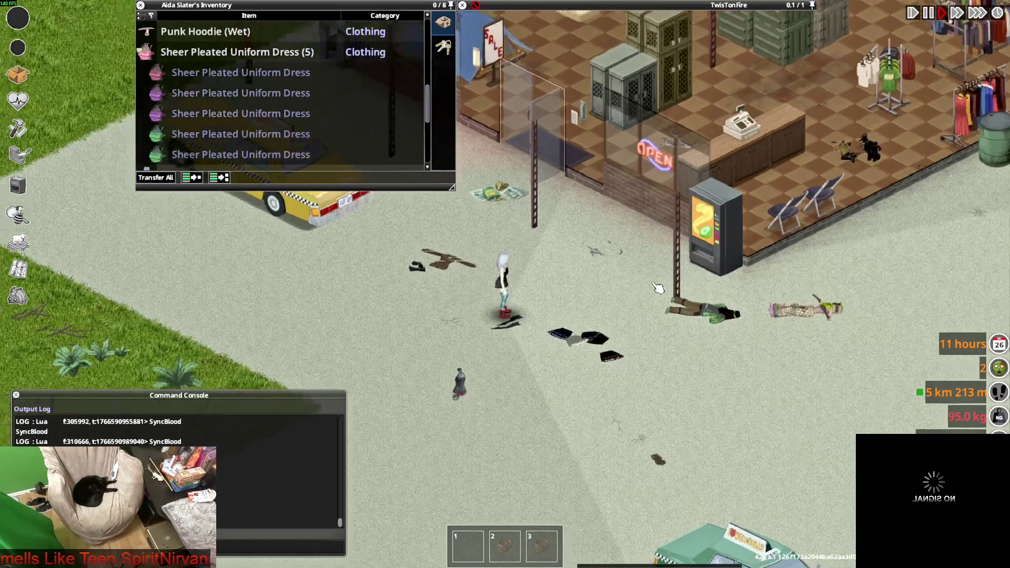
# Step: Walk the character in the red-and-black dress up, down, right and left outside the store
pyautogui.scroll(5, 647, 287)
pyautogui.press('w')
pyautogui.moveTo(211, 82)
pyautogui.press('s')
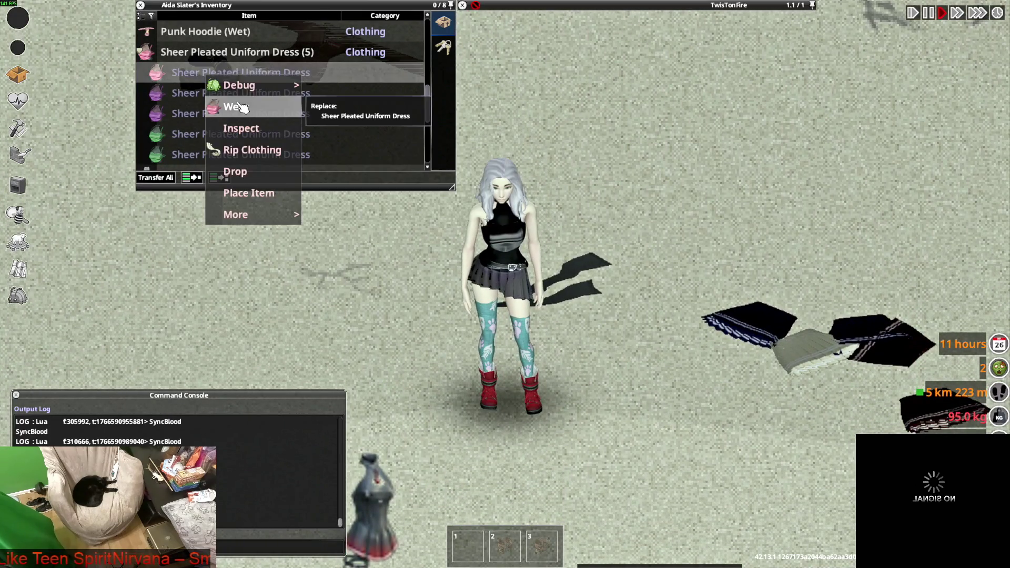
pyautogui.press('d')
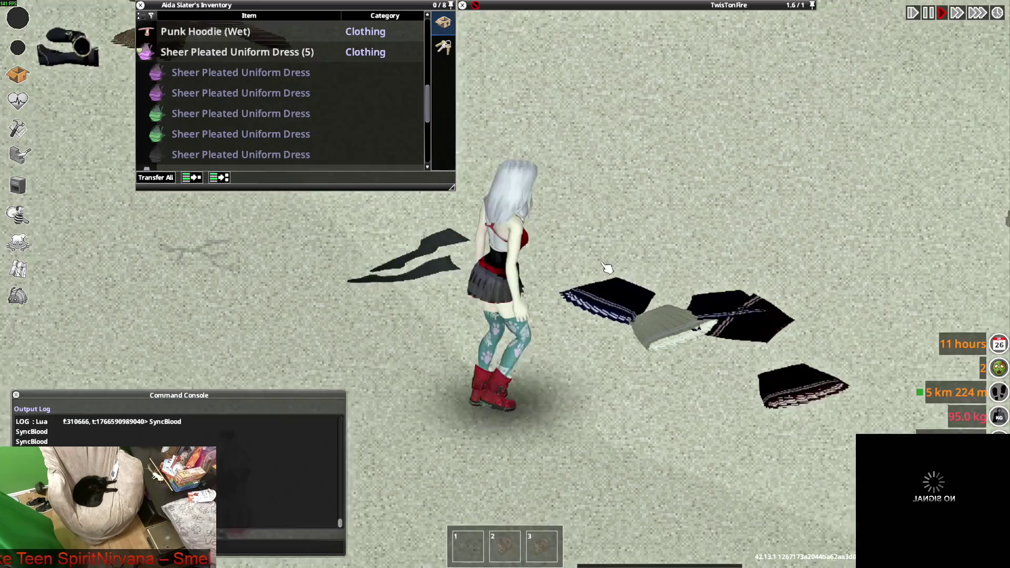
pyautogui.press('a')
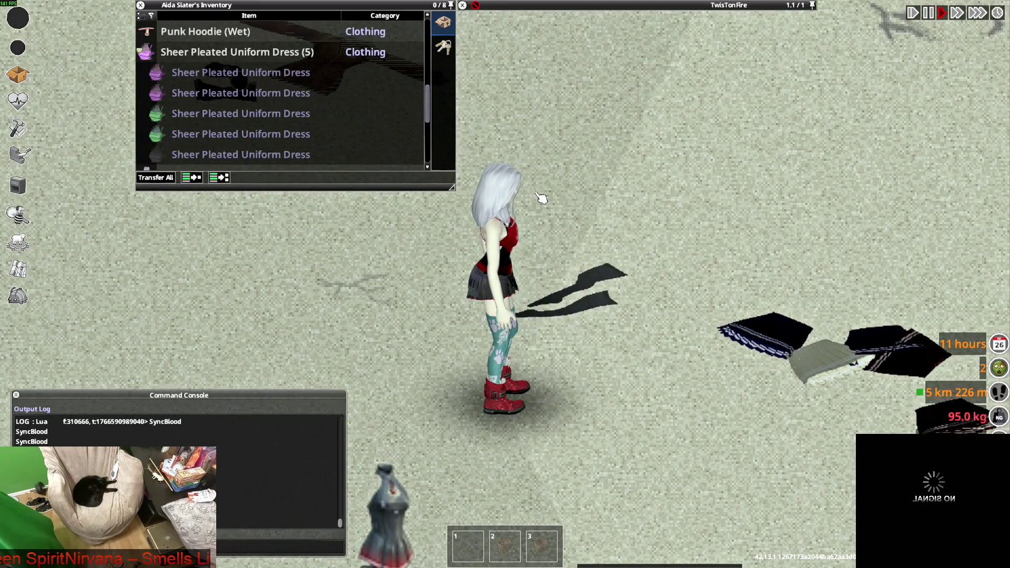
pyautogui.press('w')
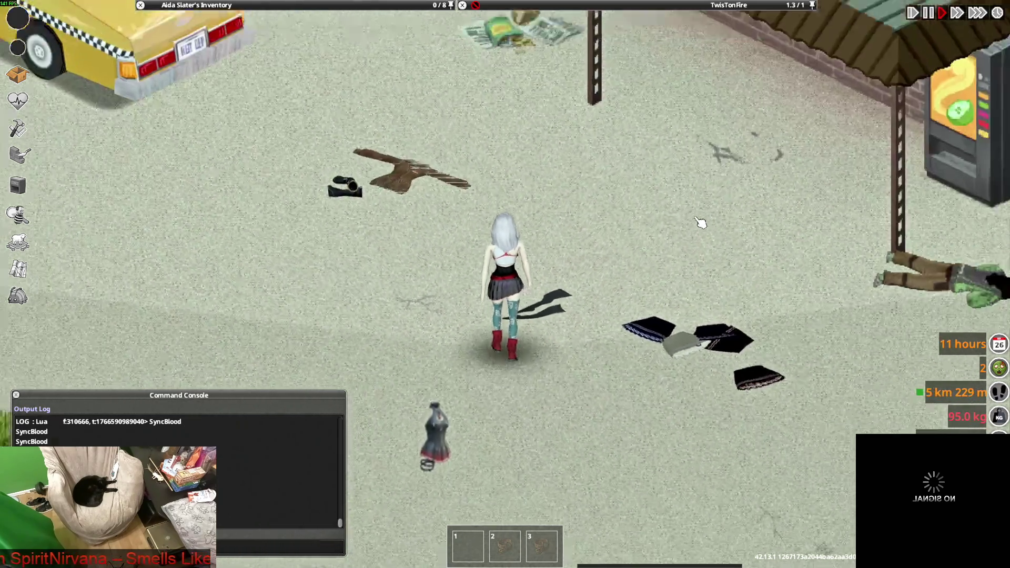
# Step: Walk the character through the entrance into the store, then switch over to Blender
pyautogui.scroll(-3, 701, 223)
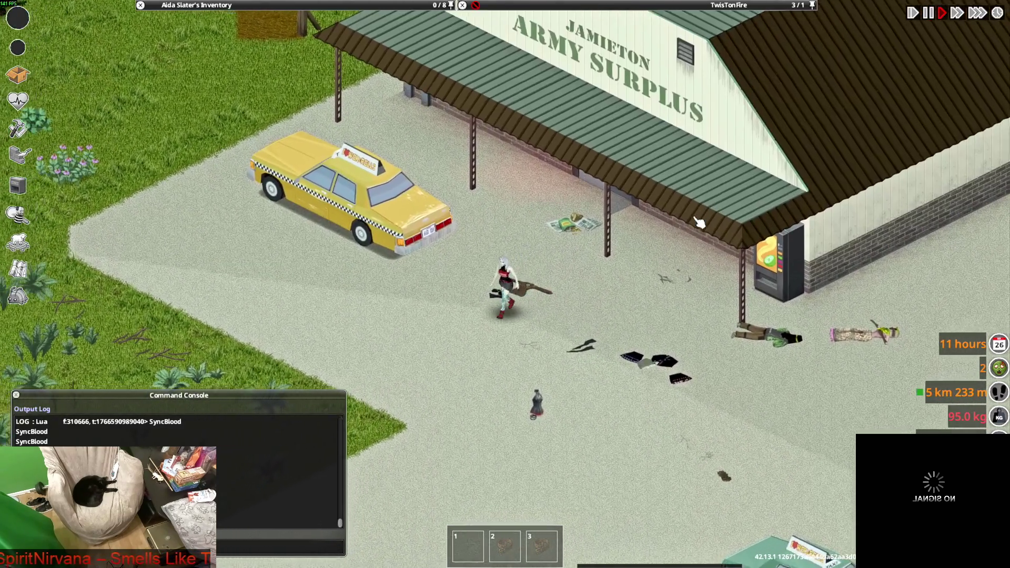
pyautogui.press('w')
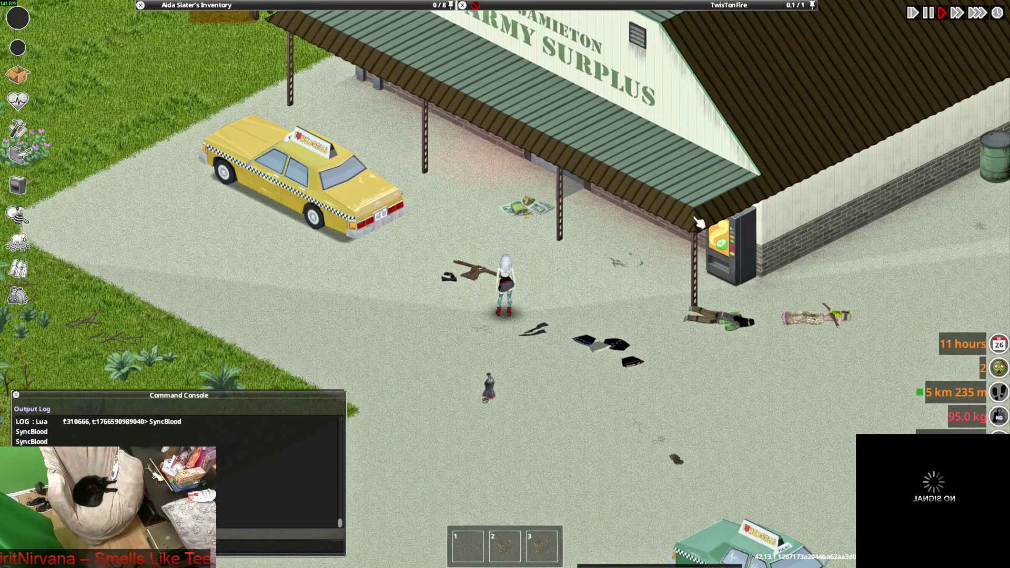
pyautogui.press('w')
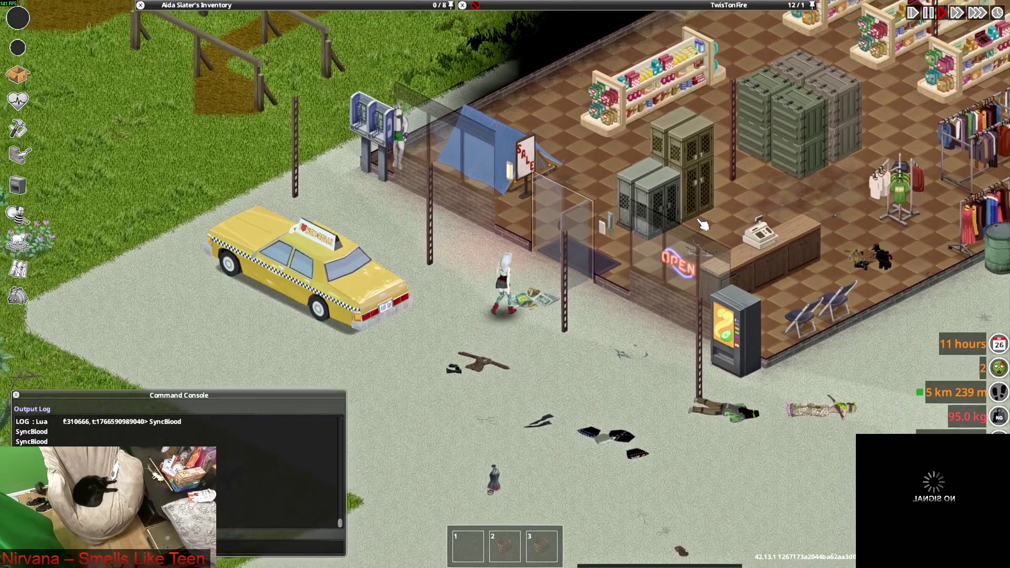
pyautogui.press('w')
pyautogui.scroll(3, 704, 225)
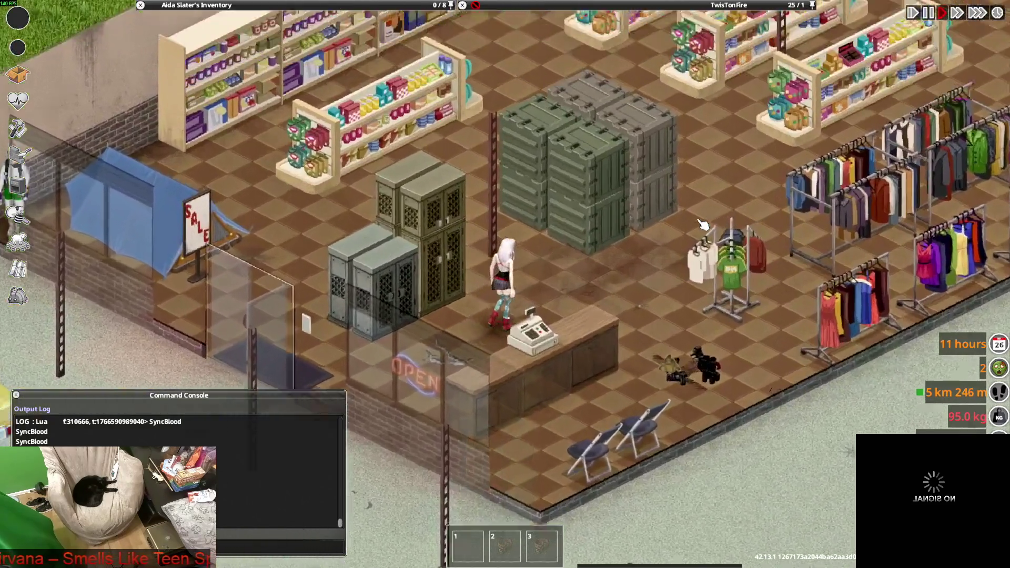
pyautogui.hotkey('alt', 'Tab')
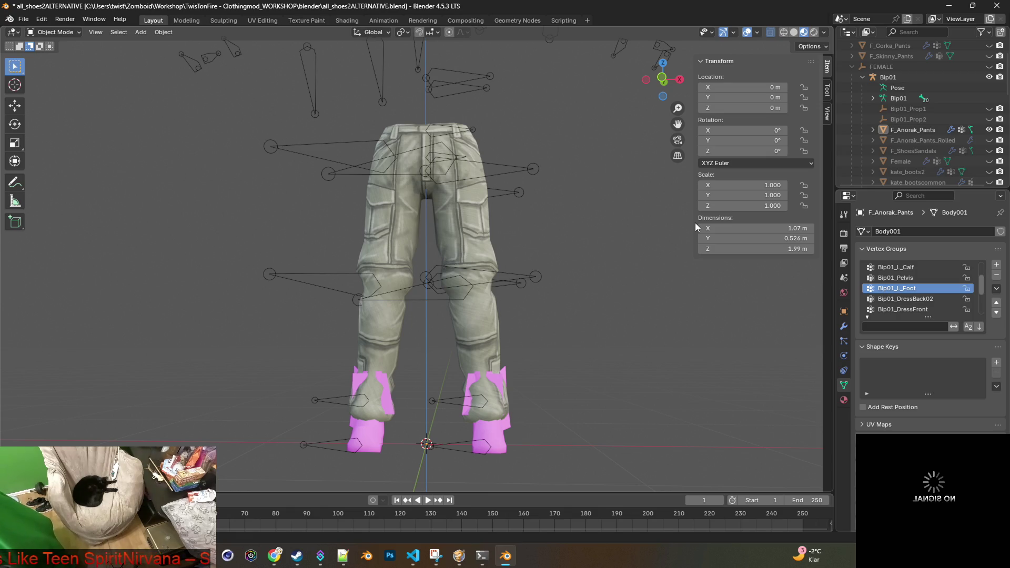
# Step: Return from Blender to the game, unpause, and walk the character left and out of the store
pyautogui.hotkey('alt', 'Tab')
pyautogui.press('space')
pyautogui.press('a')
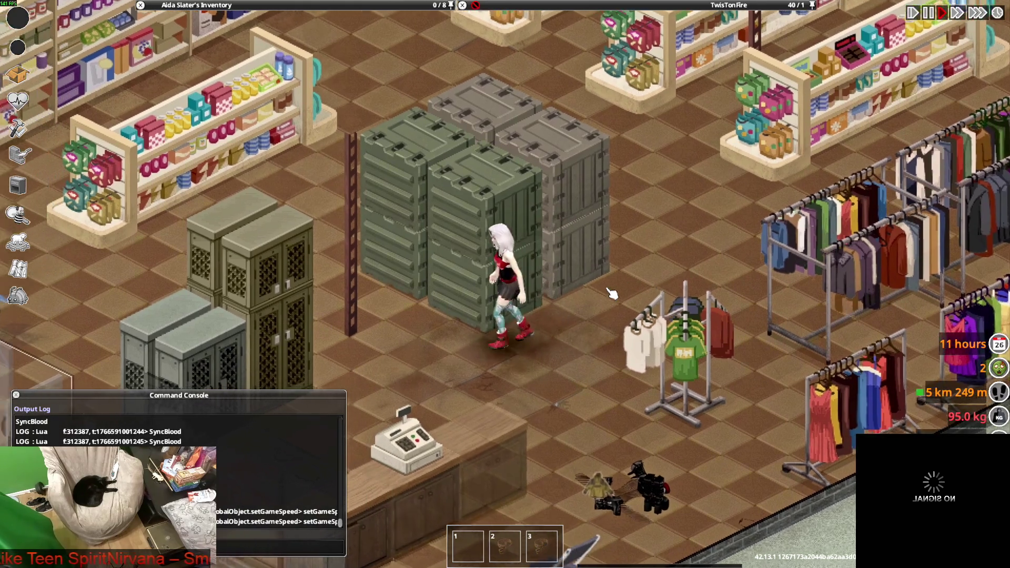
pyautogui.press('s')
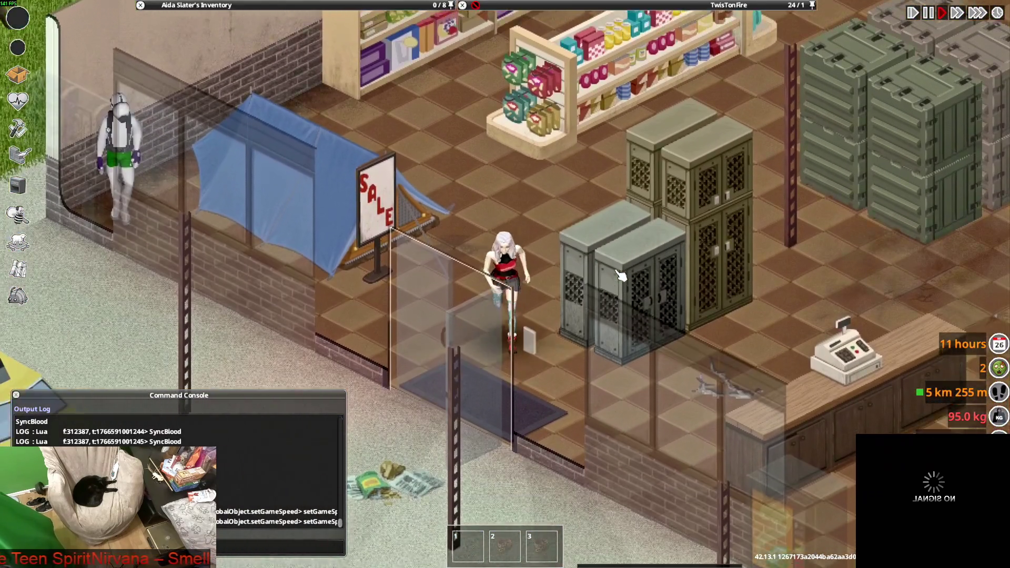
pyautogui.scroll(-1, 621, 274)
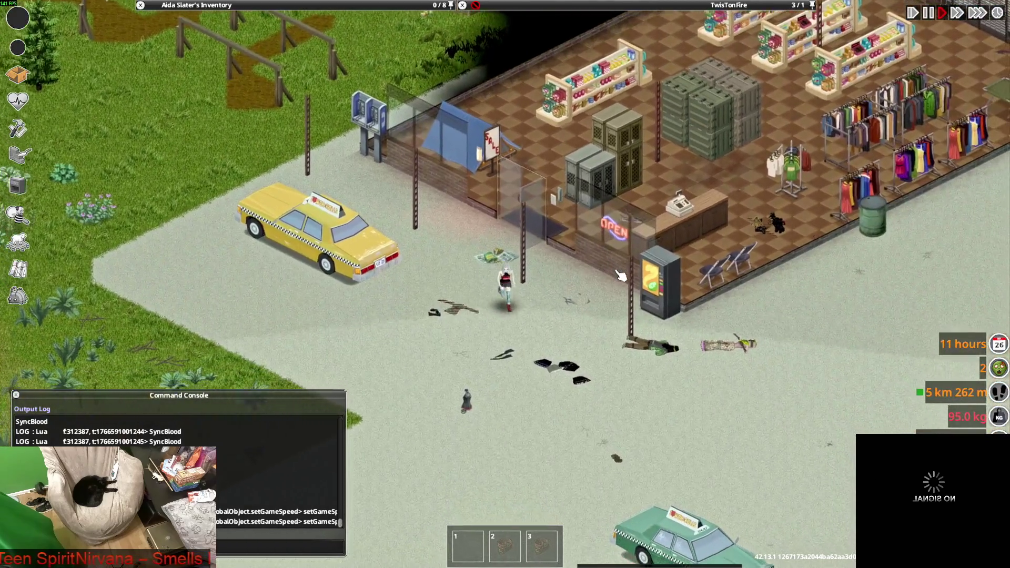
pyautogui.scroll(3, 621, 275)
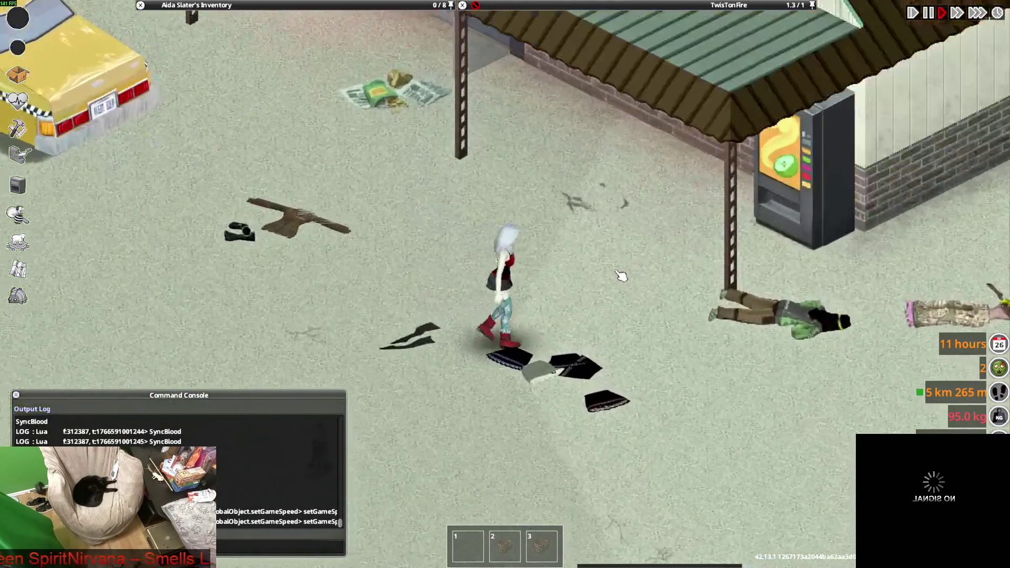
# Step: Walk the character back up the aisle into the store toward the clothing racks, zooming in
pyautogui.press('w')
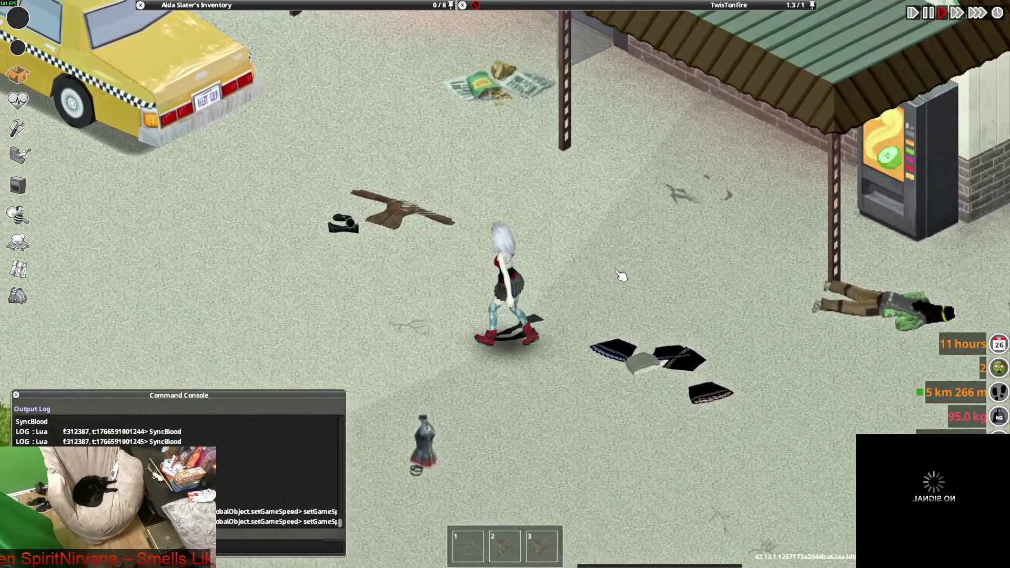
pyautogui.moveTo(194, 62)
pyautogui.scroll(5, 221, 106)
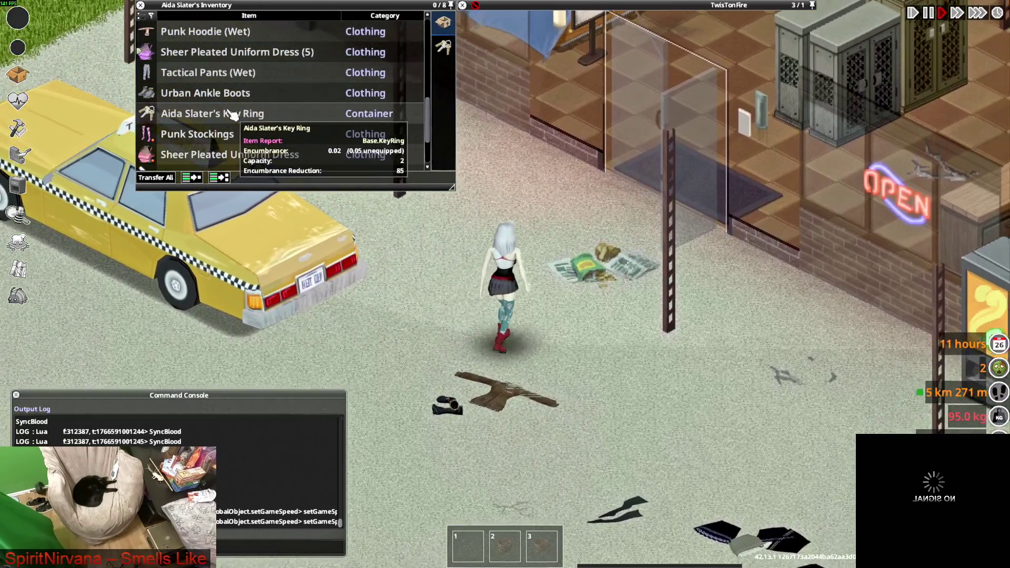
pyautogui.press('w')
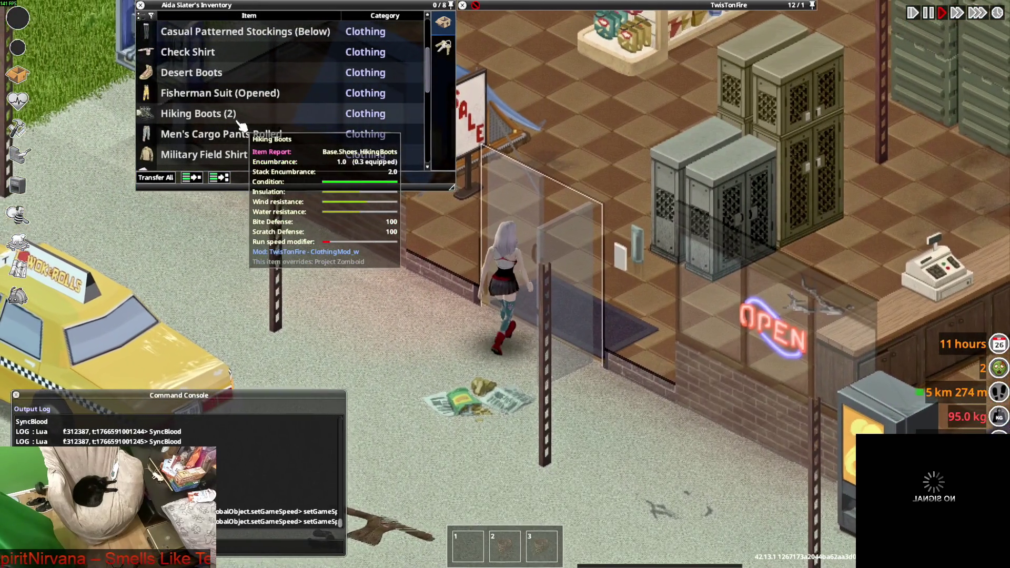
pyautogui.press('w')
pyautogui.scroll(5, 242, 126)
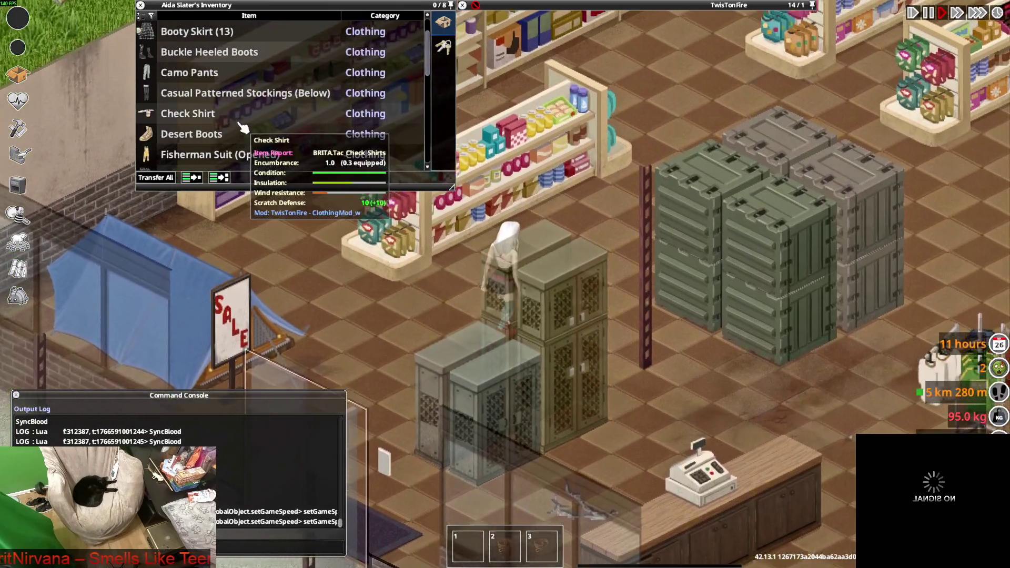
pyautogui.press('w')
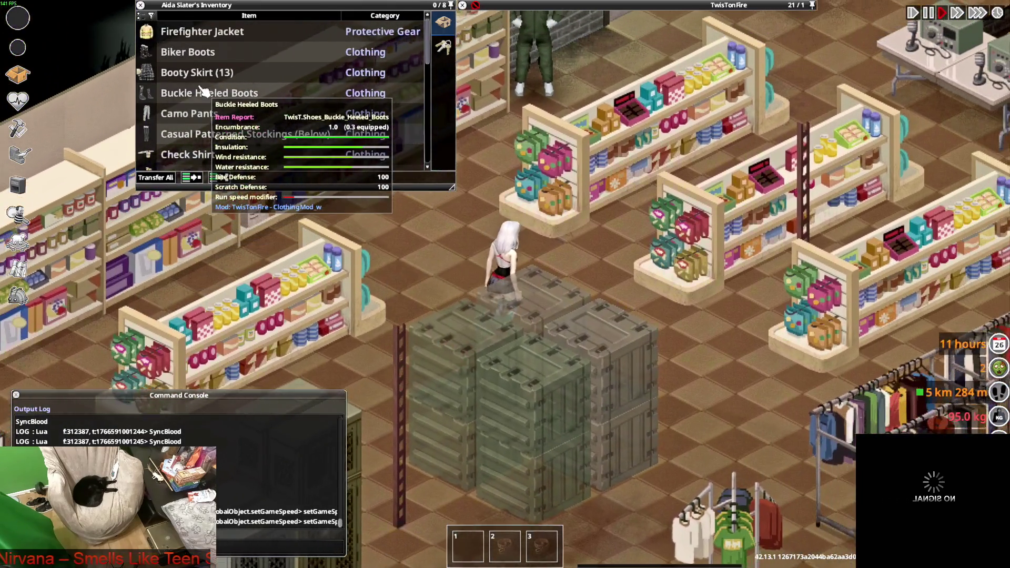
pyautogui.press('w')
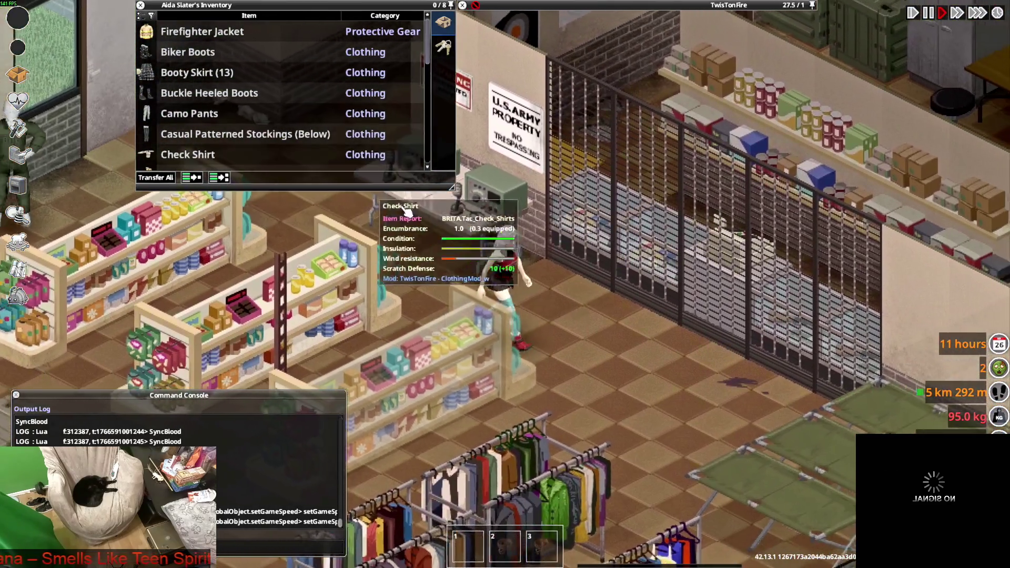
pyautogui.scroll(3, 549, 230)
# Step: Show the character's info page and walk her toward the shelves
pyautogui.press('s')
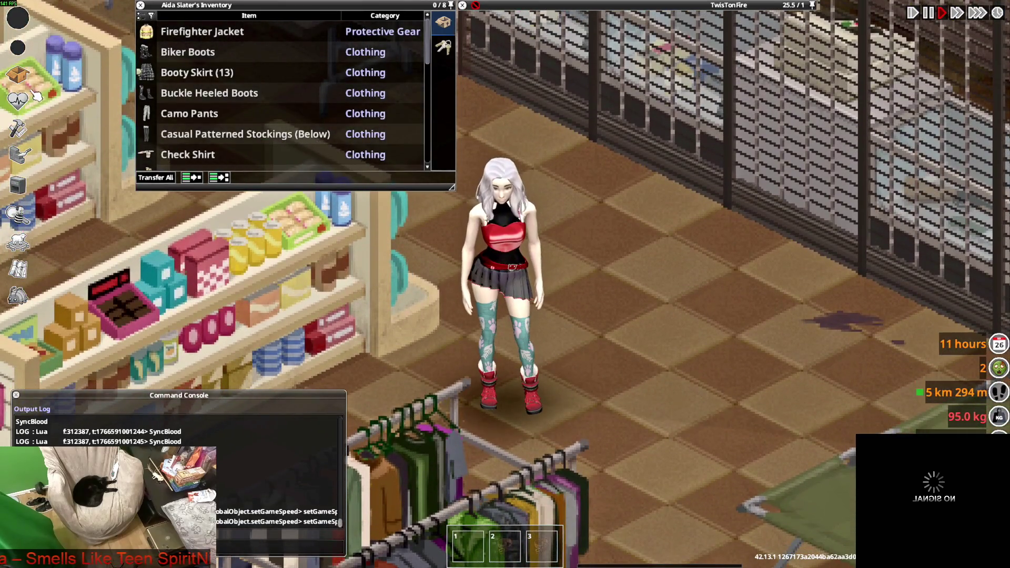
pyautogui.click(30, 66)
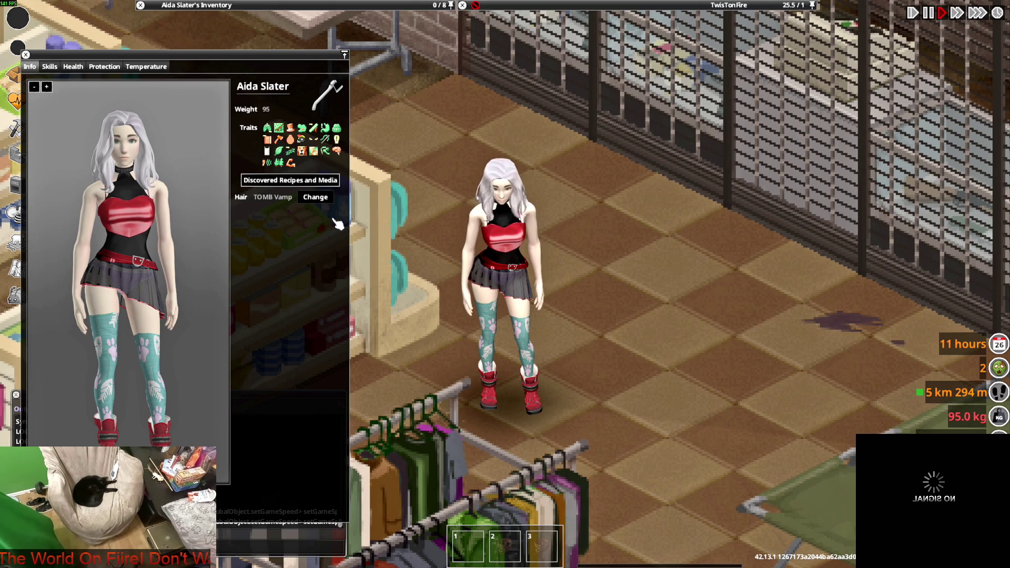
pyautogui.hotkey('w', 'a')
pyautogui.hotkey('w', 'a')
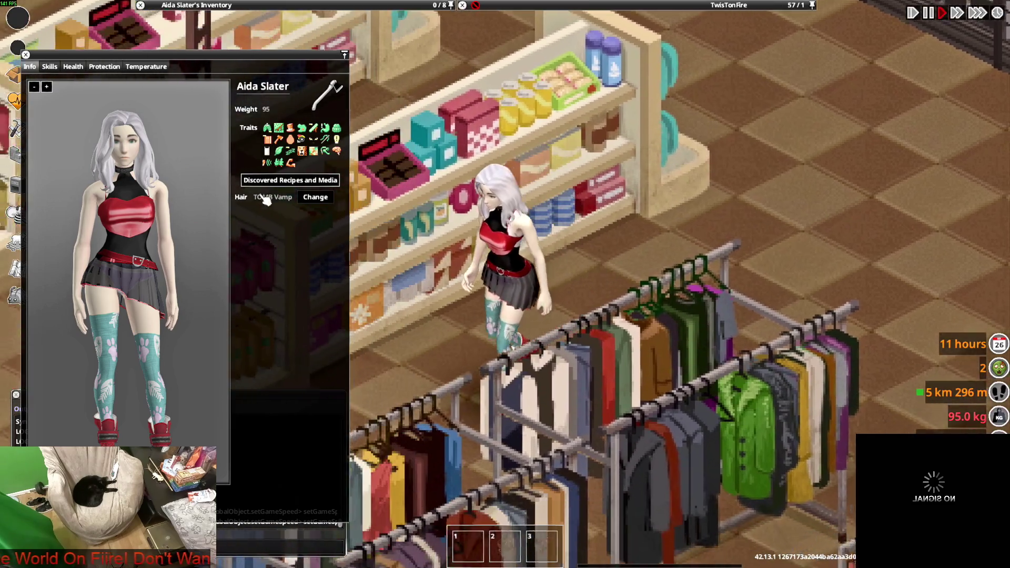
pyautogui.hotkey('w', 'a')
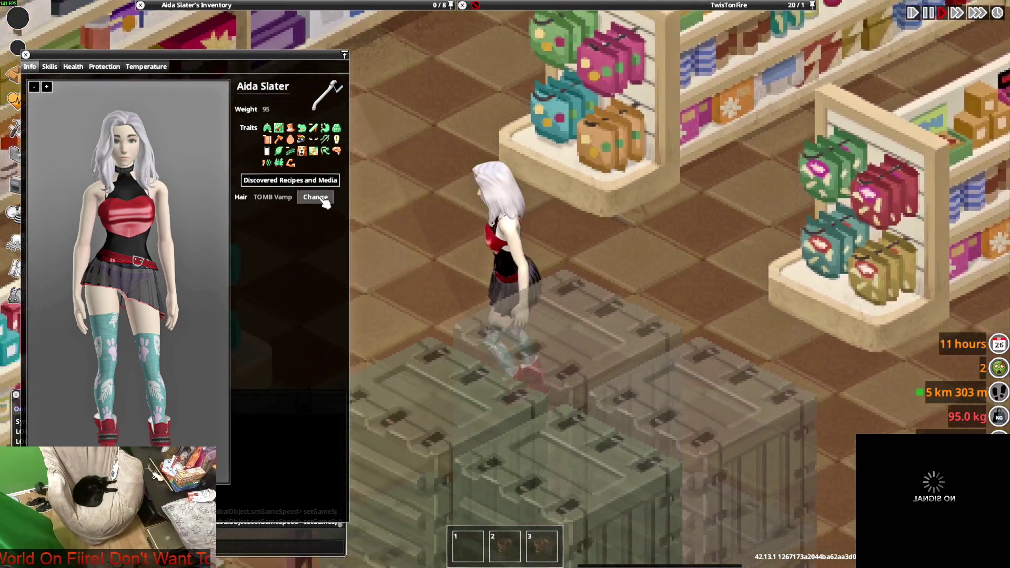
# Step: Browse the Tie Hair into styles, close them without changing, and reopen the hair Change options
pyautogui.click(327, 200)
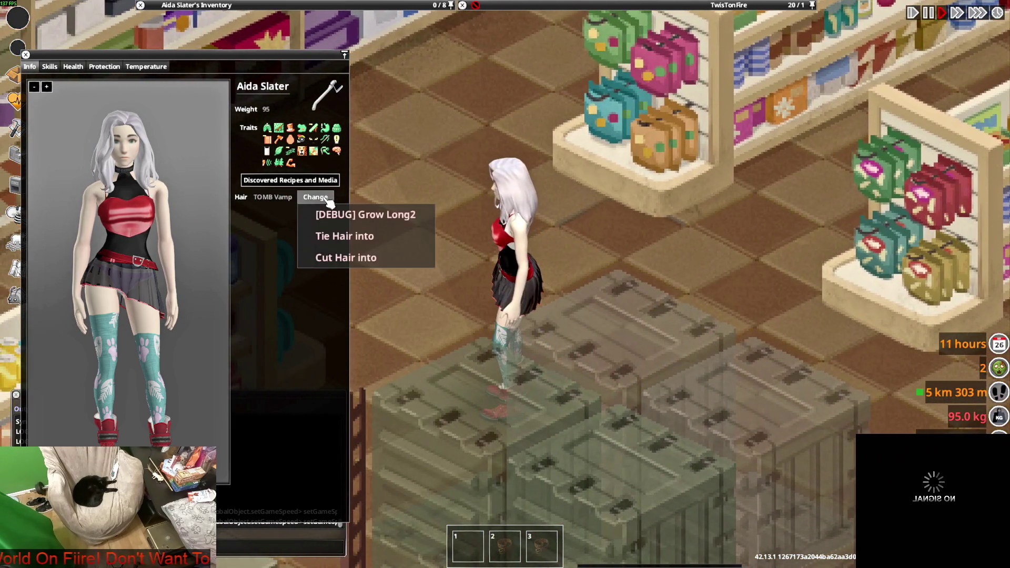
pyautogui.click(357, 240)
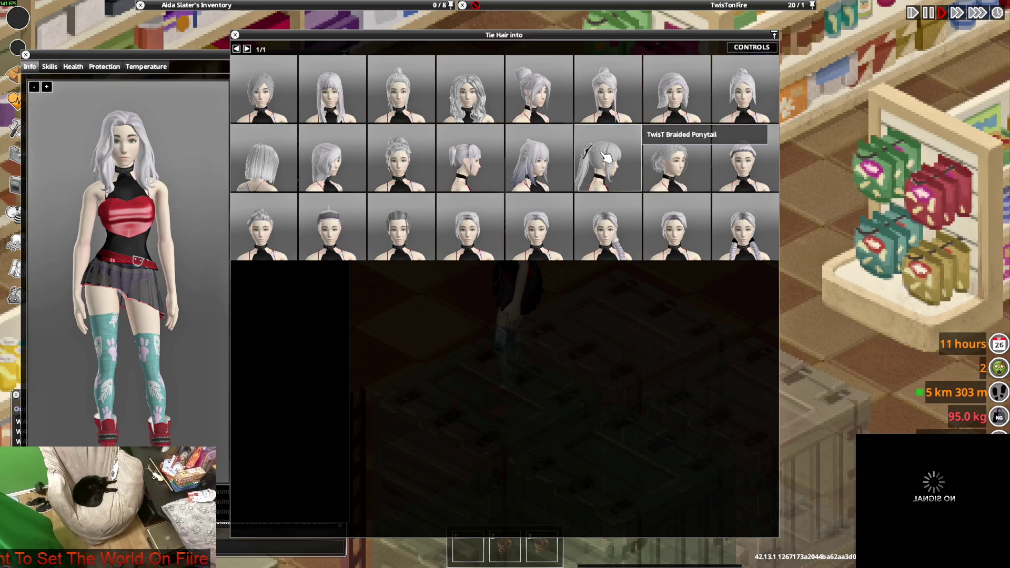
pyautogui.click(236, 34)
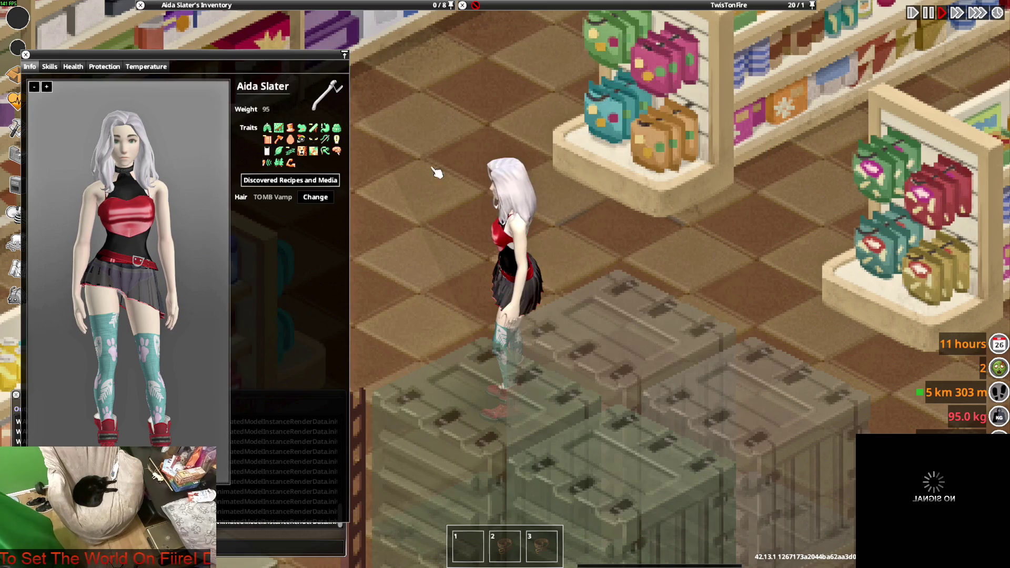
pyautogui.click(316, 198)
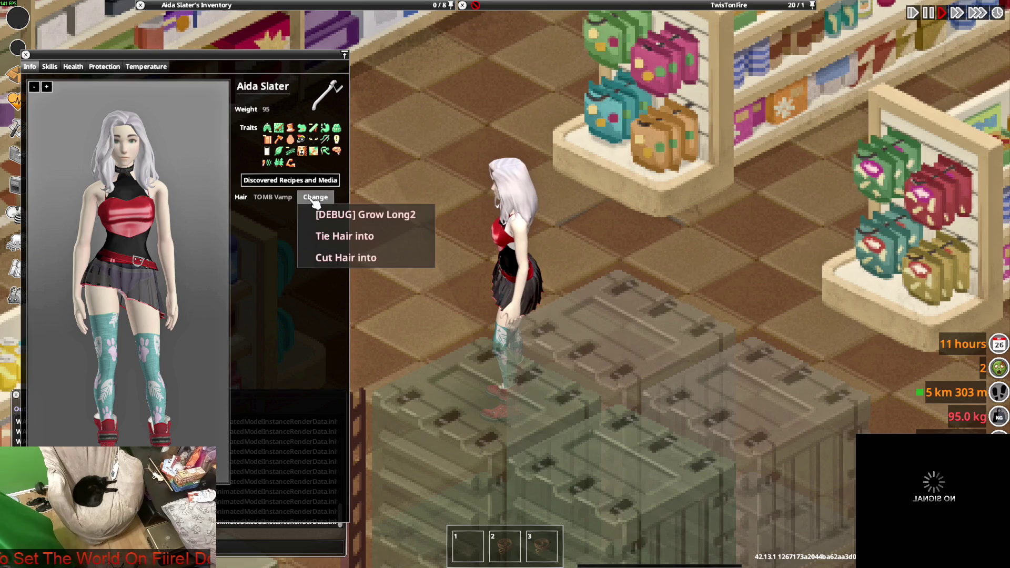
# Step: Grow the hair to Vanilla Long with [DEBUG] Grow Long2, then view page 1 of Cut Hair into styles
pyautogui.click(362, 222)
pyautogui.press('w')
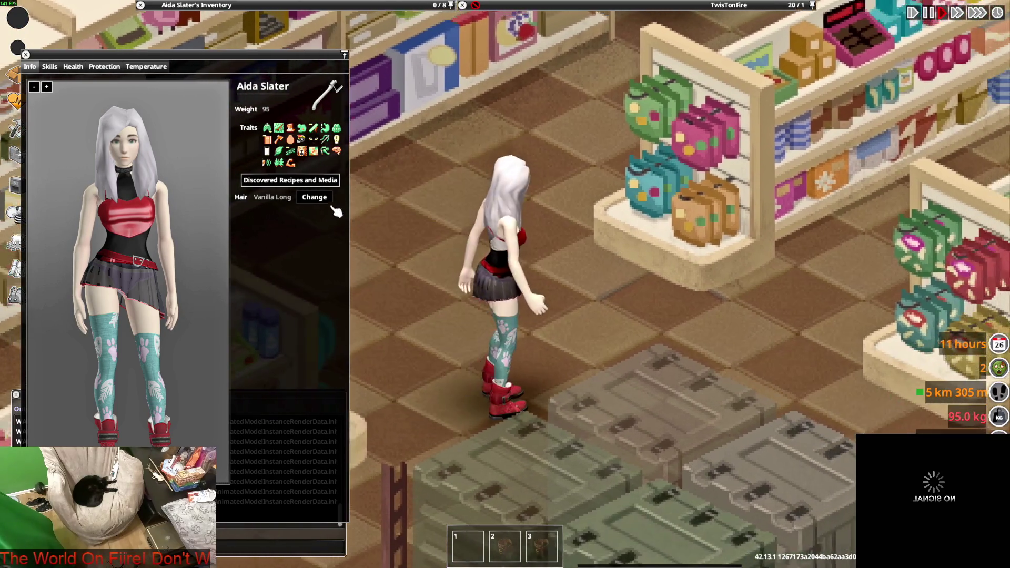
pyautogui.click(316, 198)
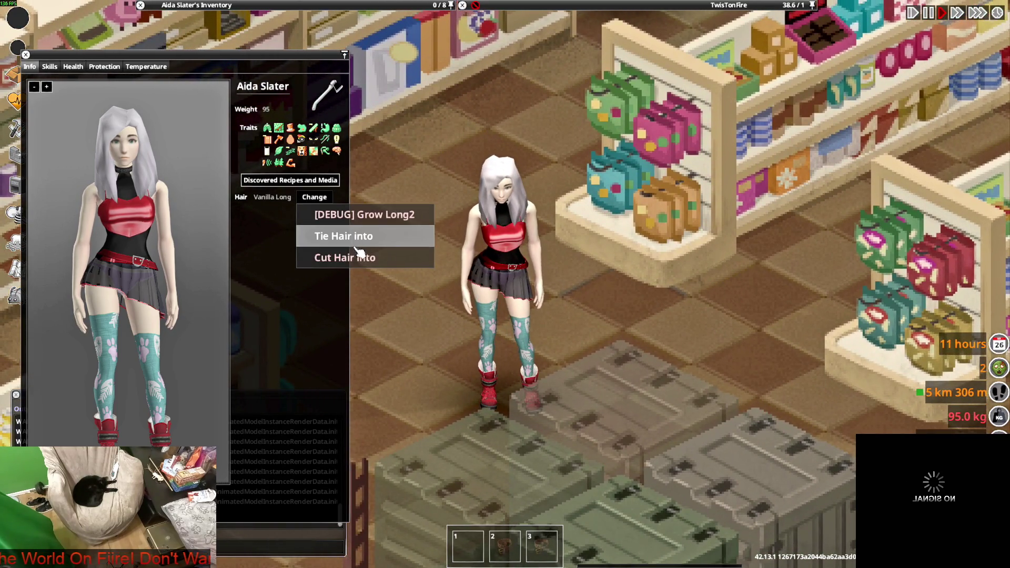
pyautogui.click(362, 257)
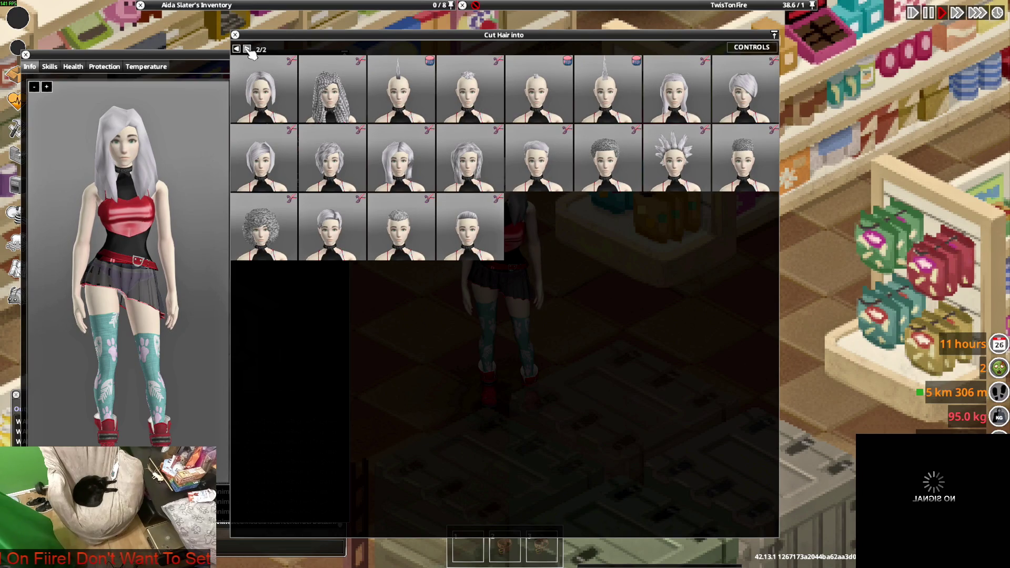
pyautogui.click(246, 50)
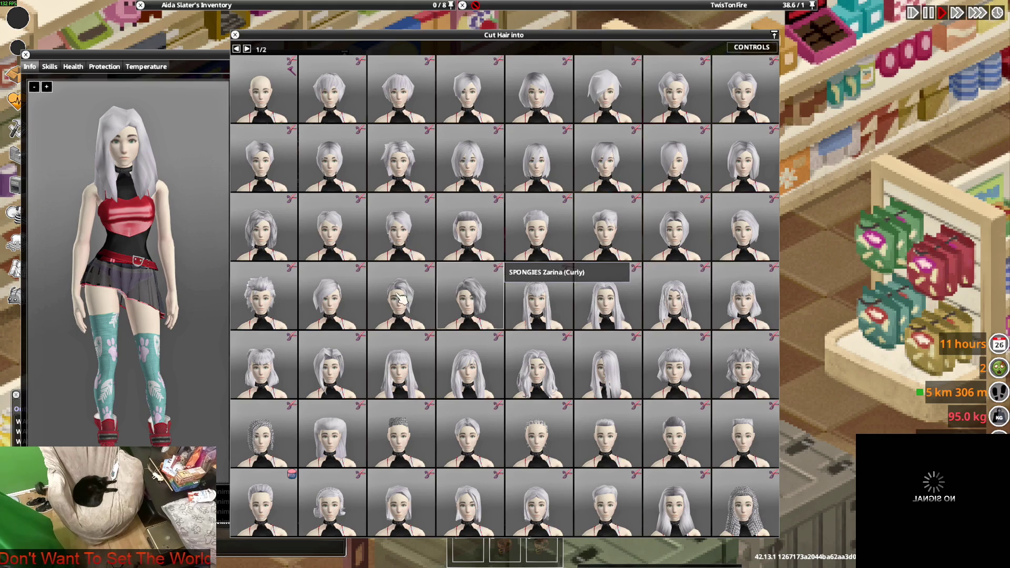
pyautogui.moveTo(154, 58); pyautogui.dragTo(160, 57)
# Step: Add Scissors to the inventory from the Items List's All tab filtered by 'sci', then close the haircut choices
pyautogui.click(18, 298)
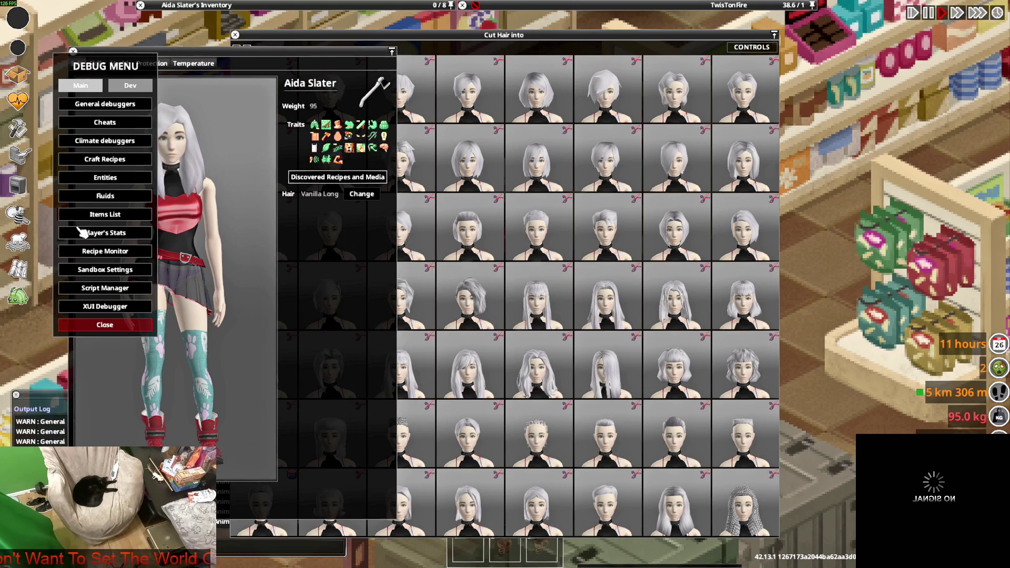
pyautogui.click(84, 216)
pyautogui.click(300, 449)
pyautogui.write('CSTR')
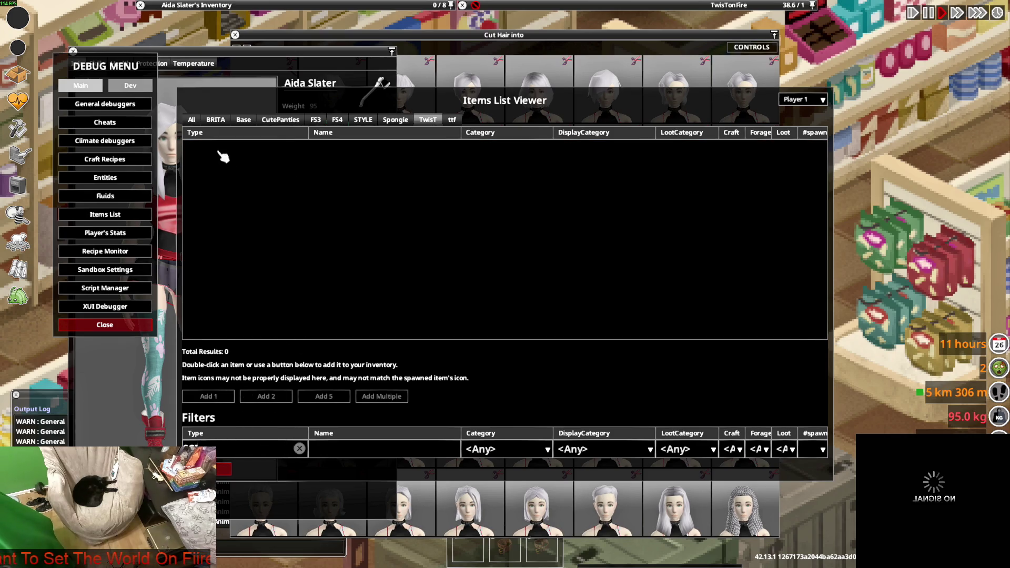
pyautogui.click(191, 120)
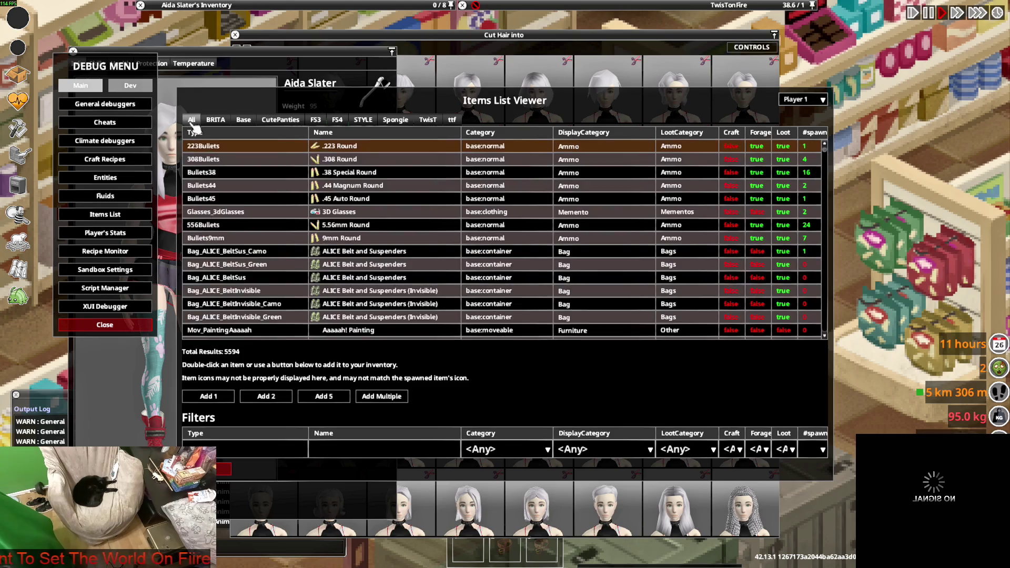
pyautogui.click(245, 450)
pyautogui.write('sci')
pyautogui.click(337, 266)
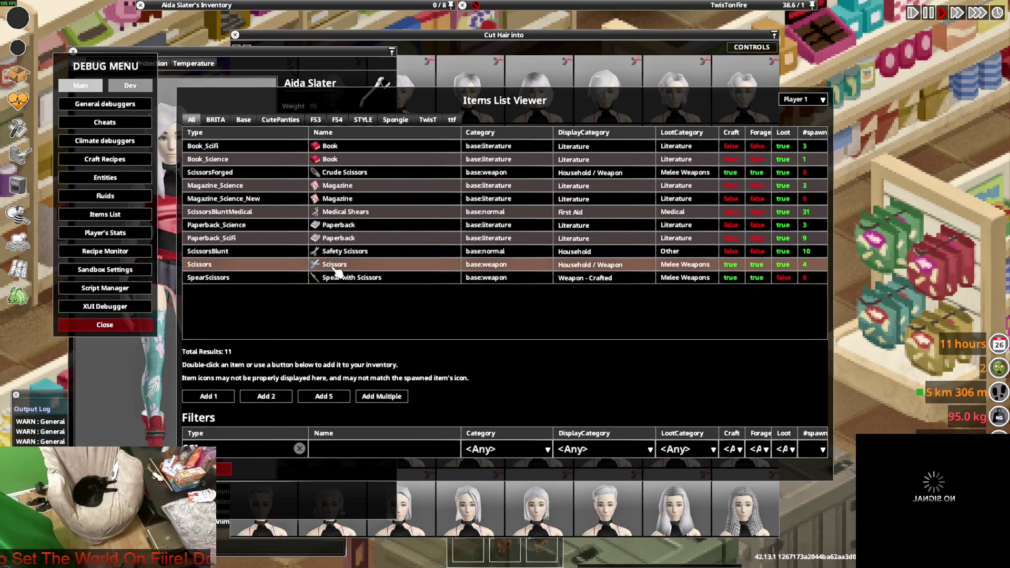
pyautogui.click(203, 484)
pyautogui.click(524, 42)
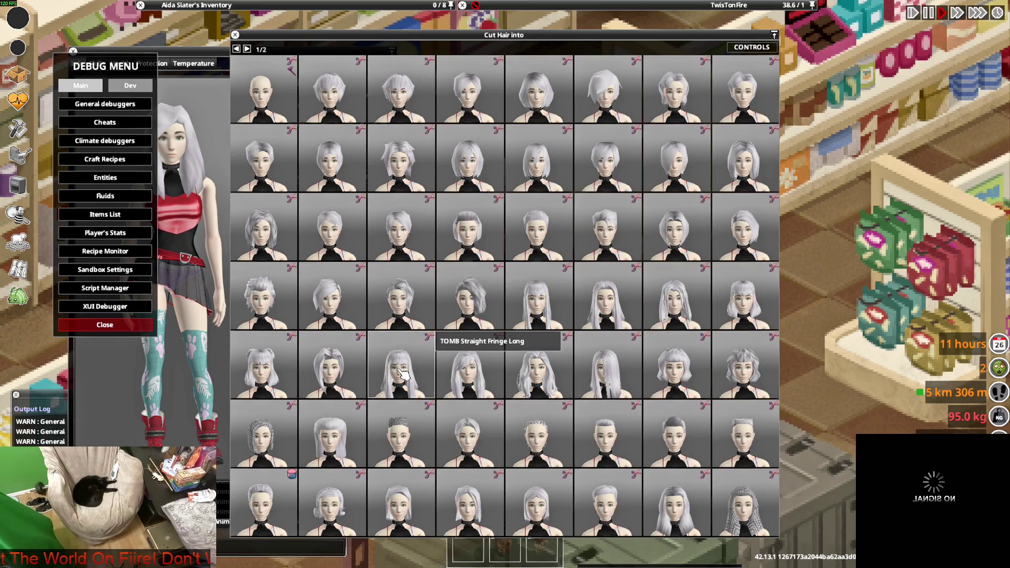
pyautogui.click(235, 35)
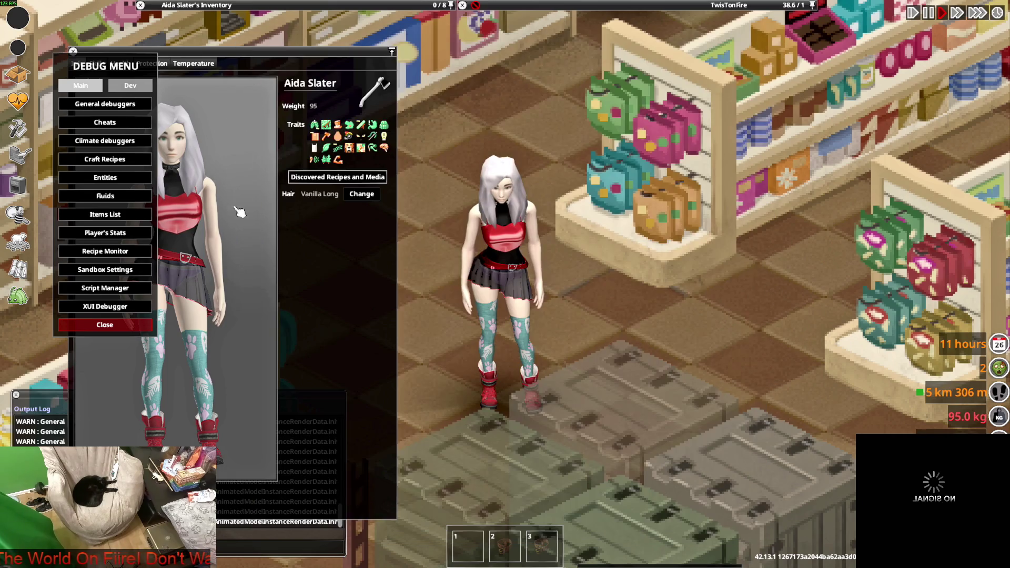
# Step: Cut the character's hair into a shorter style from Cut Hair into and close the info sheet
pyautogui.click(355, 196)
pyautogui.click(371, 254)
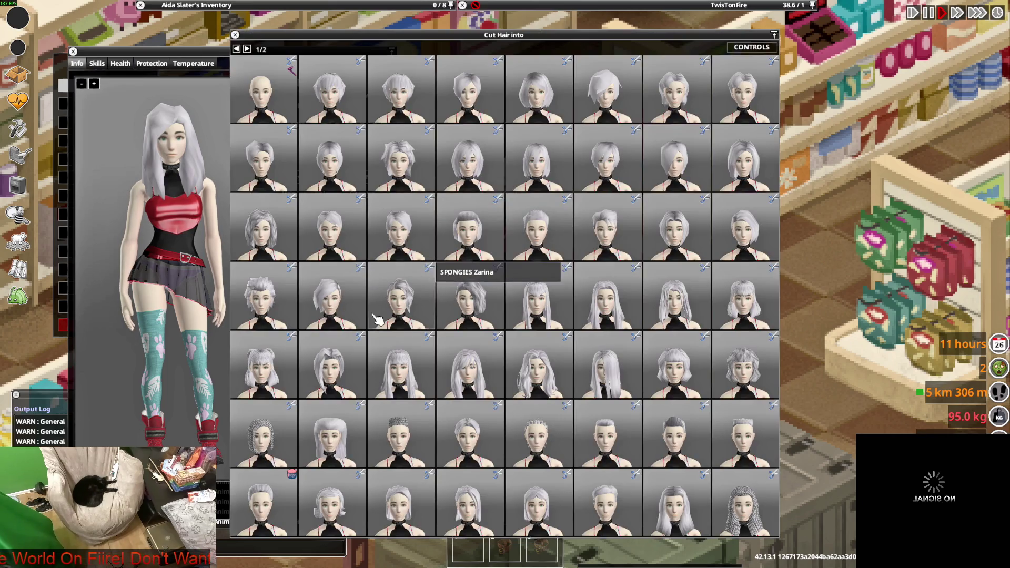
pyautogui.click(331, 372)
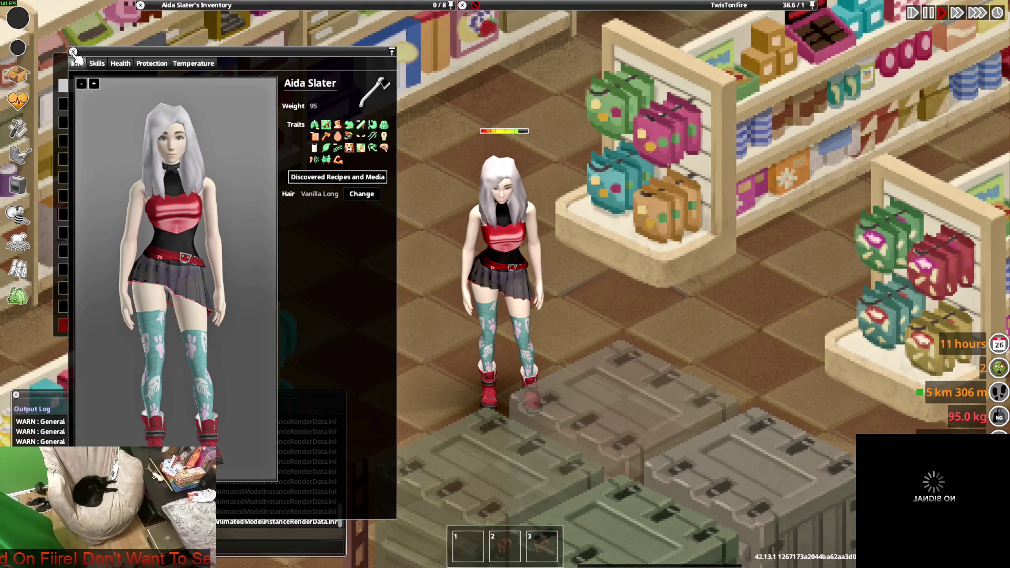
pyautogui.click(74, 52)
# Step: Walk the character out of the store onto the street and close the debug tools
pyautogui.press('s')
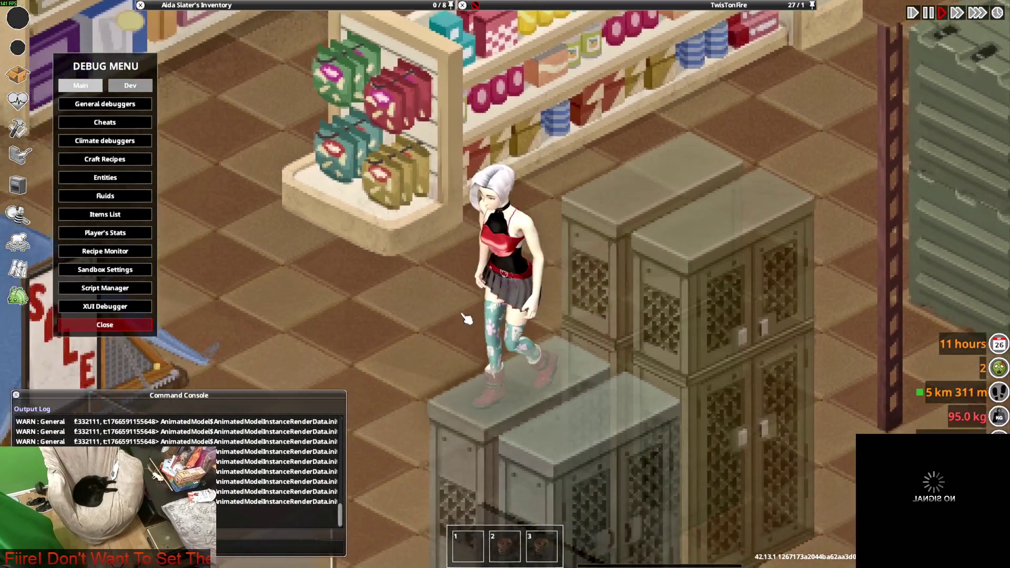
pyautogui.scroll(-4, 466, 318)
pyautogui.scroll(4, 467, 318)
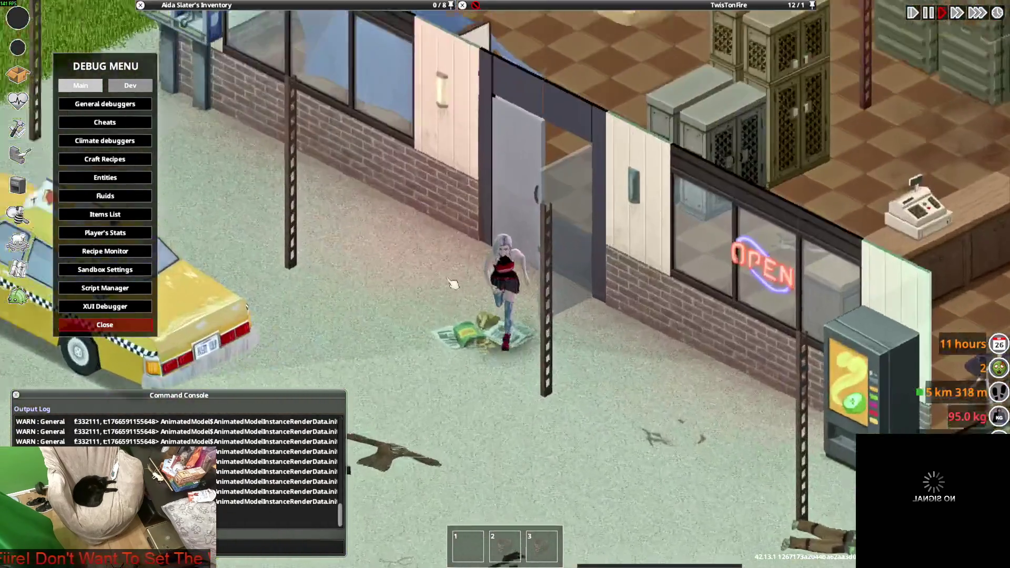
pyautogui.moveTo(156, 65)
pyautogui.click(104, 324)
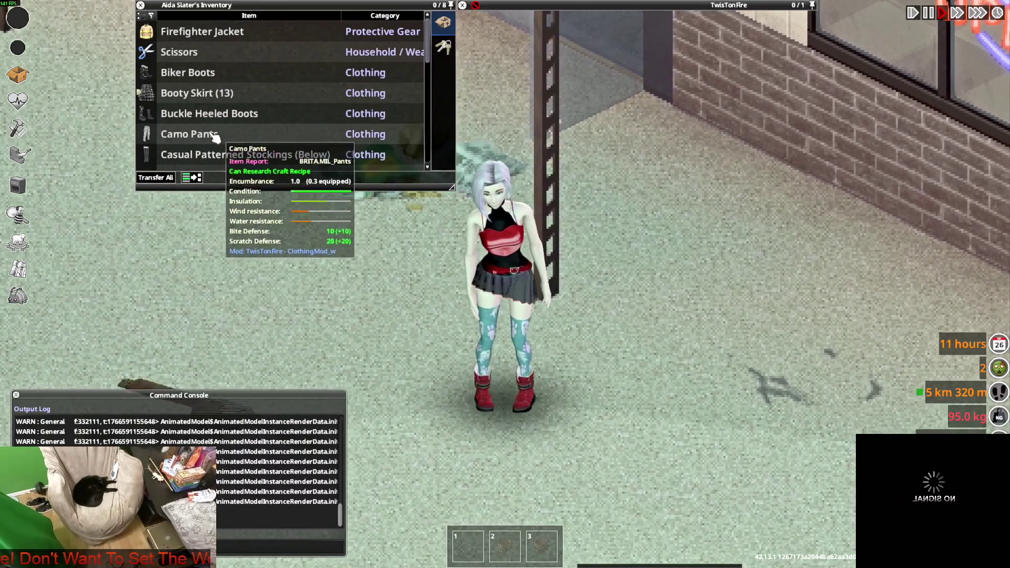
# Step: Wear the Camo Pants, drop the Sheer Pleated Uniform Dress on the floor, and walk
pyautogui.rightClick(212, 137)
pyautogui.click(242, 162)
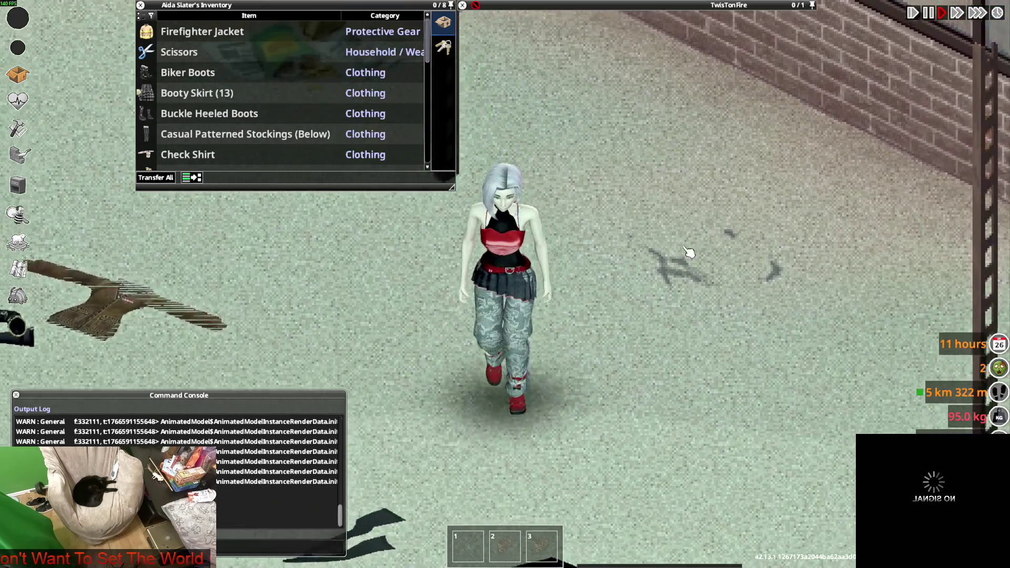
pyautogui.moveTo(196, 146)
pyautogui.scroll(-5, 197, 142)
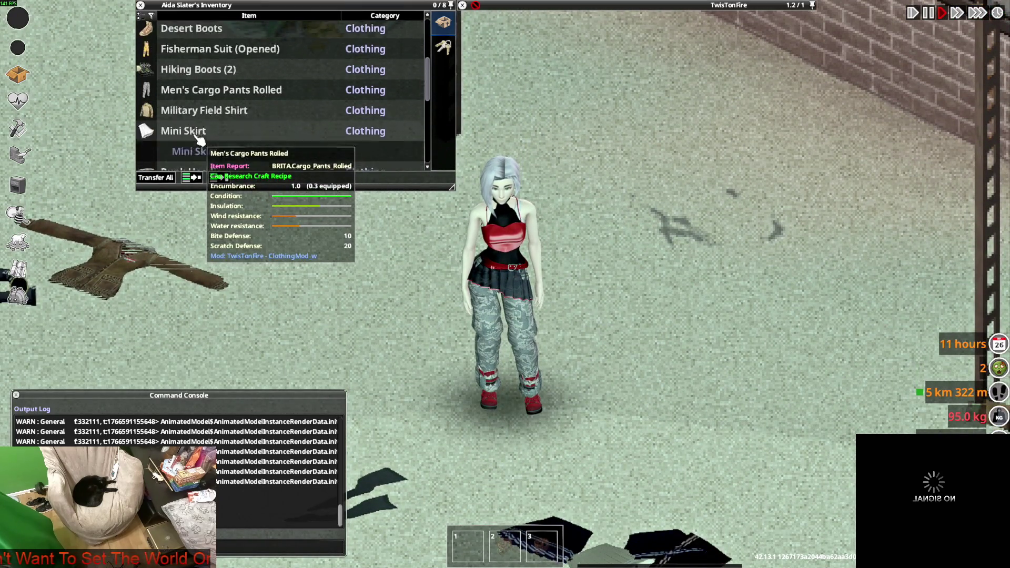
pyautogui.scroll(-3, 199, 140)
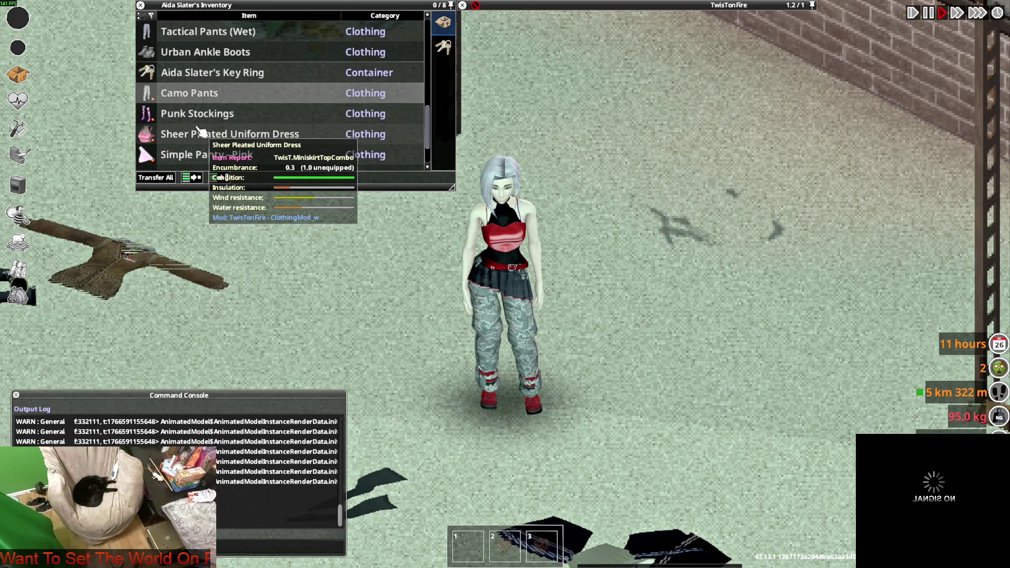
pyautogui.moveTo(199, 132)
pyautogui.mouseDown()
pyautogui.moveTo(220, 153)
pyautogui.moveTo(647, 349)
pyautogui.mouseUp()
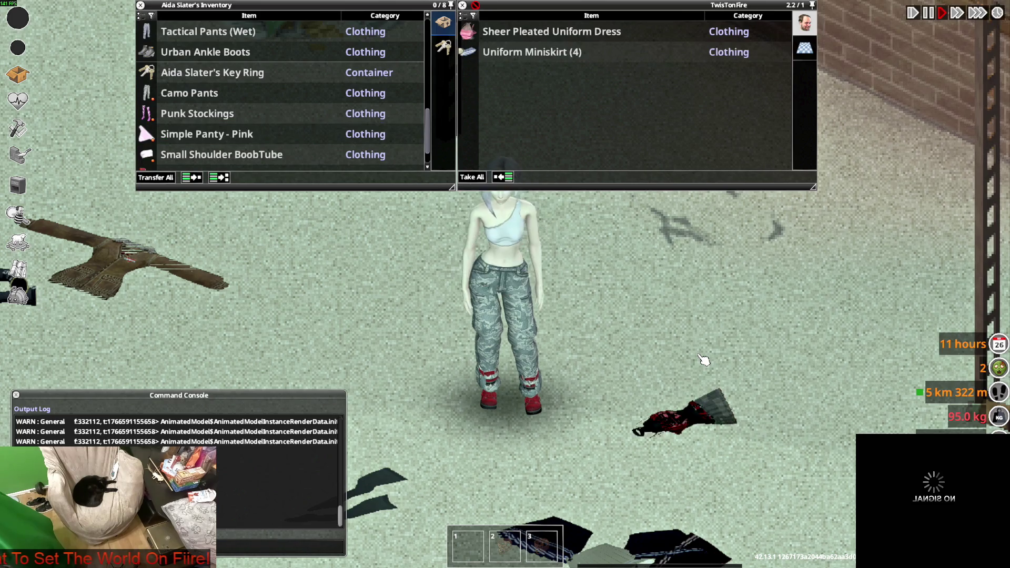
pyautogui.press('w')
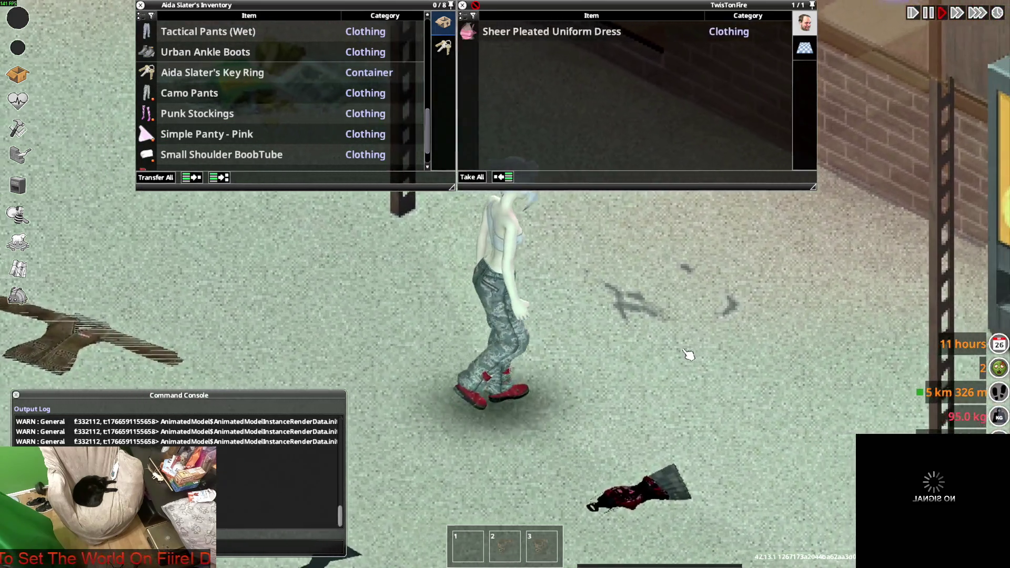
pyautogui.hotkey('alt', 'Tab')
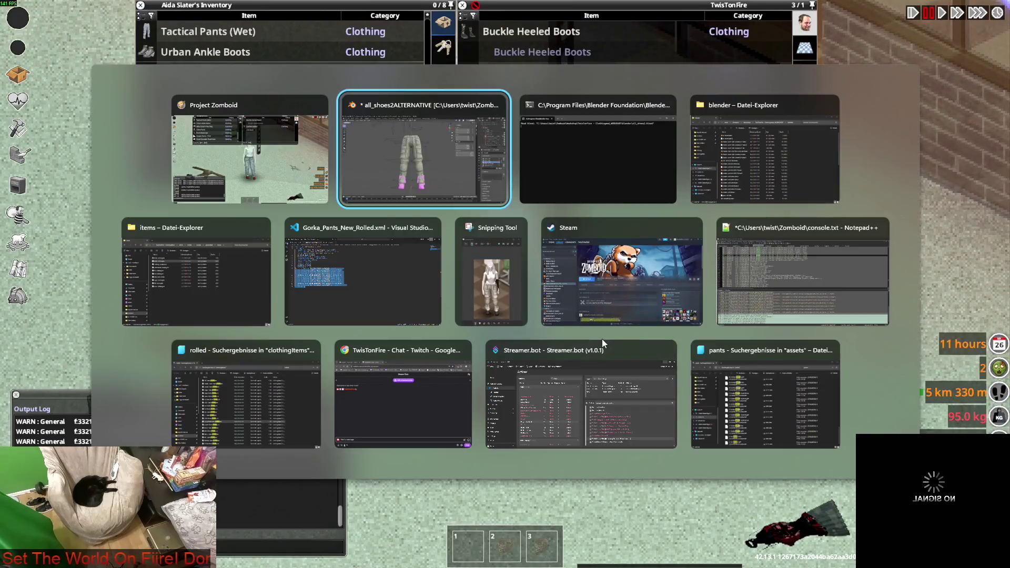
# Step: Select the F_Anorak_Pants object and switch it into Edit Mode
pyautogui.moveTo(598, 337)
pyautogui.mouseDown(button='middle')
pyautogui.moveTo(429, 317)
pyautogui.moveTo(413, 273)
pyautogui.moveTo(547, 285)
pyautogui.moveTo(602, 327)
pyautogui.moveTo(525, 374)
pyautogui.moveTo(560, 347)
pyautogui.moveTo(504, 359)
pyautogui.mouseUp(button='middle')
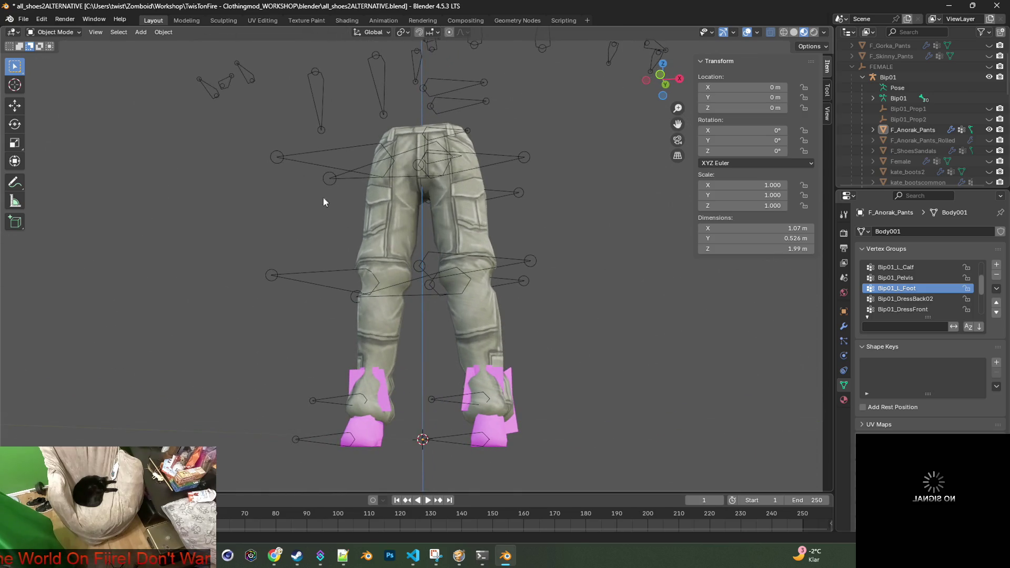
pyautogui.click(54, 32)
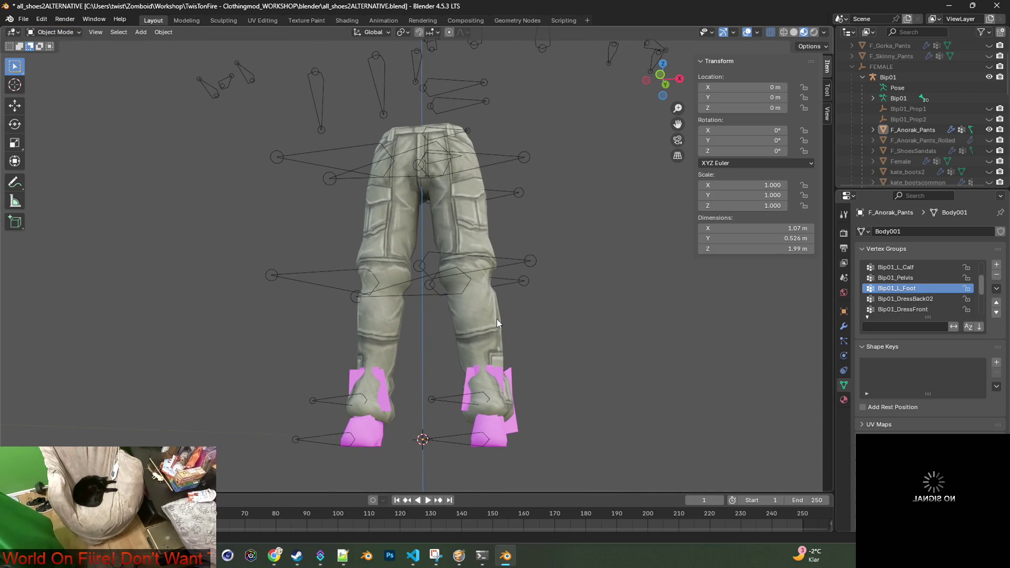
pyautogui.click(497, 321)
pyautogui.click(56, 32)
pyautogui.click(52, 52)
pyautogui.moveTo(458, 342); pyautogui.dragTo(434, 343, button='middle')
pyautogui.scroll(4, 434, 343)
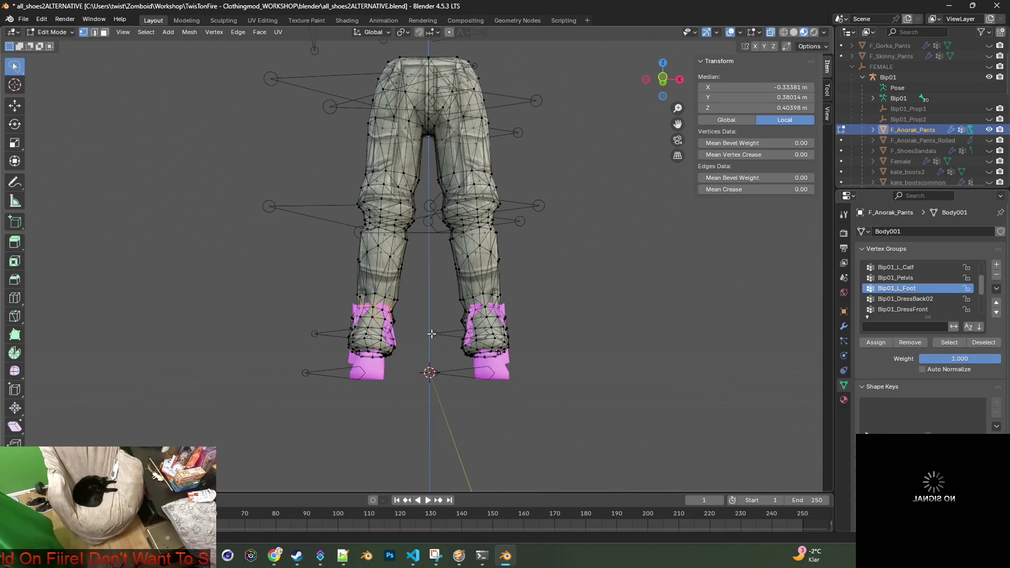
# Step: Lasso the left lower trouser leg and scale it out slightly around the ankle
pyautogui.moveTo(302, 288)
pyautogui.mouseDown()
pyautogui.moveTo(410, 421)
pyautogui.moveTo(263, 363)
pyautogui.moveTo(279, 295)
pyautogui.mouseUp()
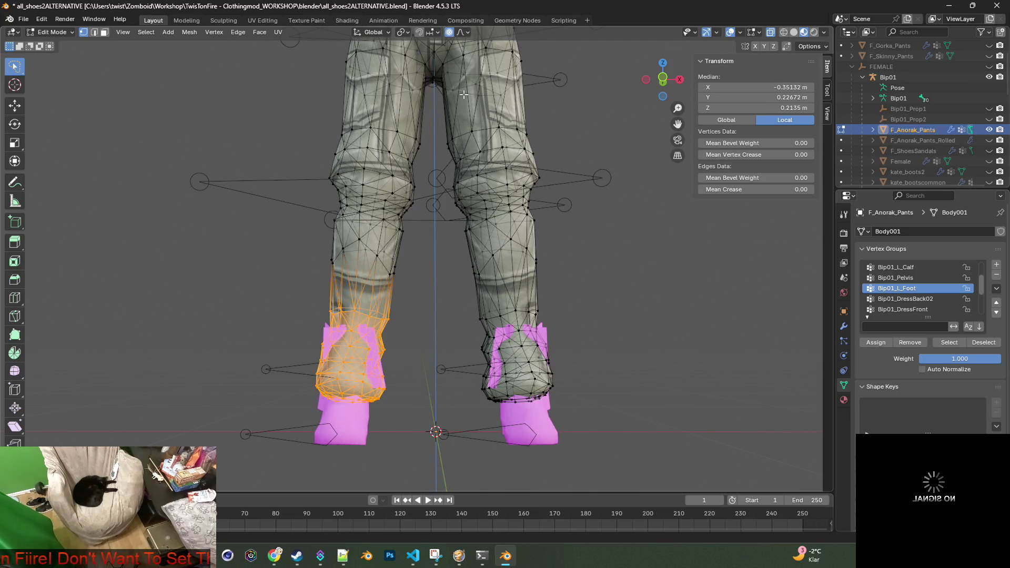
pyautogui.press('s')
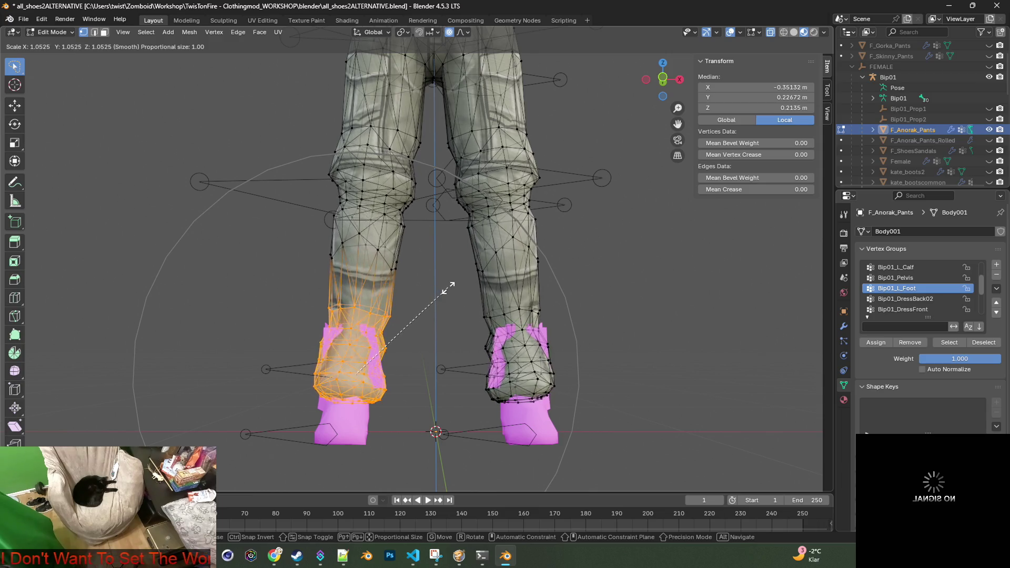
pyautogui.click(440, 282)
pyautogui.click(437, 318)
# Step: Turn on proportional editing with Smooth falloff and reduce its size from 0.5 m
pyautogui.moveTo(437, 319)
pyautogui.mouseDown(button='middle')
pyautogui.moveTo(404, 318)
pyautogui.moveTo(421, 329)
pyautogui.moveTo(436, 216)
pyautogui.mouseUp(button='middle')
pyautogui.scroll(-5, 404, 318)
pyautogui.scroll(5, 422, 331)
pyautogui.click(449, 34)
pyautogui.click(466, 33)
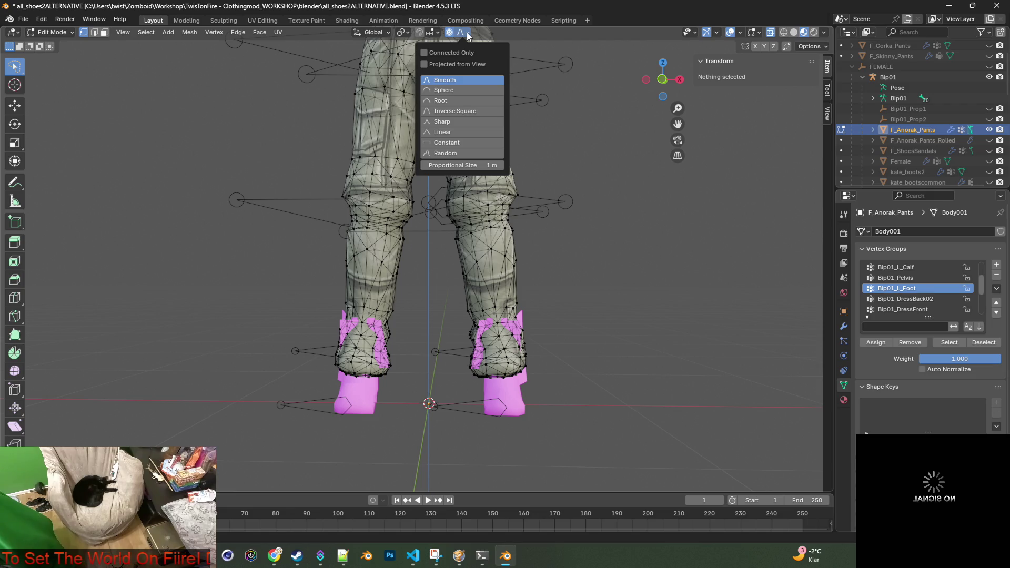
pyautogui.moveTo(471, 165); pyautogui.dragTo(442, 164)
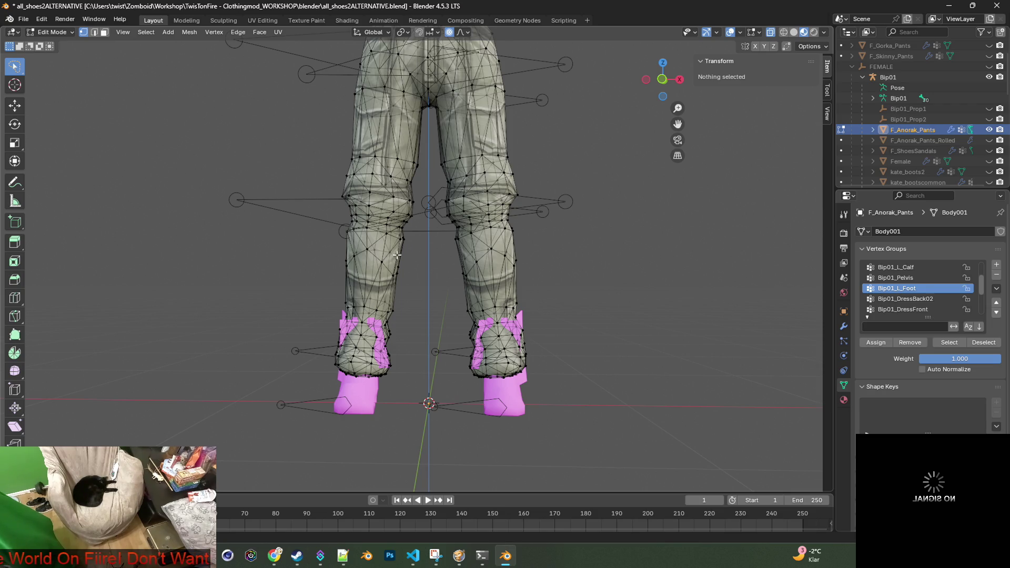
# Step: Select the left shin vertices, try an X-constrained scale, then cancel it
pyautogui.click(346, 265)
pyautogui.moveTo(273, 285)
pyautogui.mouseDown()
pyautogui.moveTo(383, 283)
pyautogui.moveTo(390, 401)
pyautogui.moveTo(298, 375)
pyautogui.mouseUp()
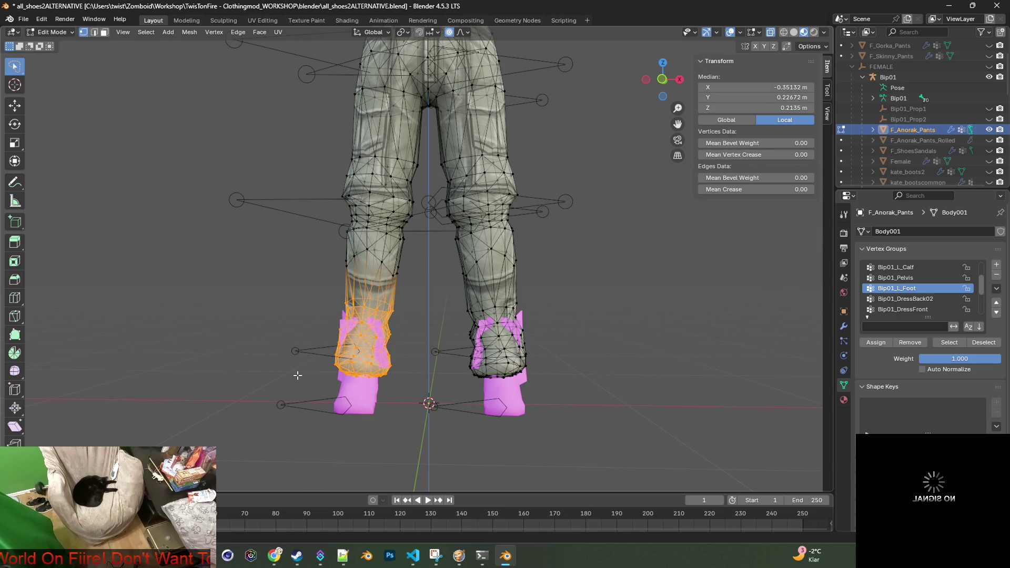
pyautogui.press('s')
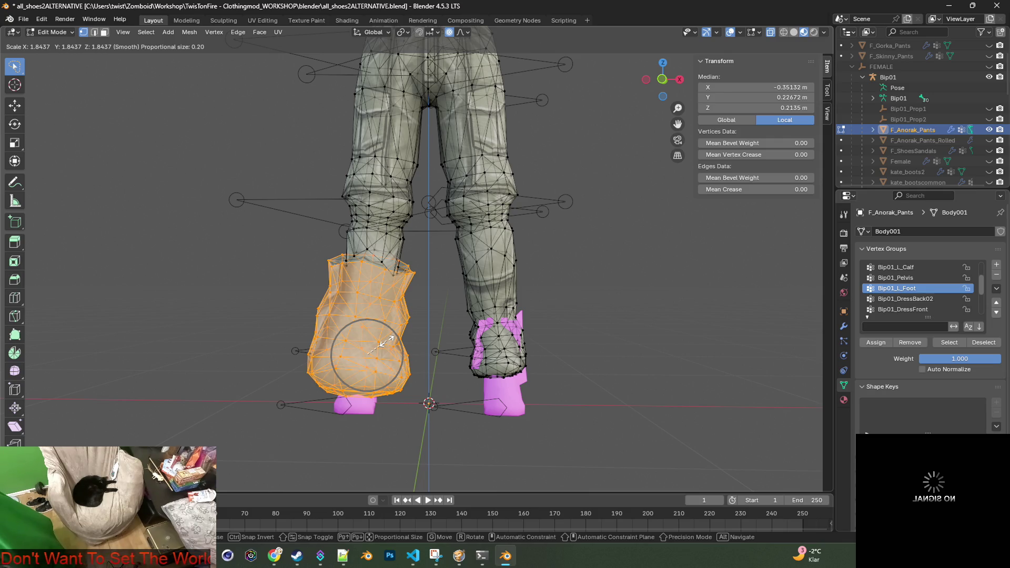
pyautogui.press('x')
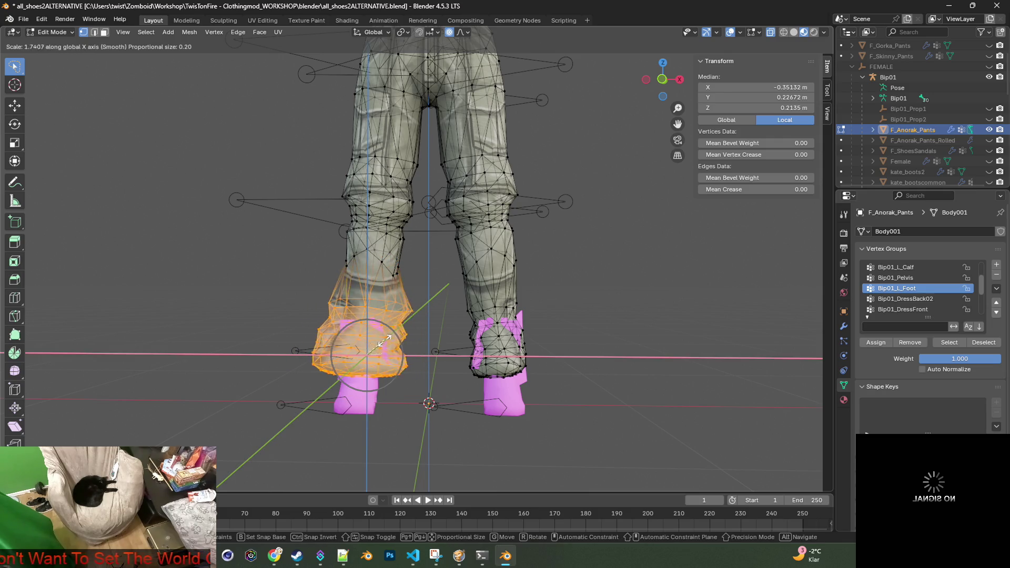
pyautogui.press('Escape')
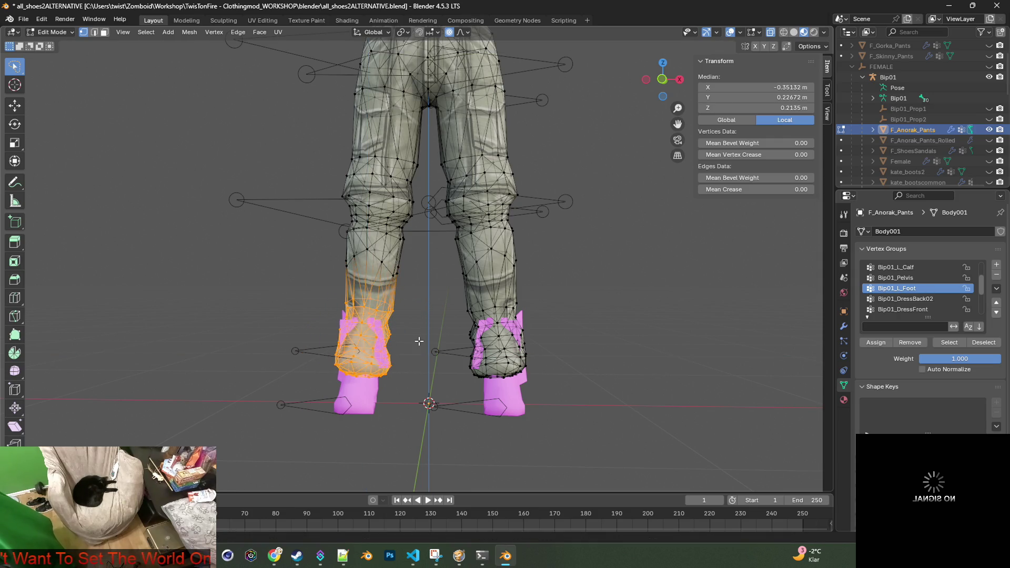
# Step: Scale both lower trouser legs up by about 1.01 with a 0.2 proportional size
pyautogui.moveTo(419, 341)
pyautogui.mouseDown(button='middle')
pyautogui.moveTo(368, 323)
pyautogui.moveTo(287, 326)
pyautogui.mouseUp(button='middle')
pyautogui.scroll(5, 338, 318)
pyautogui.scroll(3, 338, 318)
pyautogui.scroll(-4, 287, 326)
pyautogui.scroll(1, 287, 327)
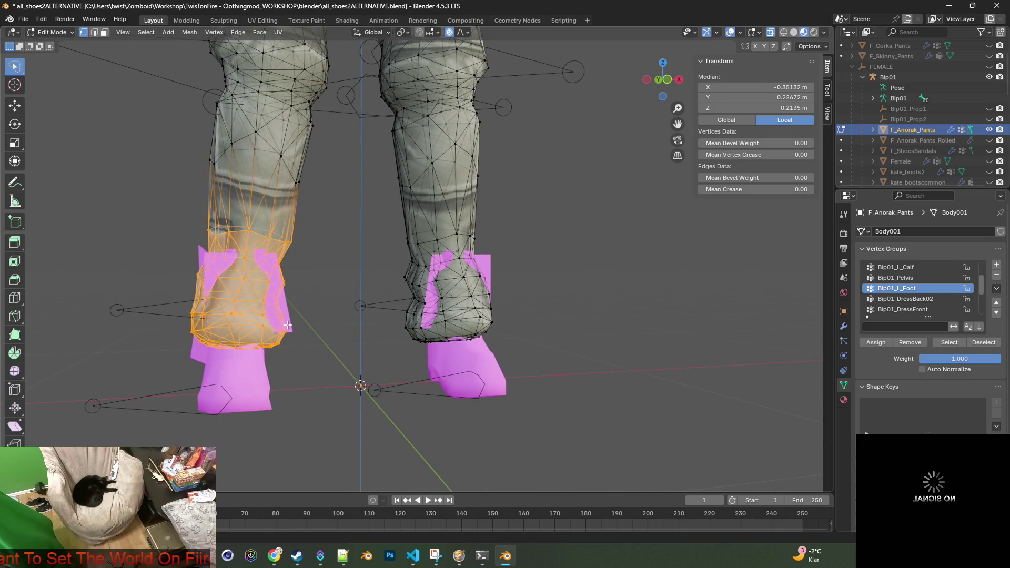
pyautogui.moveTo(165, 207)
pyautogui.keyDown('ctrl'); pyautogui.mouseDown(button='right')
pyautogui.moveTo(520, 219)
pyautogui.moveTo(194, 393)
pyautogui.moveTo(79, 354)
pyautogui.moveTo(94, 295)
pyautogui.mouseUp(button='right'); pyautogui.keyUp('ctrl')
pyautogui.press('s')
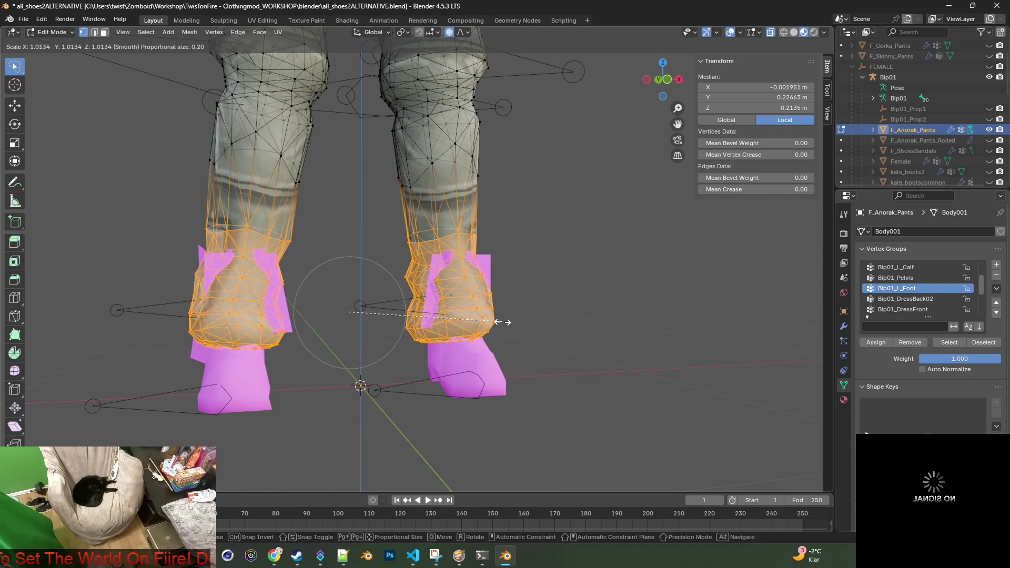
pyautogui.click(495, 322)
pyautogui.hotkey('alt', 'a')
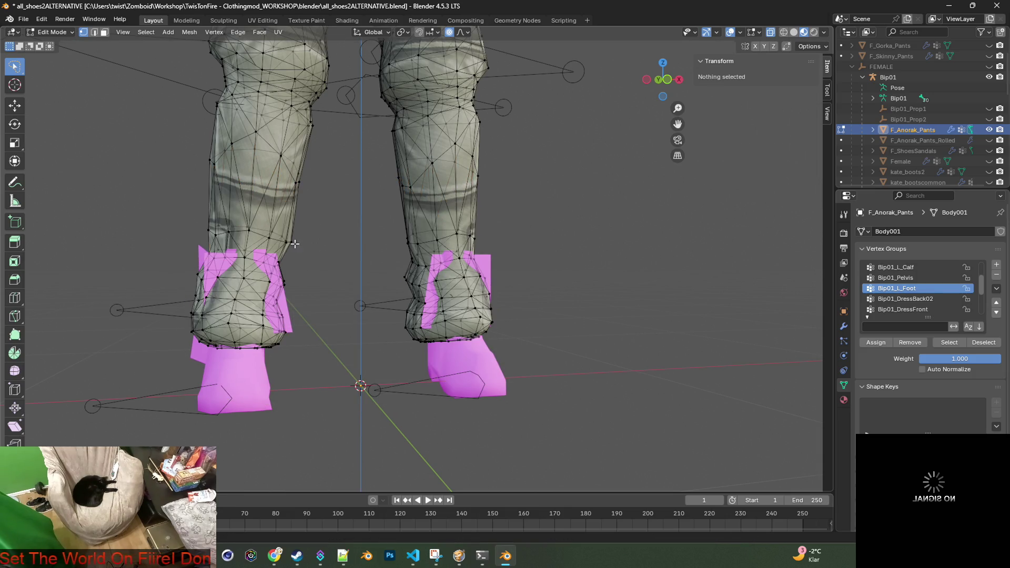
pyautogui.moveTo(319, 394)
pyautogui.keyDown('ctrl'); pyautogui.mouseDown(button='right')
pyautogui.moveTo(284, 213)
pyautogui.moveTo(344, 229)
pyautogui.mouseUp(button='right'); pyautogui.keyUp('ctrl')
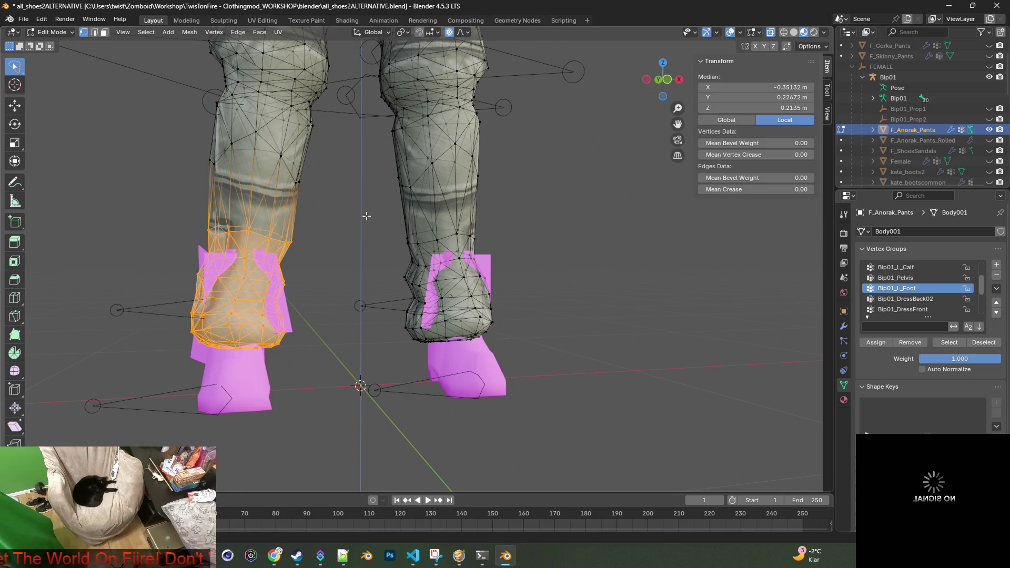
# Step: Widen the left lower leg by about 1.054 and the right by about 1.05
pyautogui.press('s')
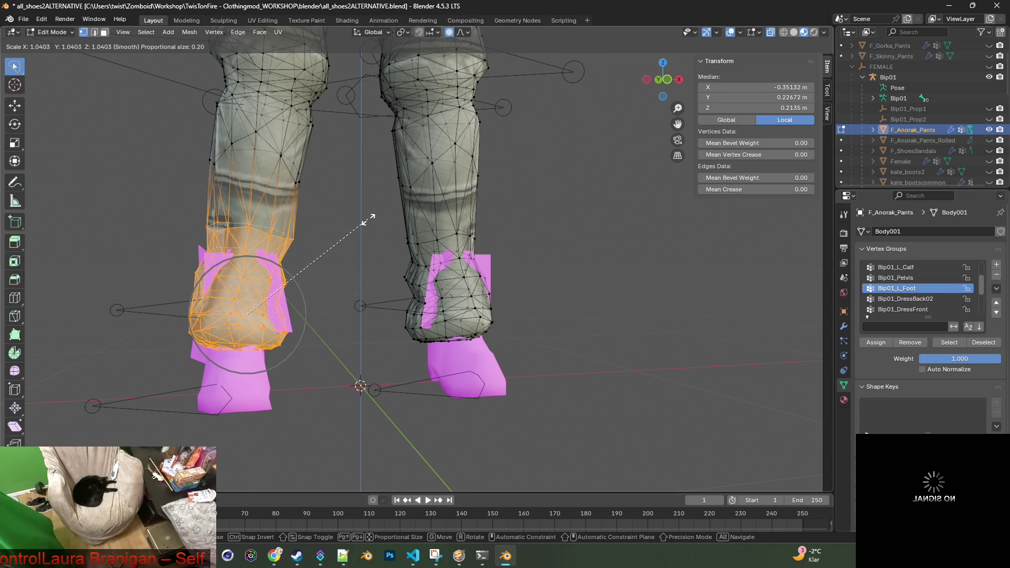
pyautogui.click(368, 220)
pyautogui.moveTo(361, 227)
pyautogui.mouseDown(button='middle')
pyautogui.moveTo(236, 232)
pyautogui.moveTo(350, 238)
pyautogui.mouseUp(button='middle')
pyautogui.moveTo(373, 211)
pyautogui.mouseDown()
pyautogui.moveTo(517, 210)
pyautogui.moveTo(395, 357)
pyautogui.moveTo(376, 341)
pyautogui.mouseUp()
pyautogui.press('s')
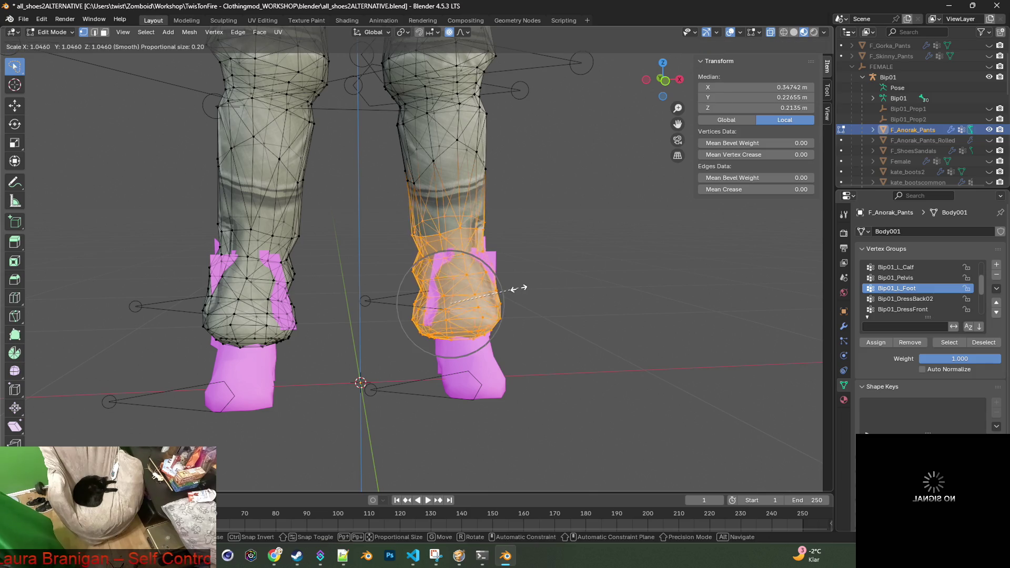
pyautogui.click(520, 289)
pyautogui.moveTo(516, 287)
pyautogui.mouseDown(button='middle')
pyautogui.moveTo(271, 284)
pyautogui.moveTo(577, 273)
pyautogui.moveTo(479, 282)
pyautogui.mouseUp(button='middle')
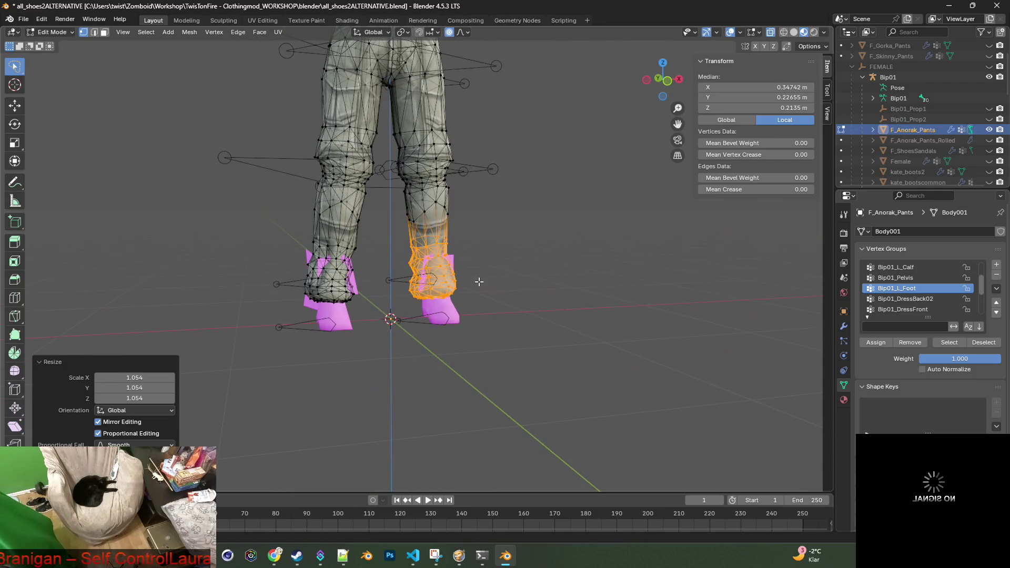
# Step: Switch F_Anorak_Pants back to Object Mode and look around the pants
pyautogui.click(57, 34)
pyautogui.click(53, 46)
pyautogui.scroll(-3, 474, 218)
pyautogui.moveTo(474, 219)
pyautogui.mouseDown(button='middle')
pyautogui.moveTo(386, 226)
pyautogui.moveTo(506, 228)
pyautogui.moveTo(468, 257)
pyautogui.moveTo(447, 257)
pyautogui.mouseUp(button='middle')
pyautogui.scroll(-2, 503, 228)
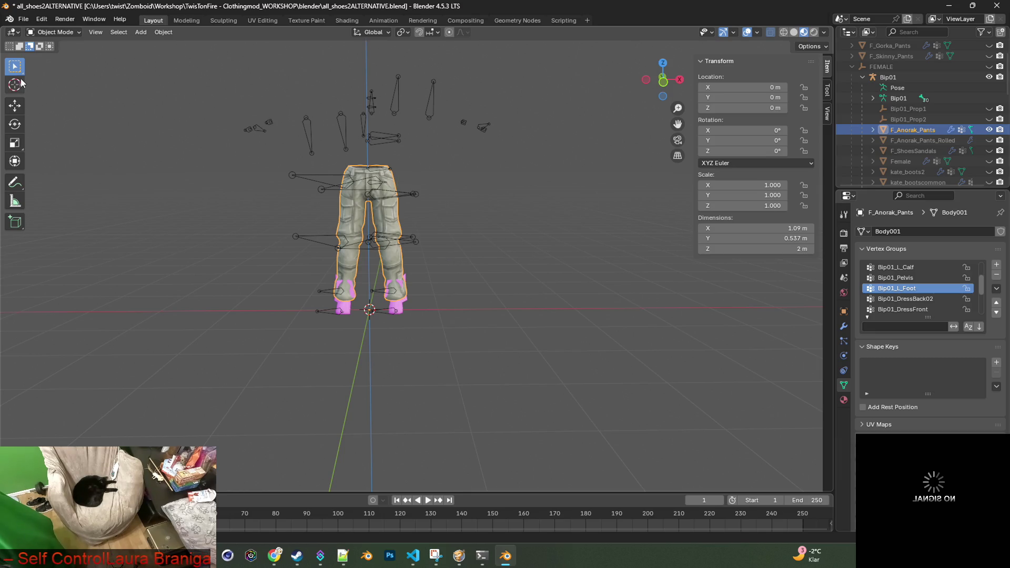
# Step: Export the pants as FBX, overwriting F_Anorak_Pants.fbx in the clothes folder
pyautogui.click(23, 19)
pyautogui.moveTo(54, 176)
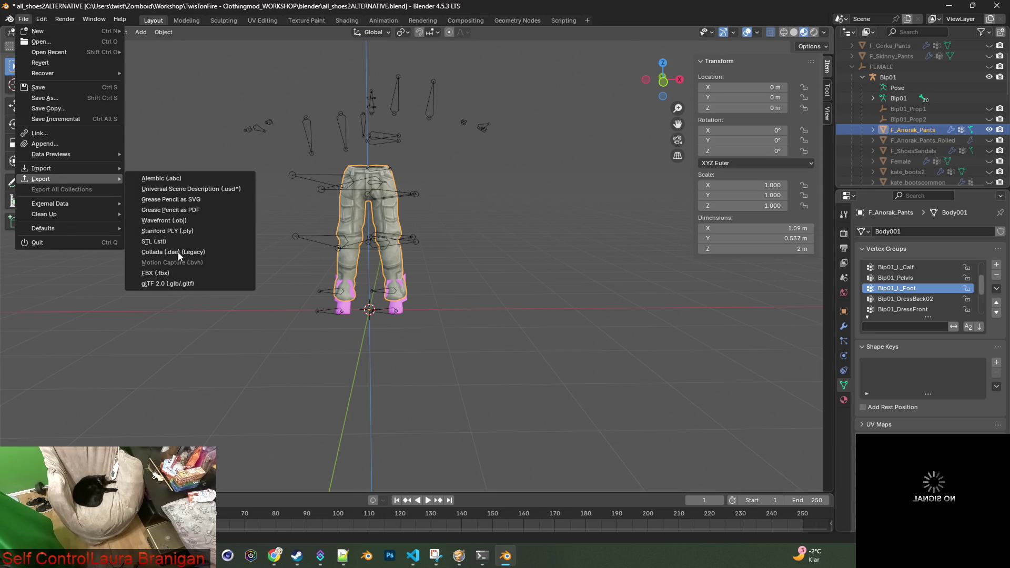
pyautogui.click(156, 273)
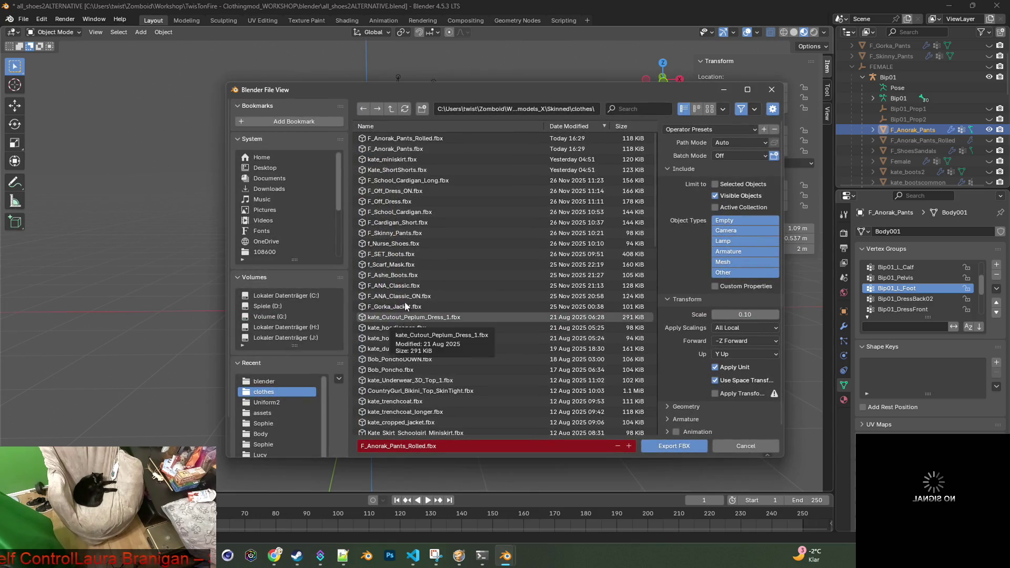
pyautogui.click(416, 149)
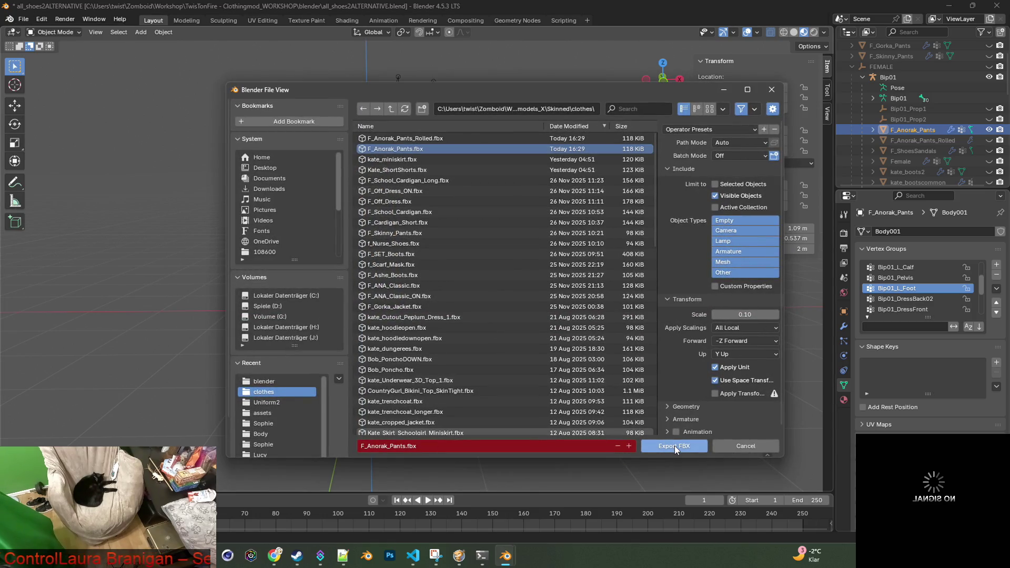
pyautogui.click(674, 446)
pyautogui.hotkey('alt', 'Tab')
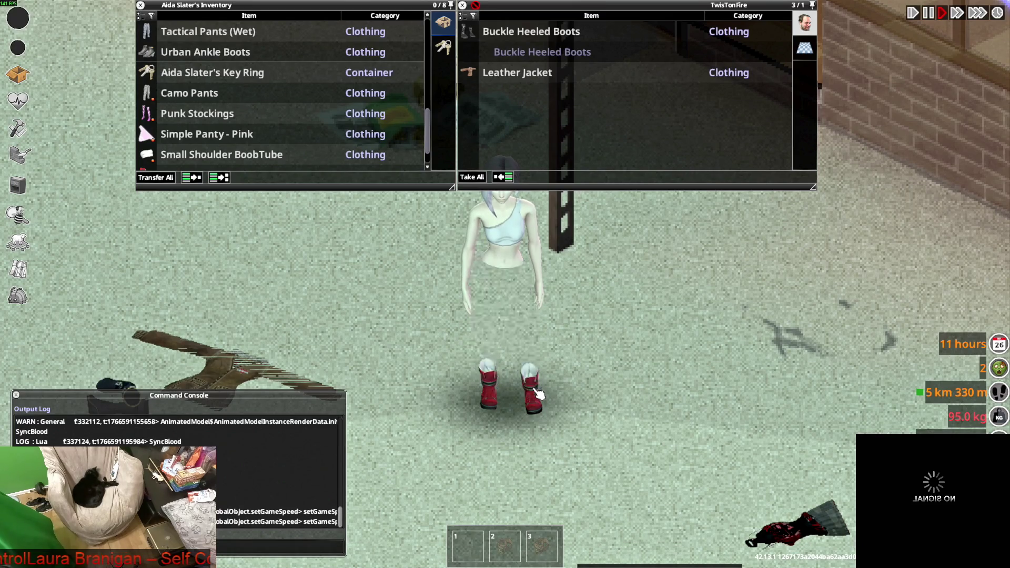
# Step: Walk the character around the store to show the updated Camo Pants over the red boots
pyautogui.press('s')
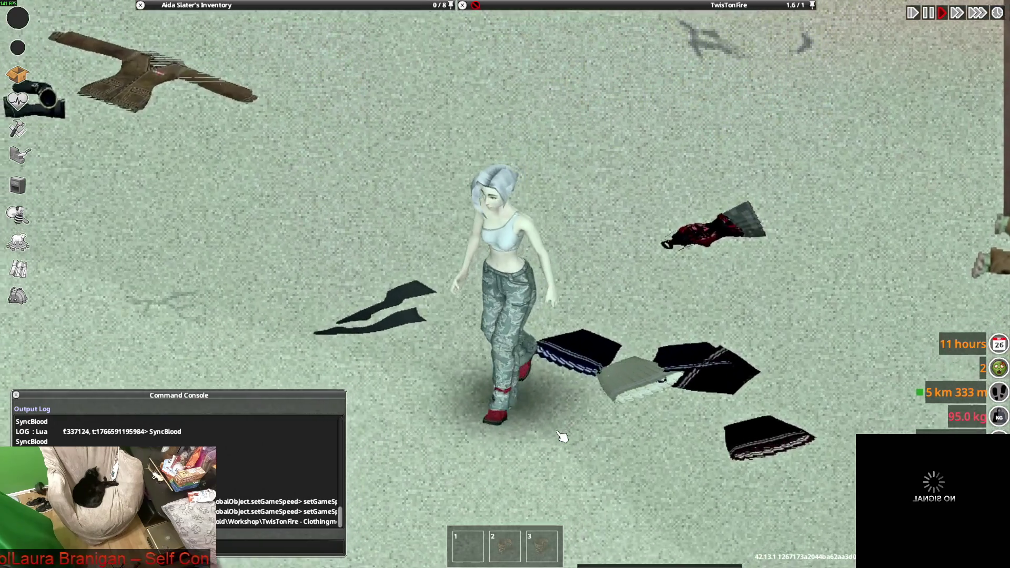
pyautogui.press('a')
pyautogui.press('s')
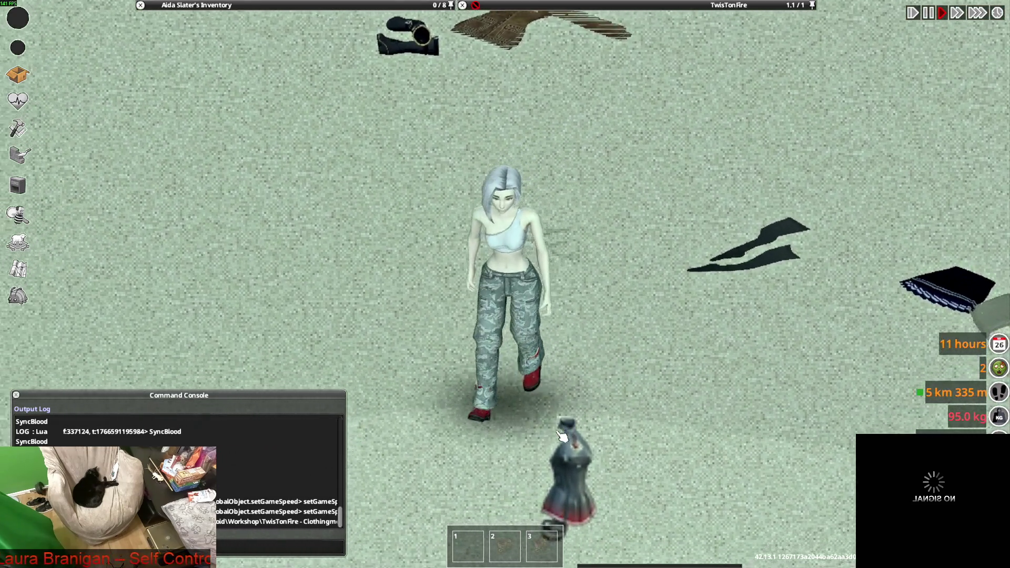
pyautogui.press('w')
pyautogui.press('w')
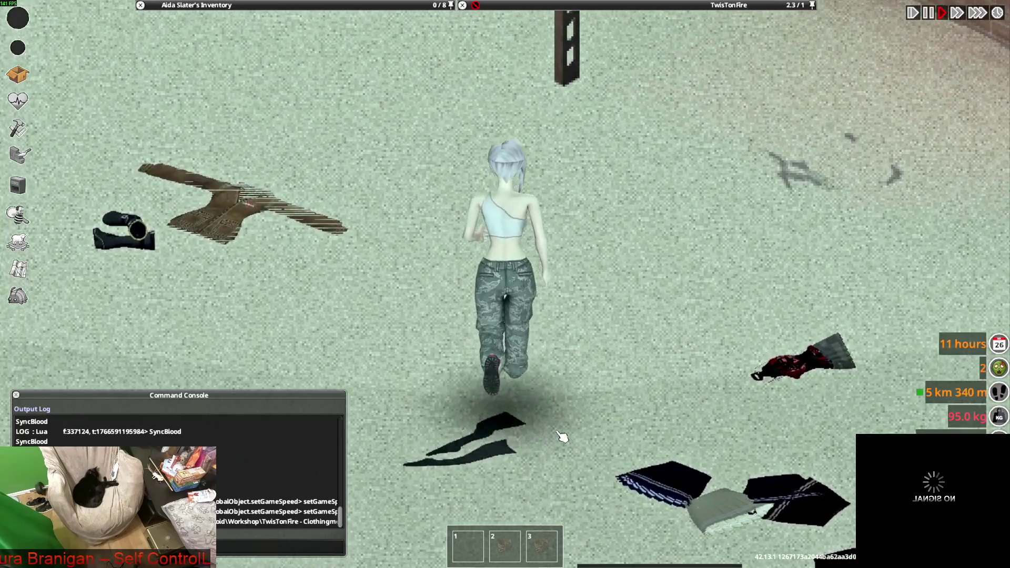
pyautogui.press('s')
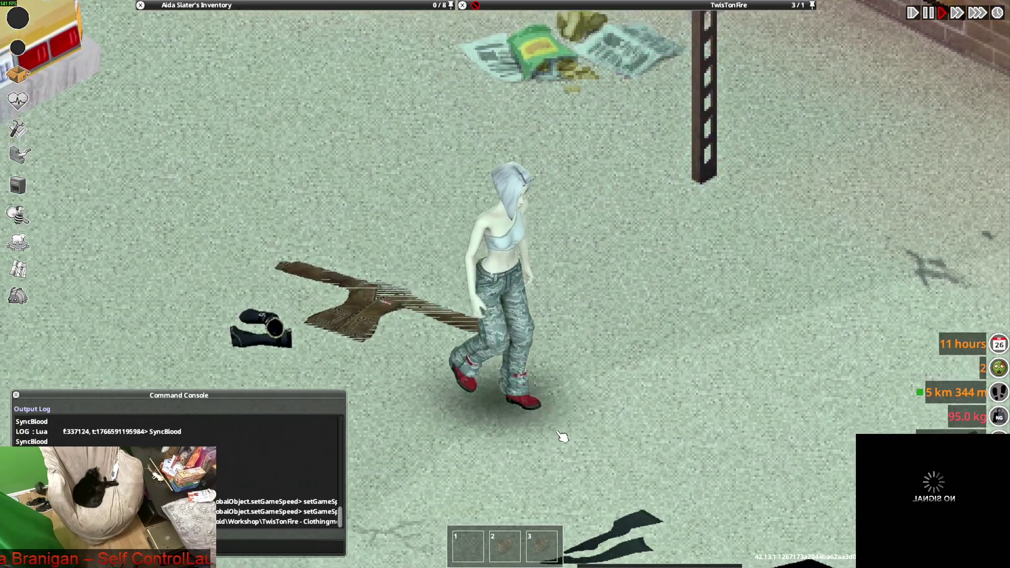
pyautogui.press('s')
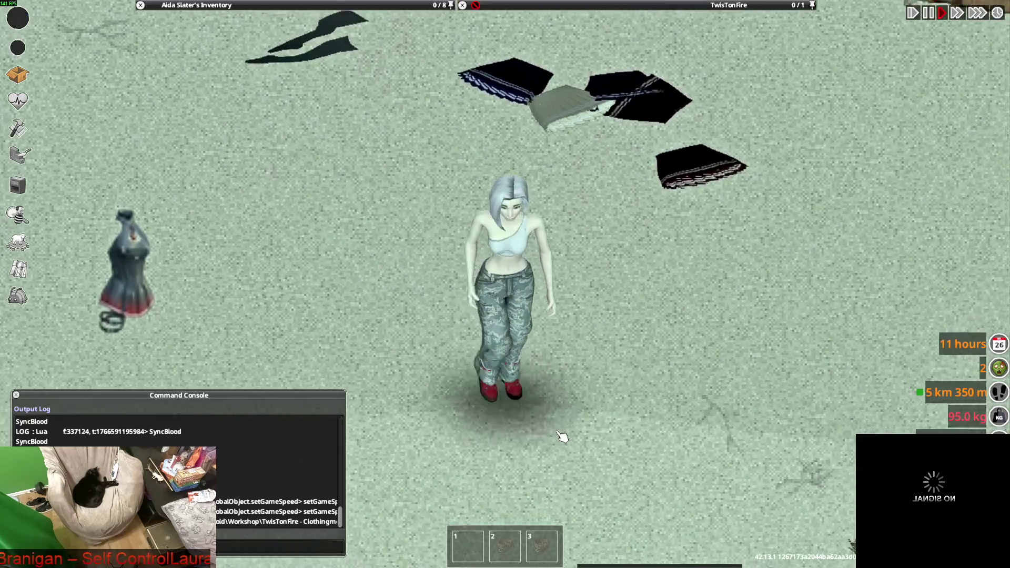
pyautogui.press('w')
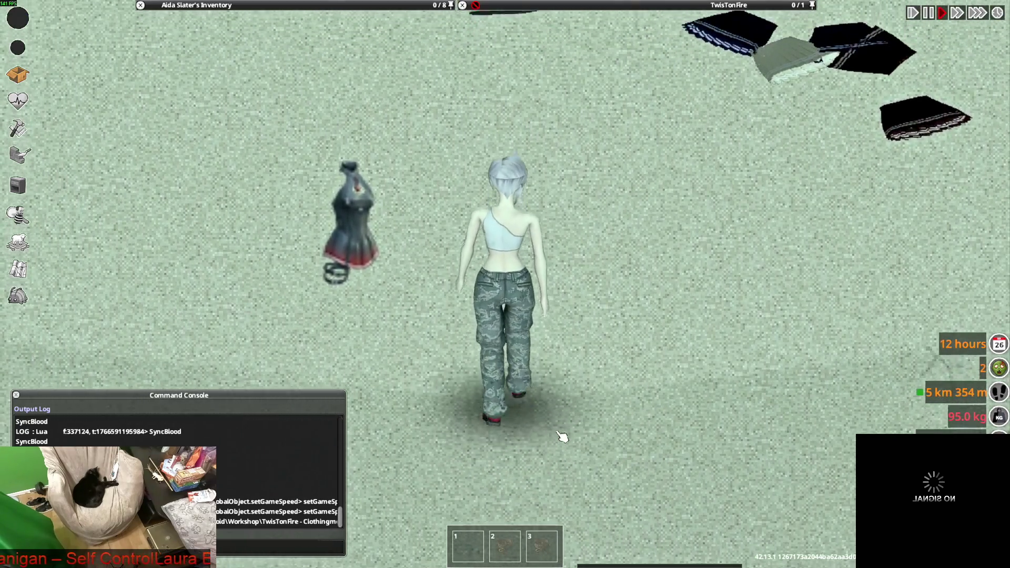
pyautogui.scroll(-4, 552, 389)
pyautogui.scroll(4, 556, 365)
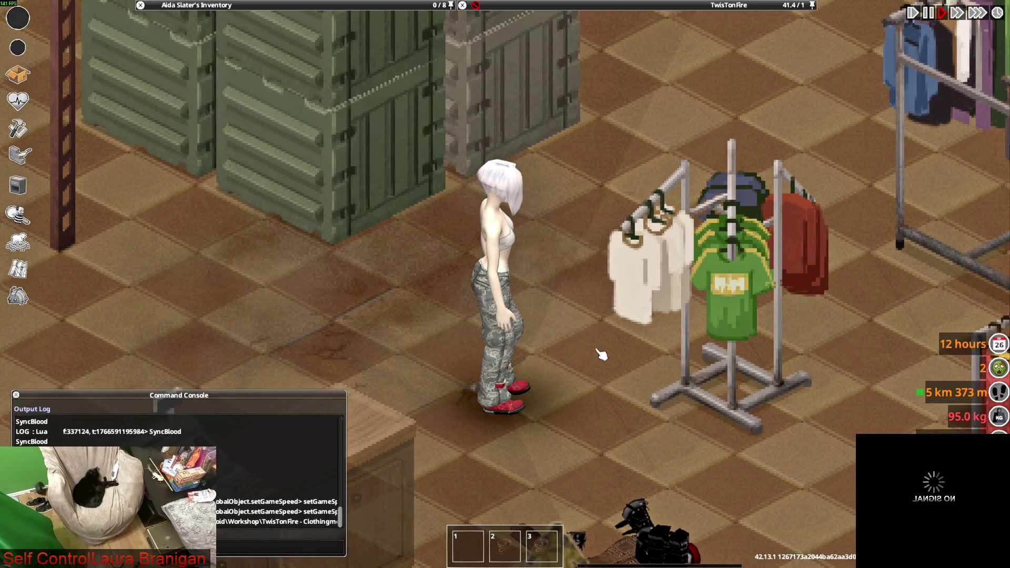
# Step: Roll up the Camo Pants and walk the character out of the store along the street
pyautogui.moveTo(210, 6)
pyautogui.rightClick(185, 95)
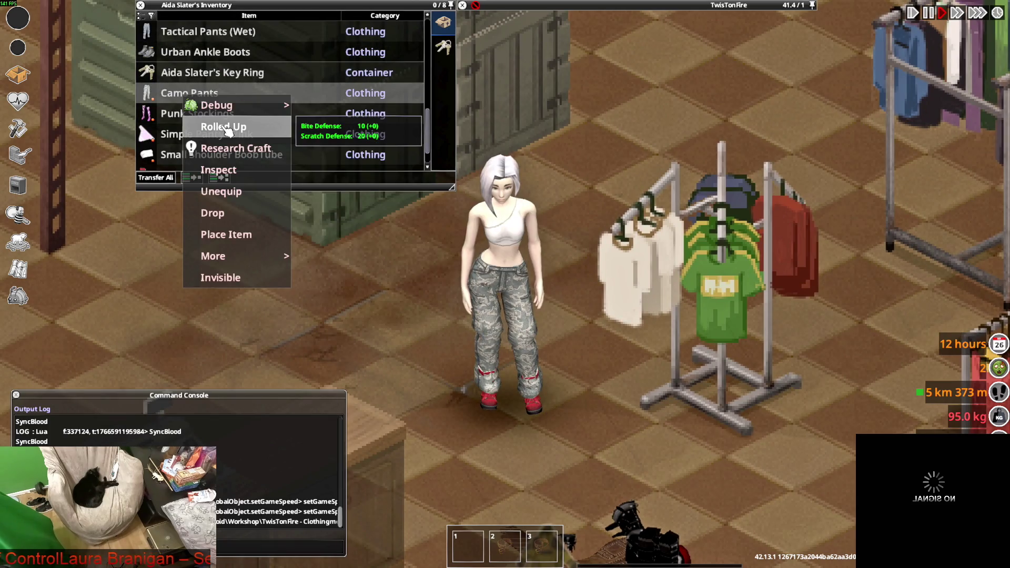
pyautogui.click(223, 126)
pyautogui.press('a')
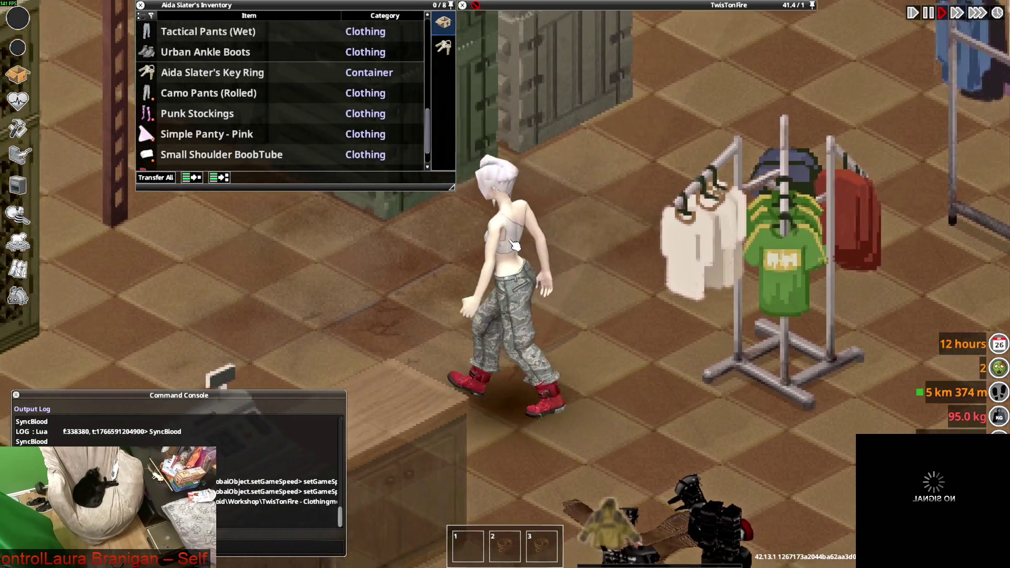
pyautogui.press('d')
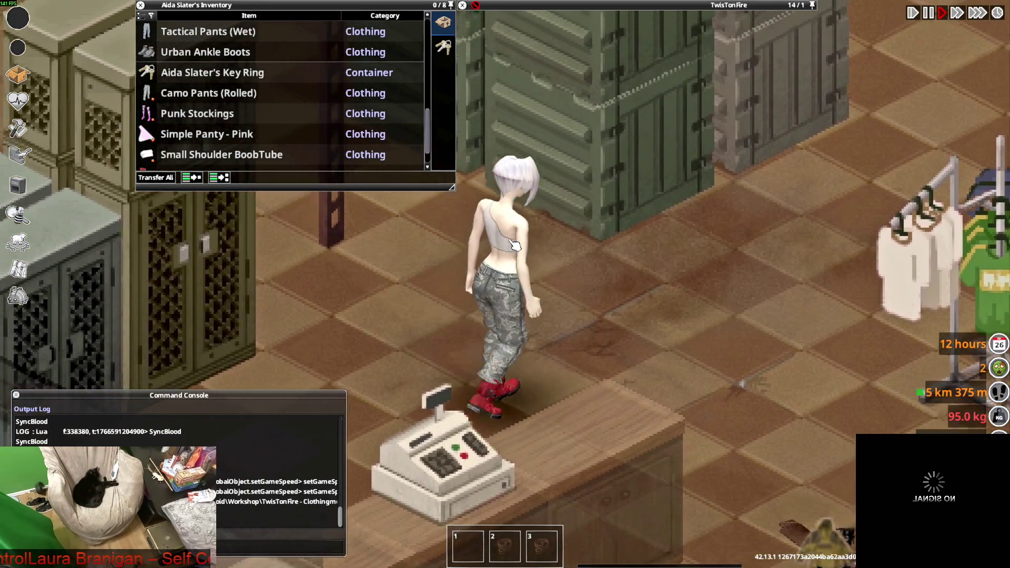
pyautogui.press('s')
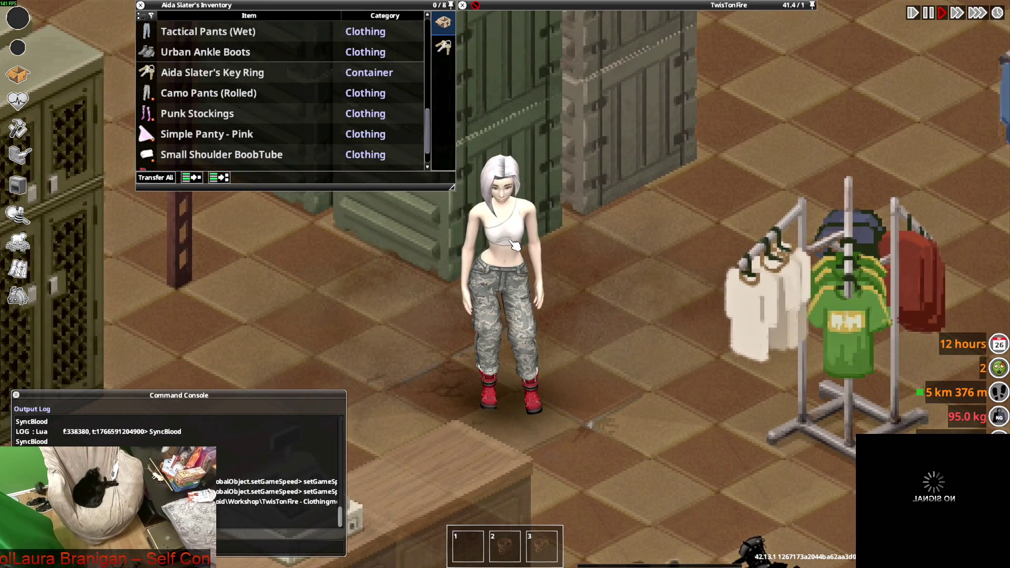
pyautogui.press('d')
pyautogui.press('s')
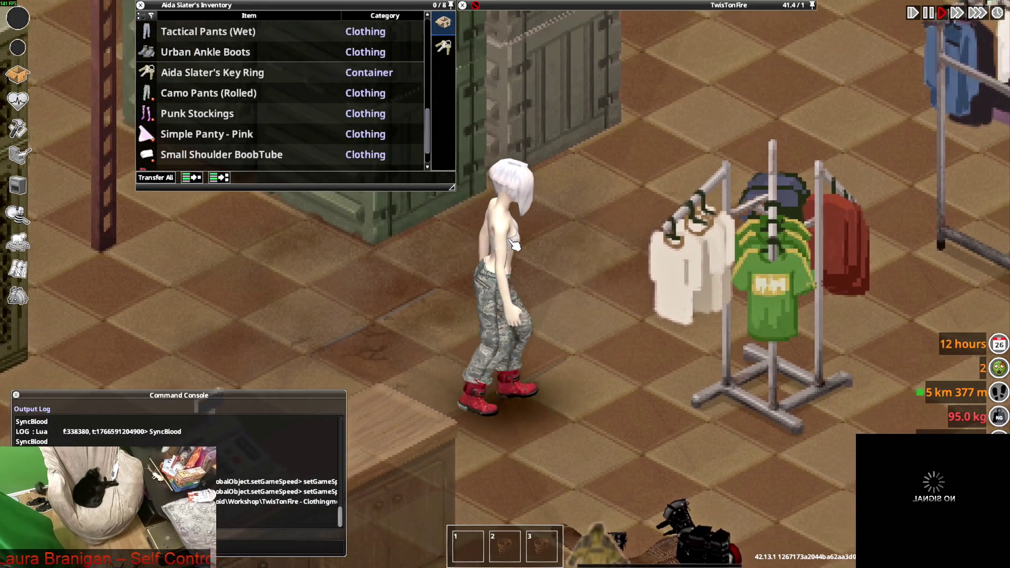
pyautogui.press('a')
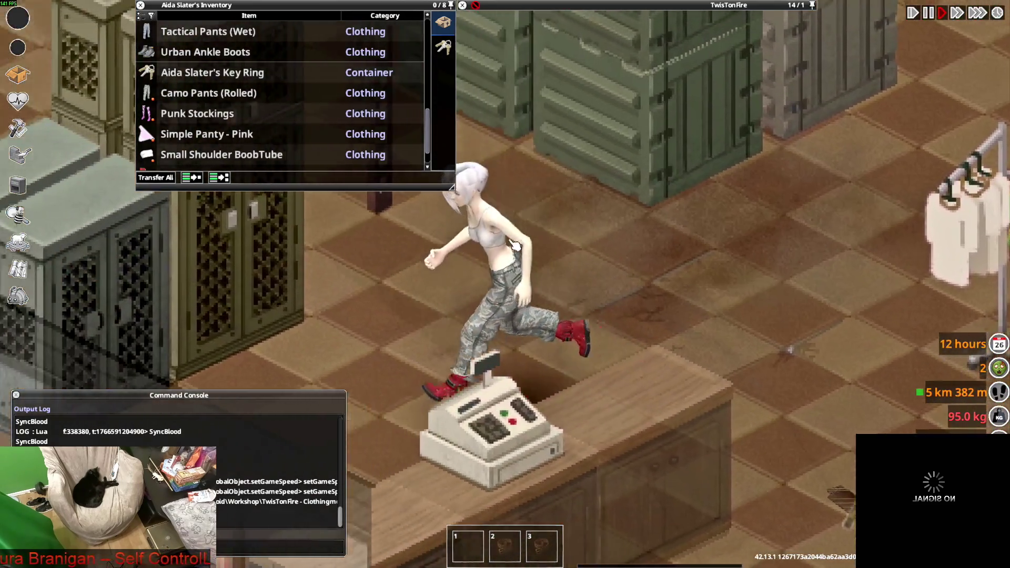
pyautogui.press('s')
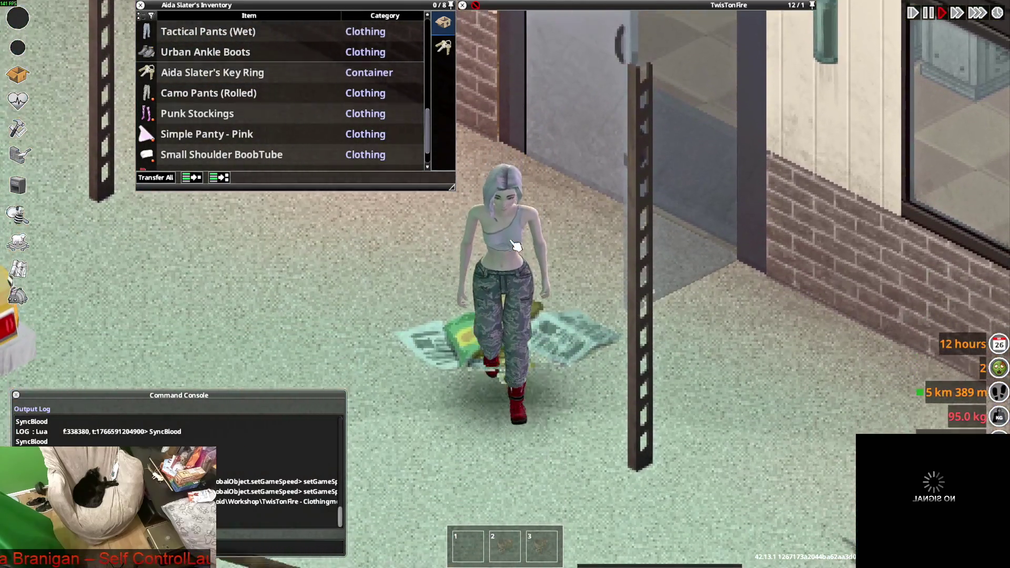
pyautogui.press('s')
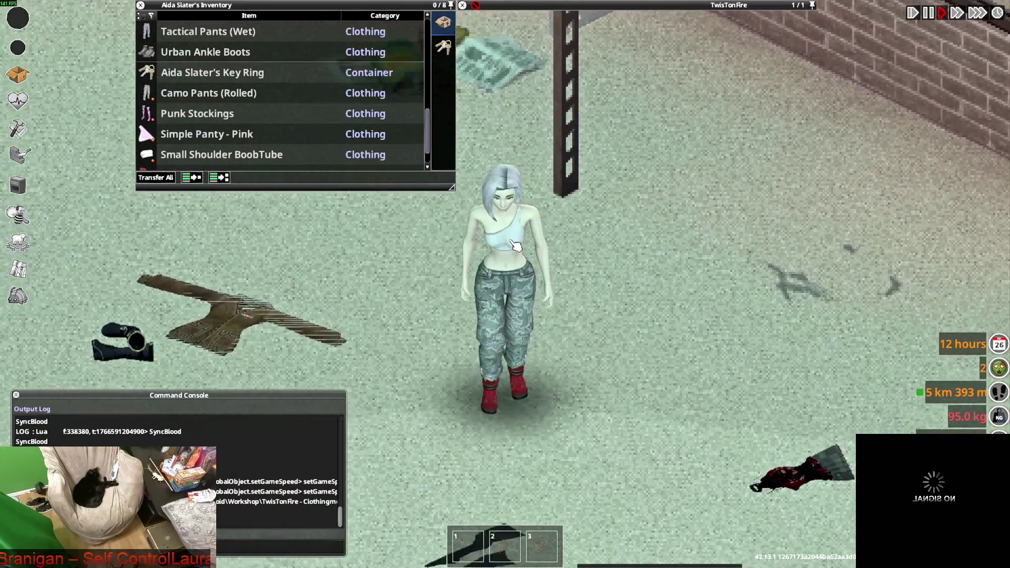
pyautogui.press('a')
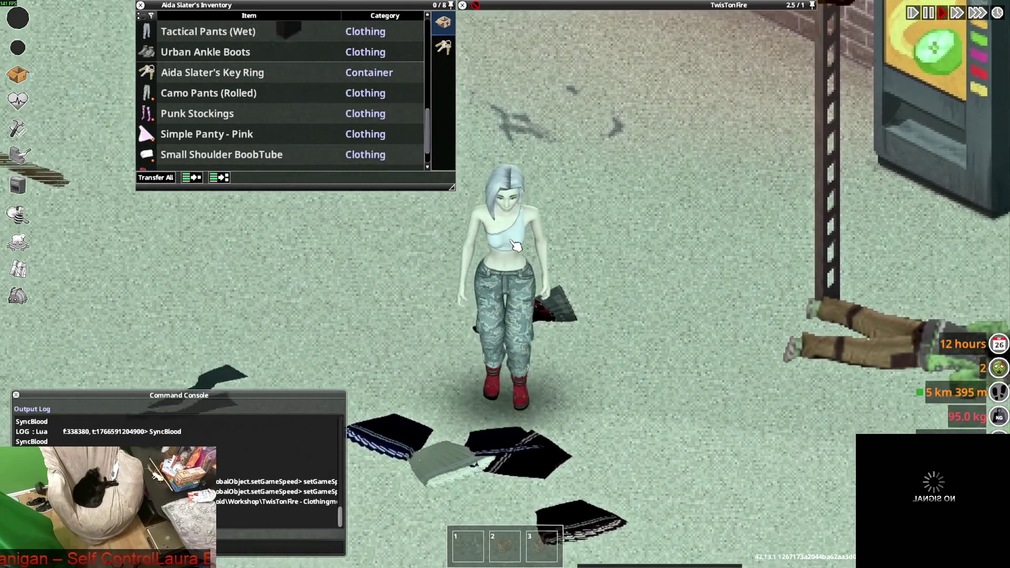
pyautogui.press('w')
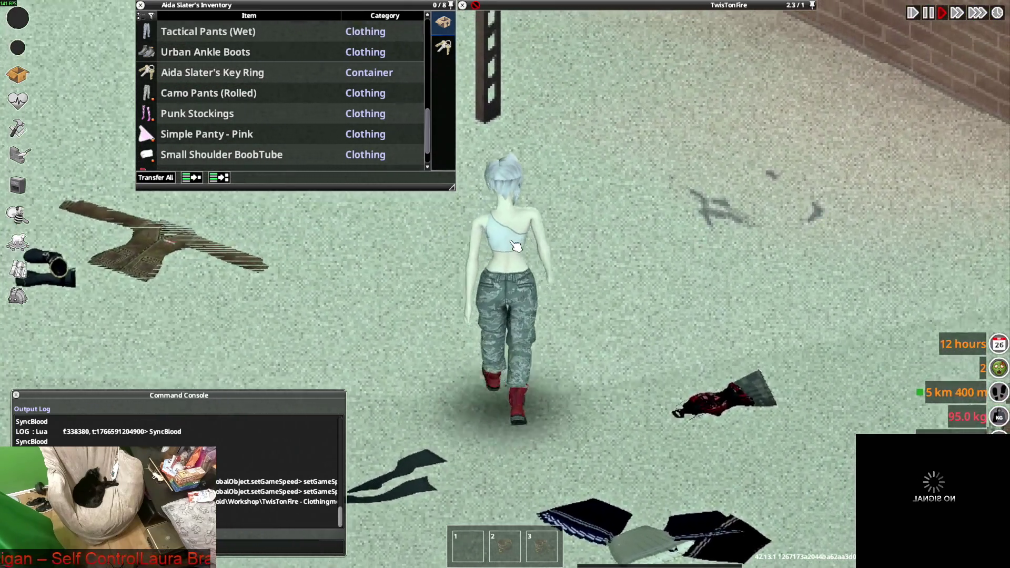
pyautogui.press('a')
pyautogui.press('s')
pyautogui.press('d')
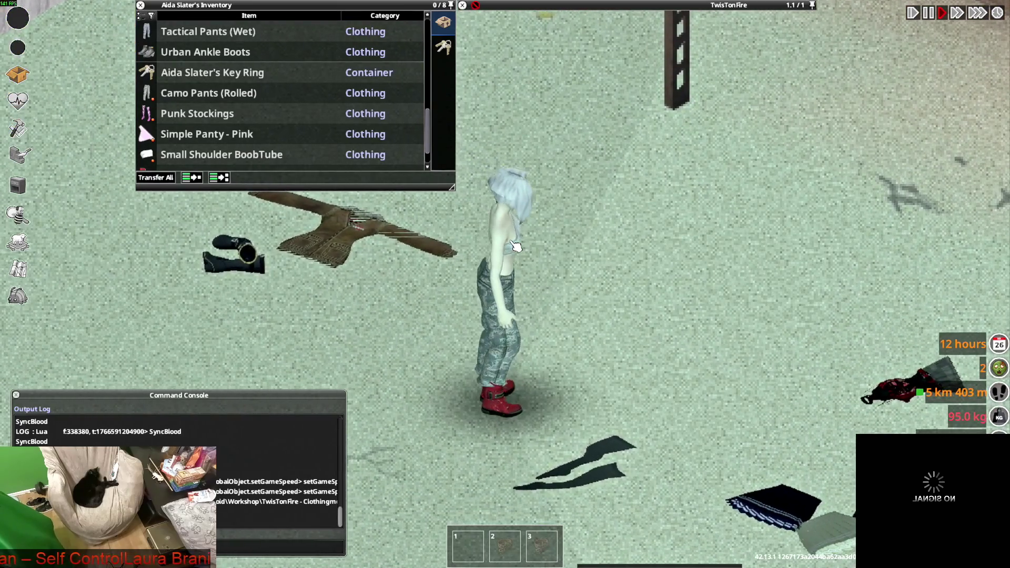
# Step: Put on the Urban Ankle Boots and walk along the brick shop wall
pyautogui.moveTo(290, 44)
pyautogui.rightClick(210, 53)
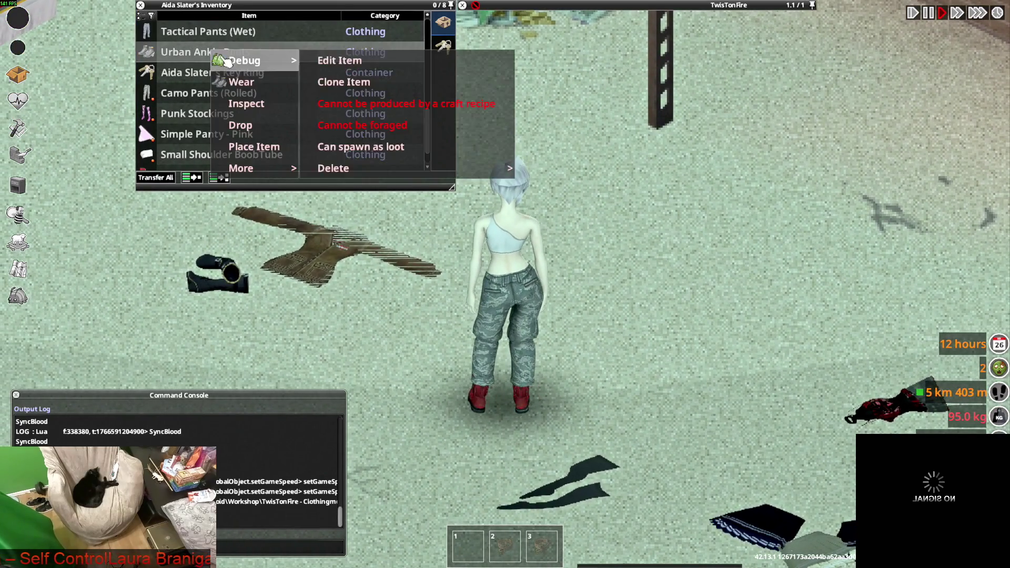
pyautogui.click(237, 61)
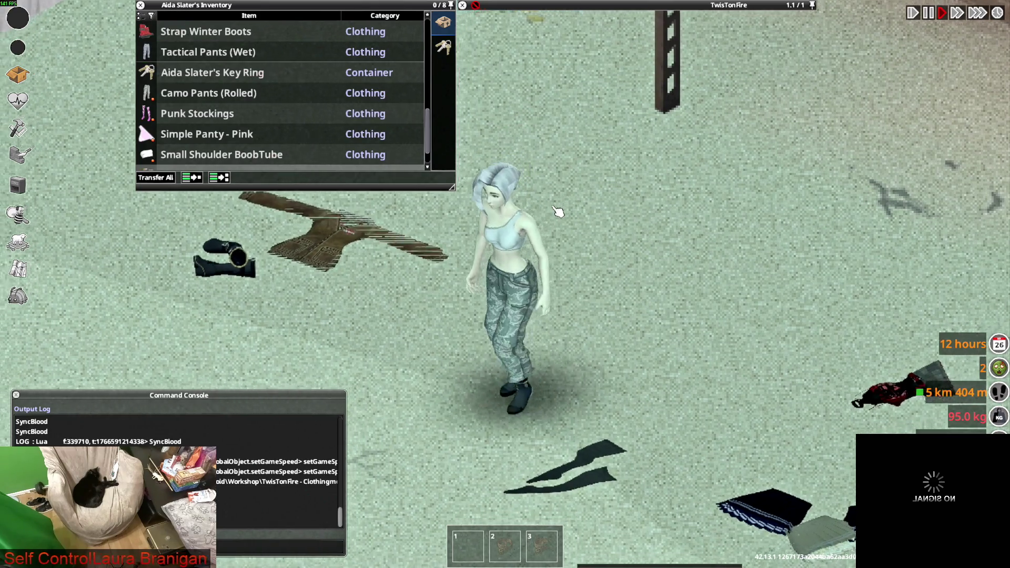
pyautogui.press('s')
pyautogui.press('w')
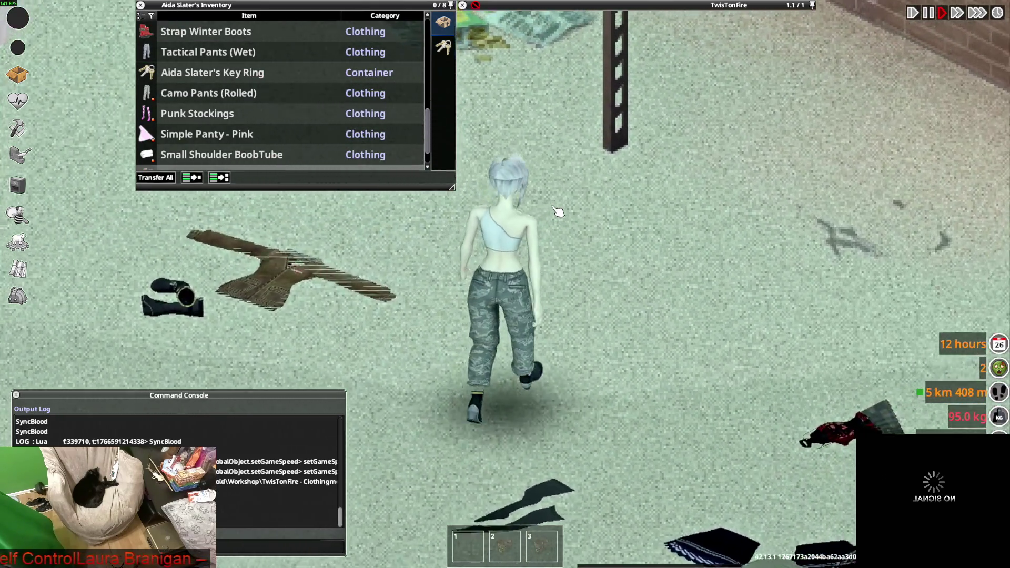
pyautogui.press('d')
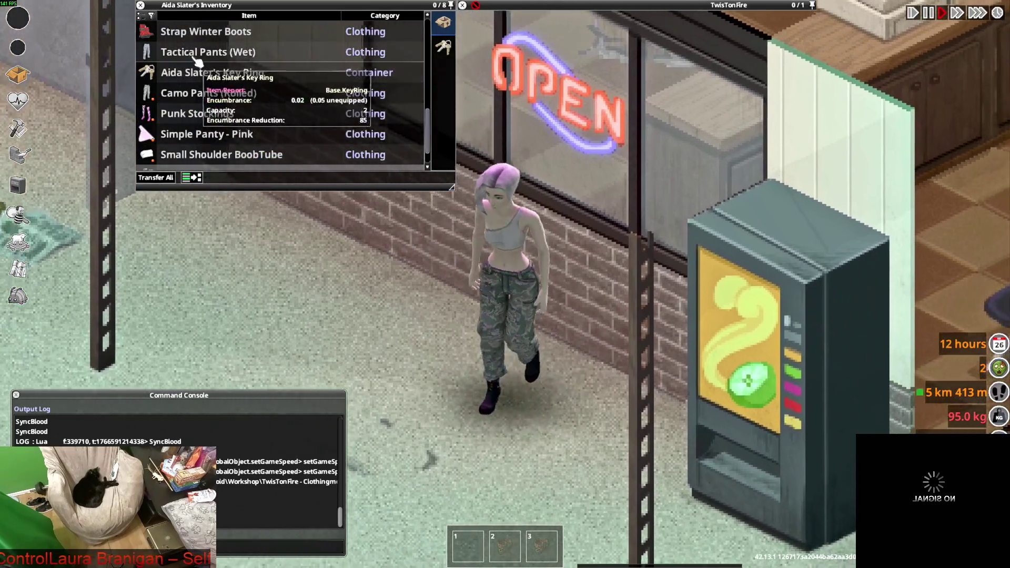
# Step: Unroll the Camo Pants and walk down to the pile of dropped clothes
pyautogui.rightClick(195, 60)
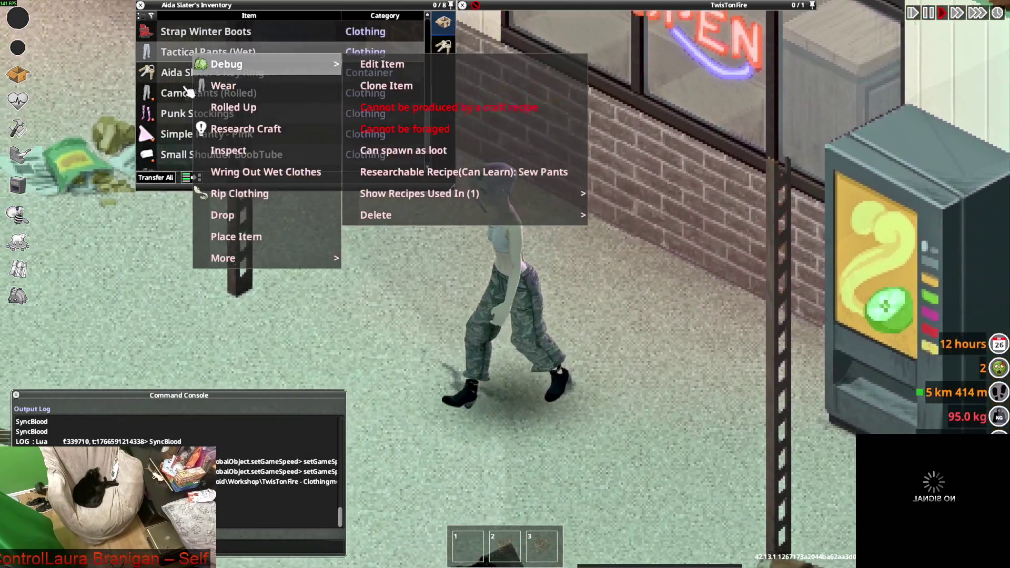
pyautogui.scroll(-2, 194, 106)
pyautogui.scroll(4, 192, 125)
pyautogui.rightClick(193, 136)
pyautogui.click(218, 159)
pyautogui.press('a')
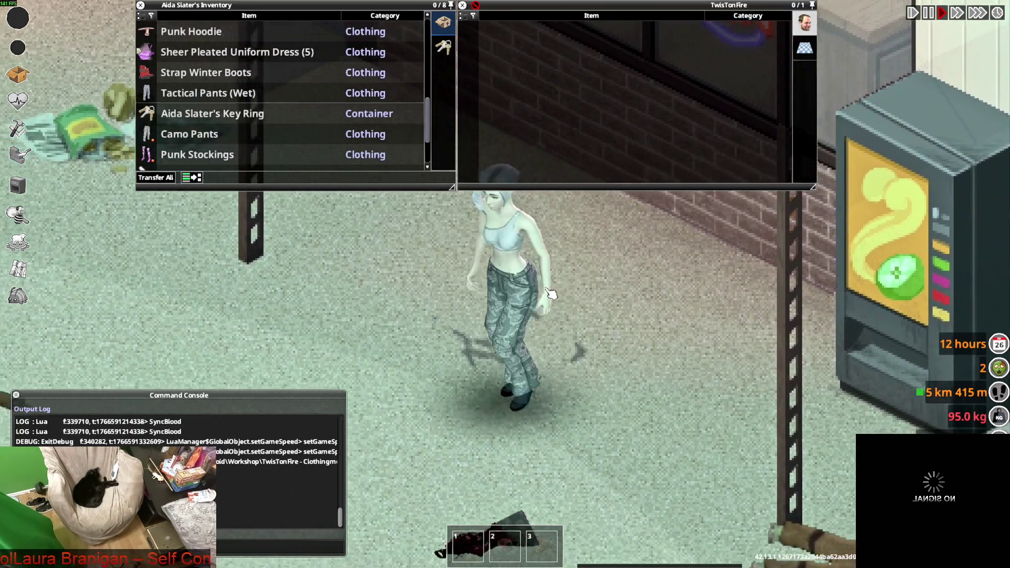
pyautogui.press('s')
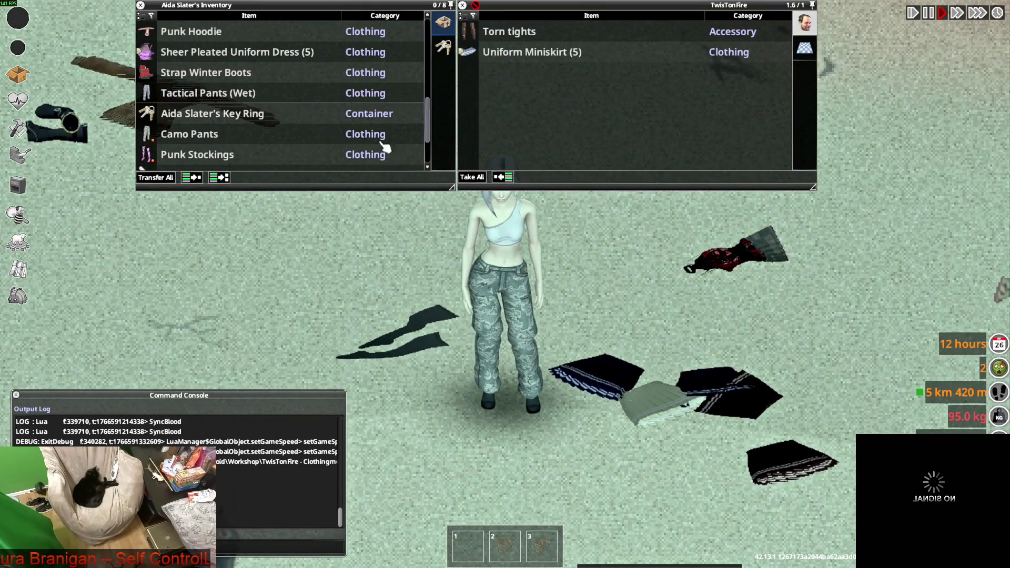
# Step: Expand the Hiking Boots (2) stack and wear a pair of hiking boots
pyautogui.scroll(5, 175, 146)
pyautogui.click(171, 141)
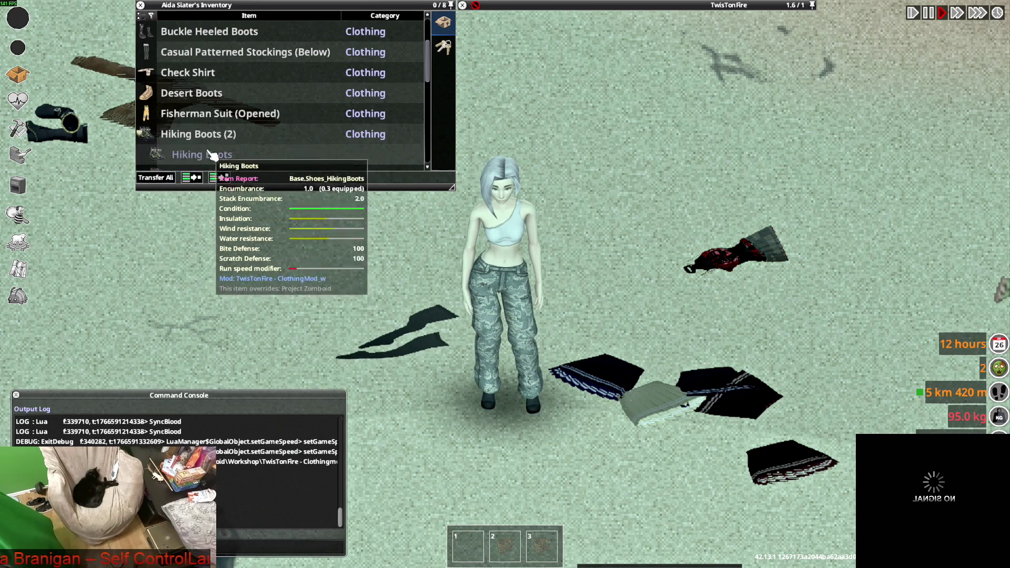
pyautogui.scroll(-1, 179, 142)
pyautogui.rightClick(183, 133)
pyautogui.click(221, 164)
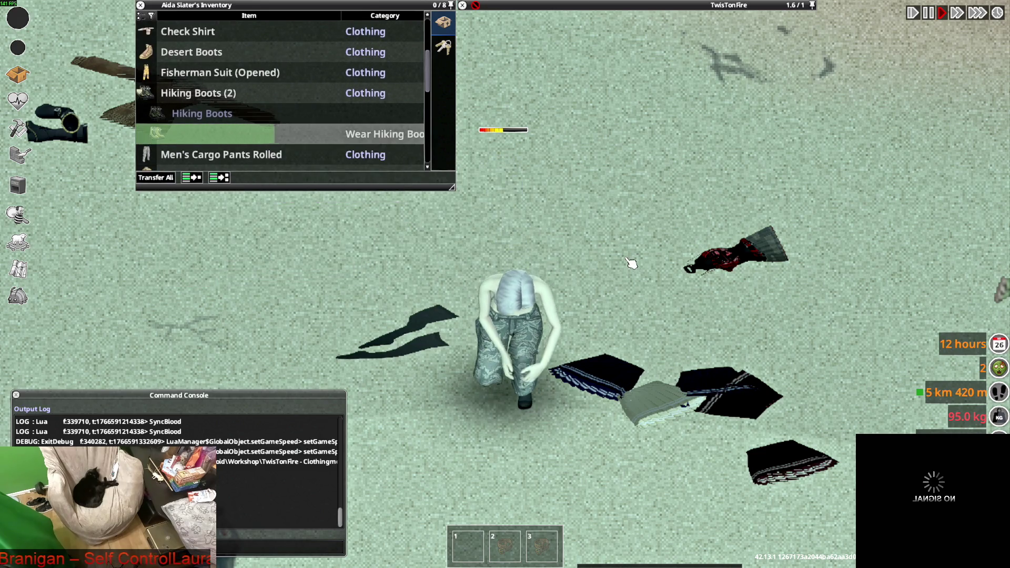
# Step: Walk the character in hiking boots right along the shop wall and toward the camera
pyautogui.press('s')
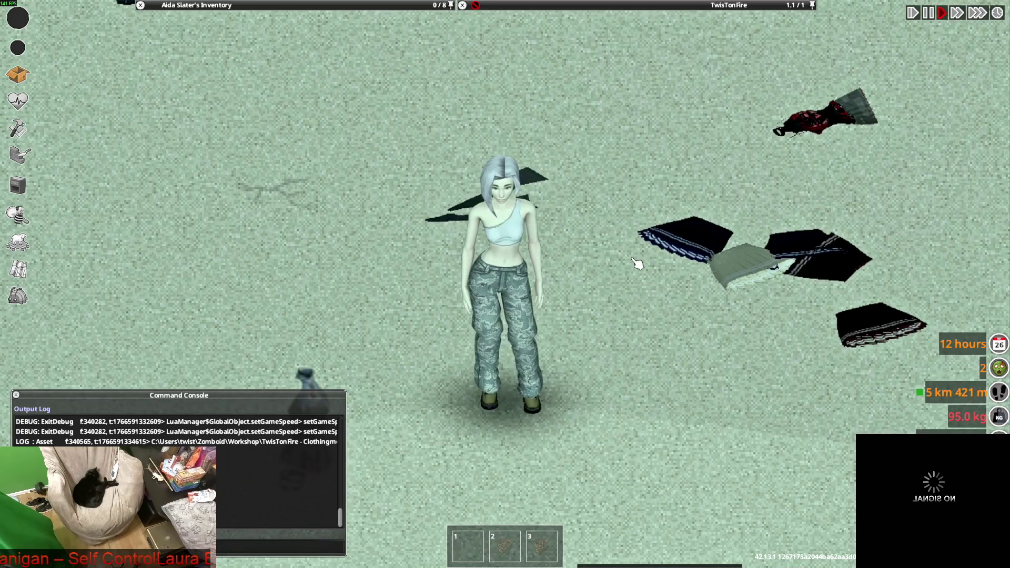
pyautogui.press('d')
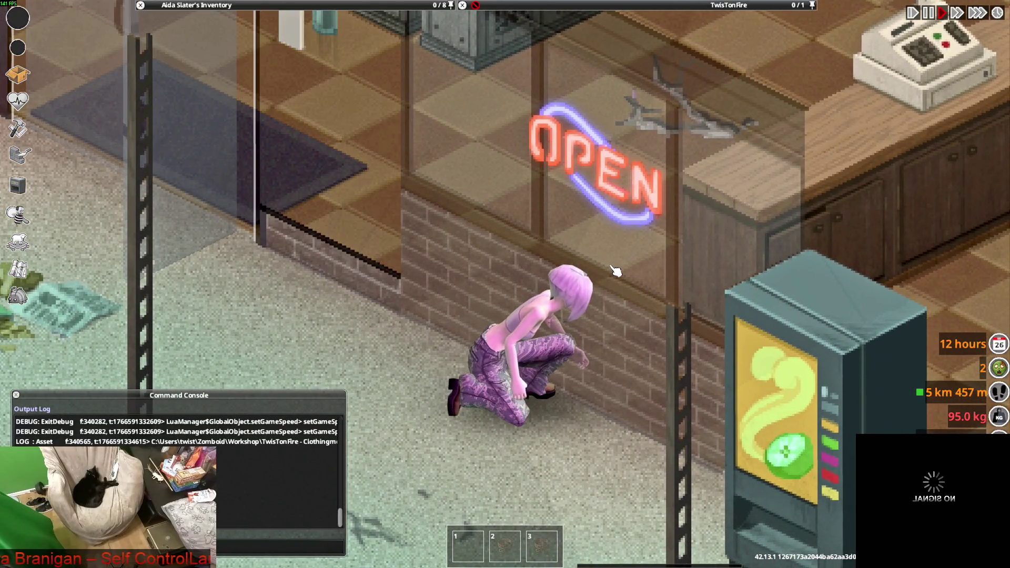
pyautogui.press('d')
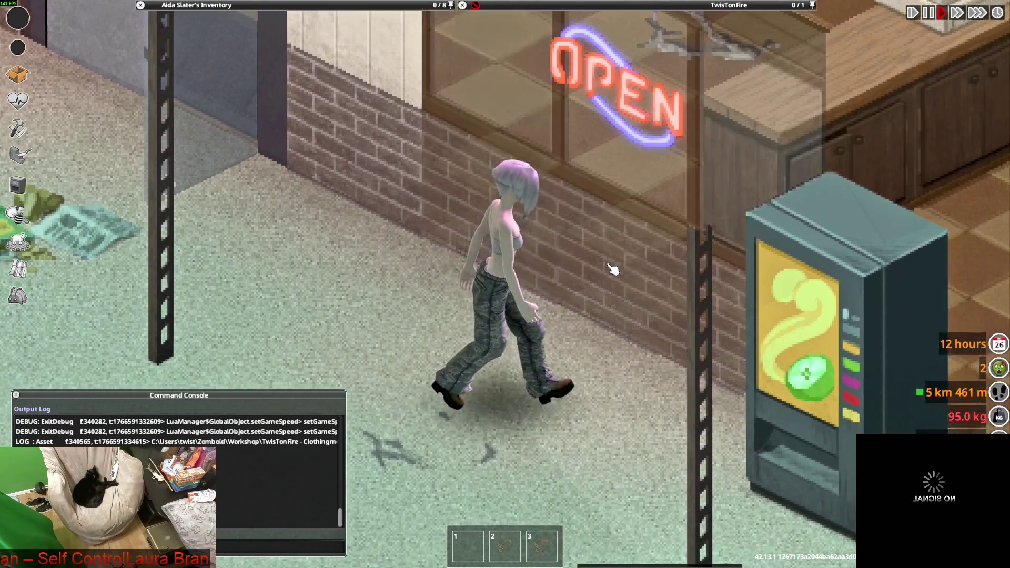
pyautogui.press('s')
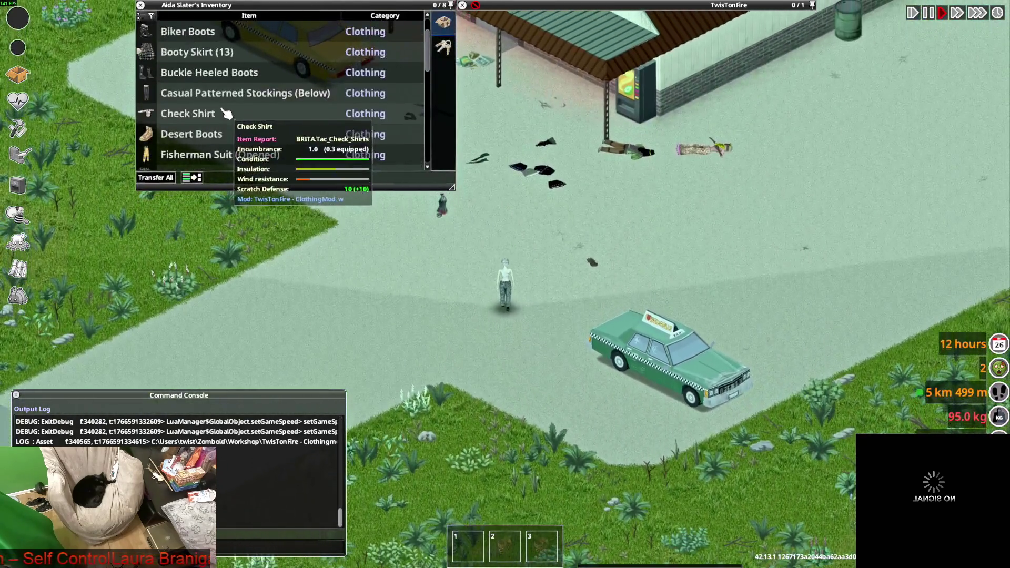
# Step: Put on the Buckle Heeled Boots and walk until the character faces the camera
pyautogui.scroll(2, 226, 113)
pyautogui.rightClick(190, 113)
pyautogui.click(236, 138)
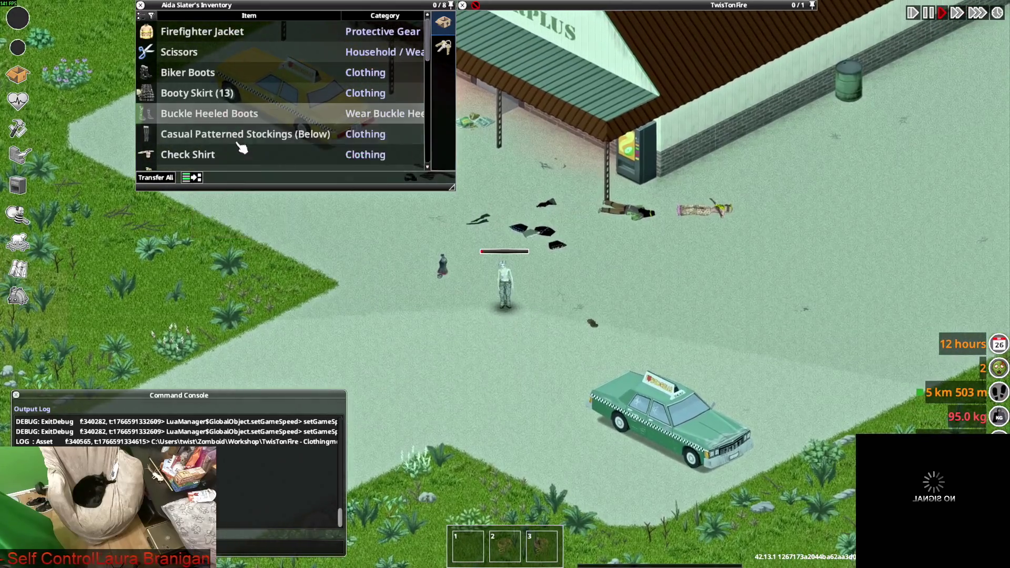
pyautogui.scroll(5, 547, 295)
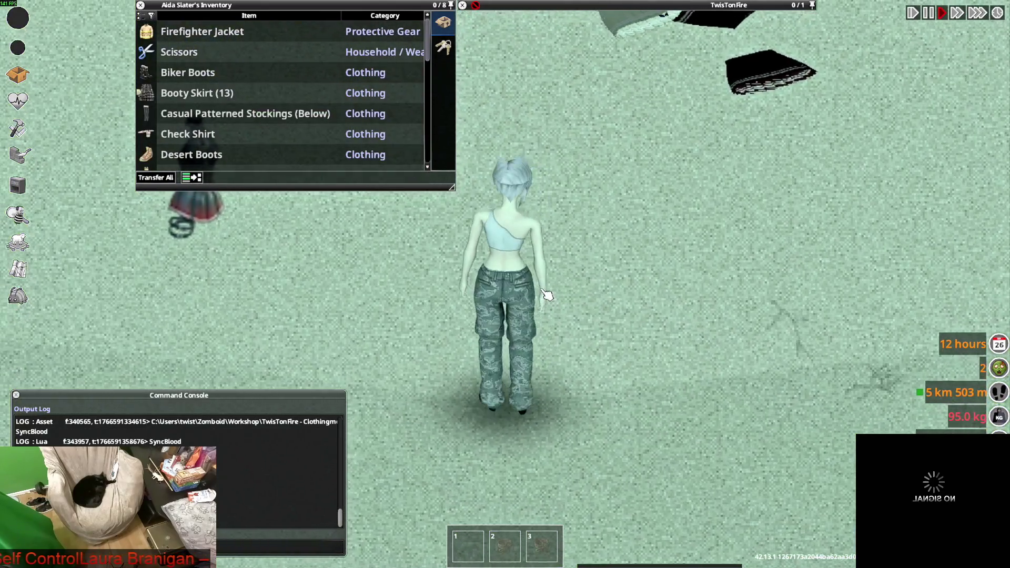
pyautogui.press('s')
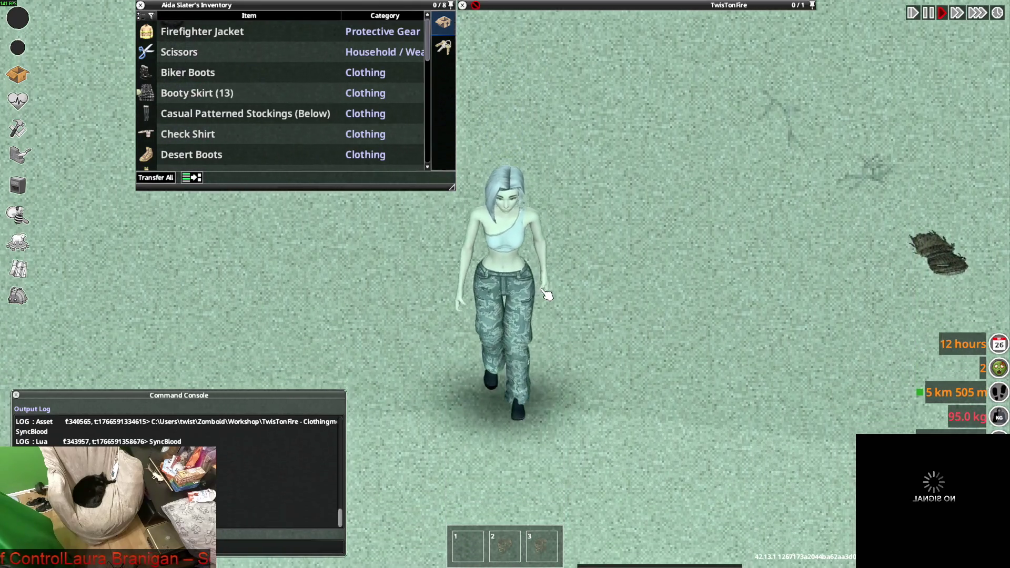
pyautogui.press('s')
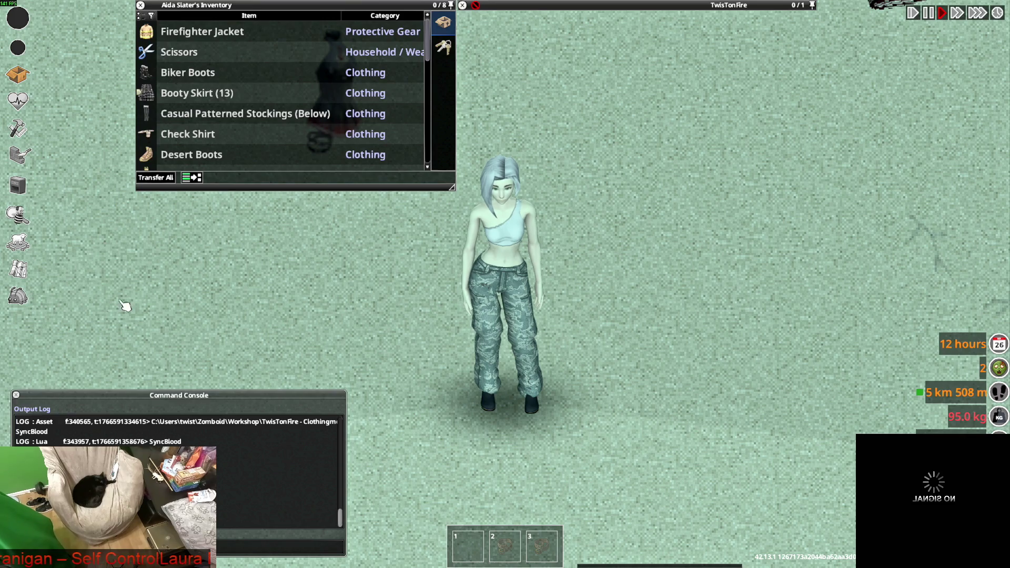
# Step: Browse the clothing inventory and bring up the Booty Skirt's item report showing 0.3 encumbrance
pyautogui.scroll(-5, 372, 295)
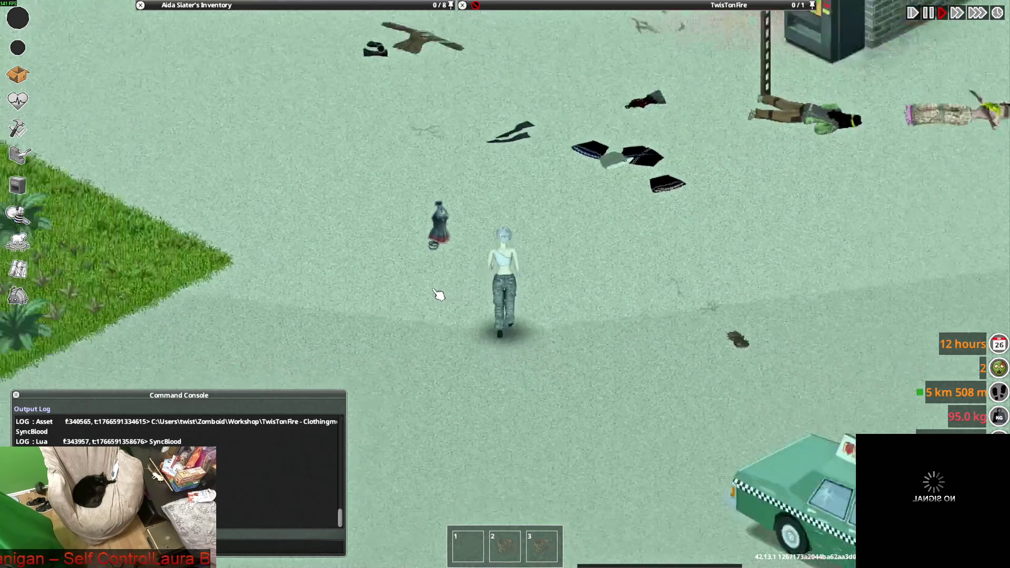
pyautogui.scroll(-5, 436, 293)
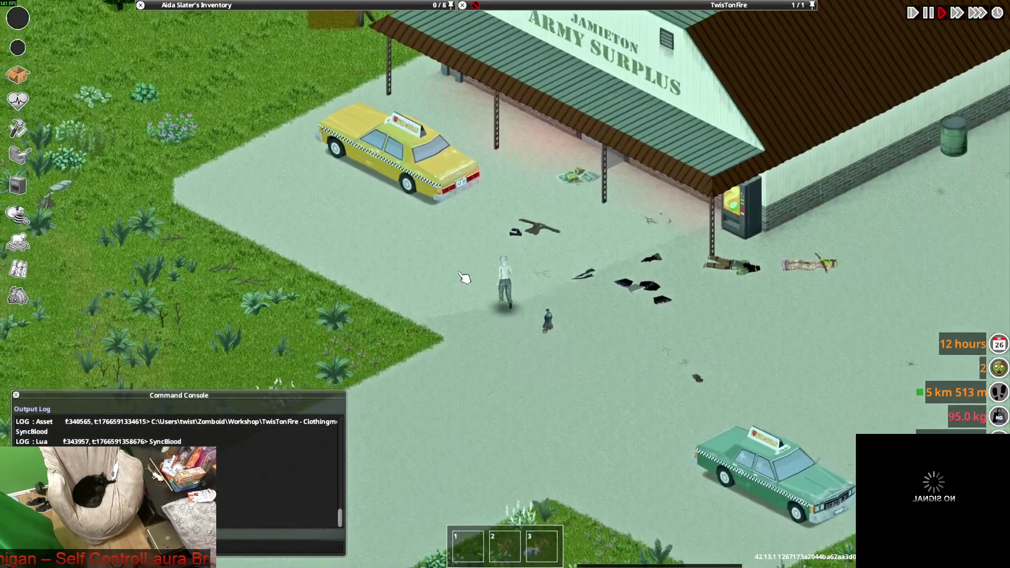
pyautogui.scroll(5, 465, 263)
pyautogui.scroll(5, 468, 266)
pyautogui.moveTo(210, 6)
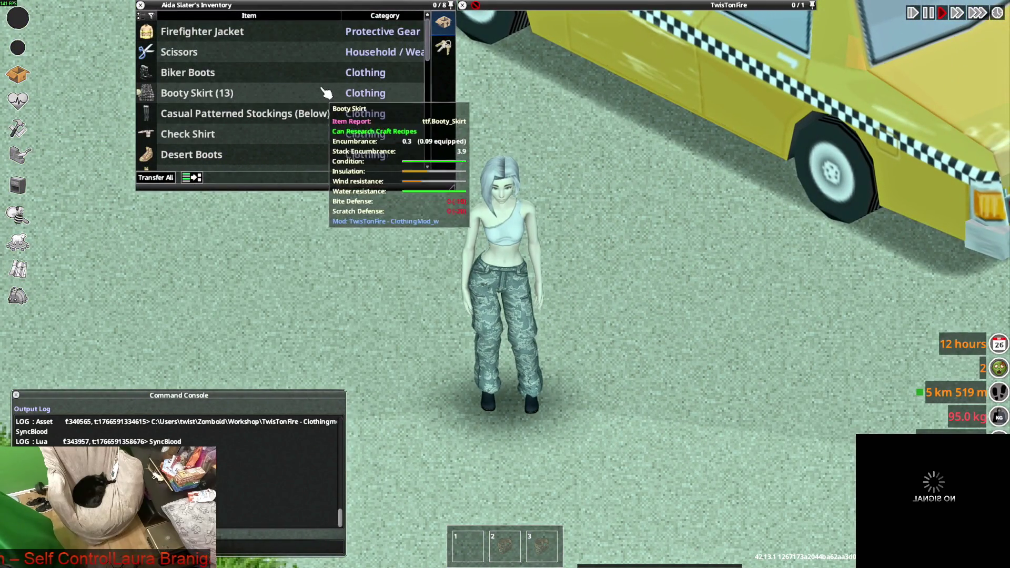
pyautogui.scroll(-5, 224, 124)
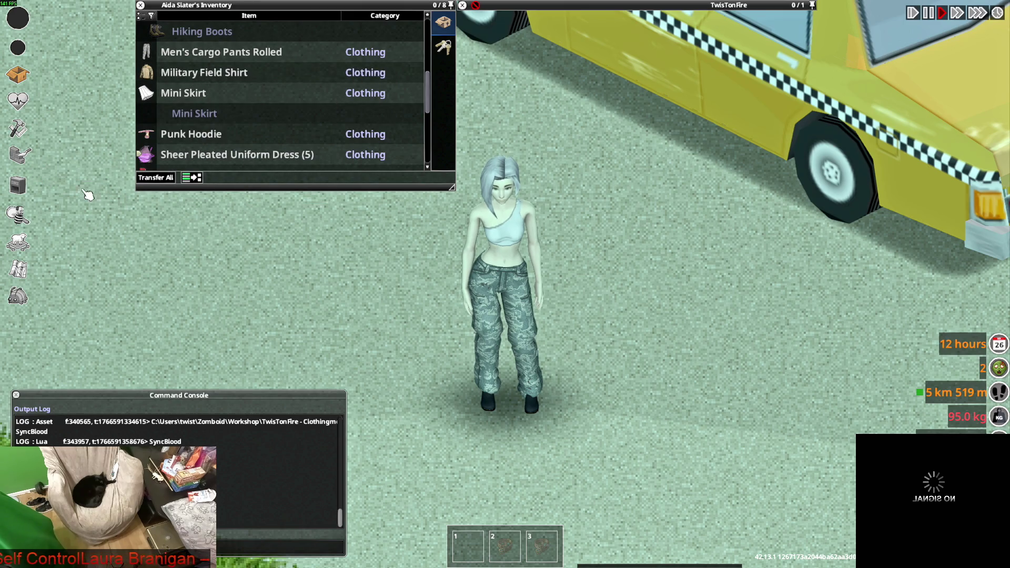
# Step: Open the Debug Items List showing only base-game items with the type filter cleared
pyautogui.click(27, 298)
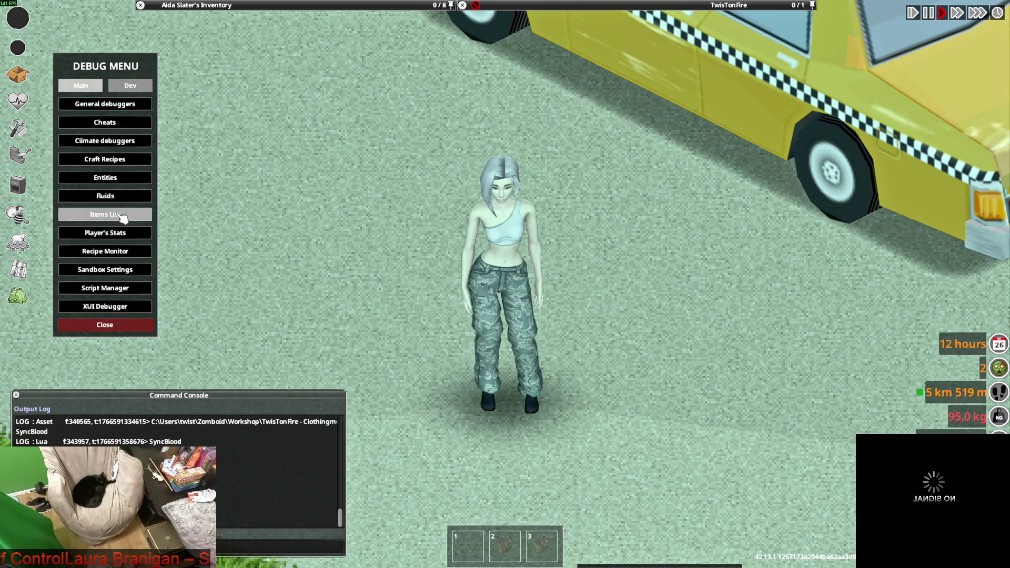
pyautogui.click(122, 214)
pyautogui.click(299, 448)
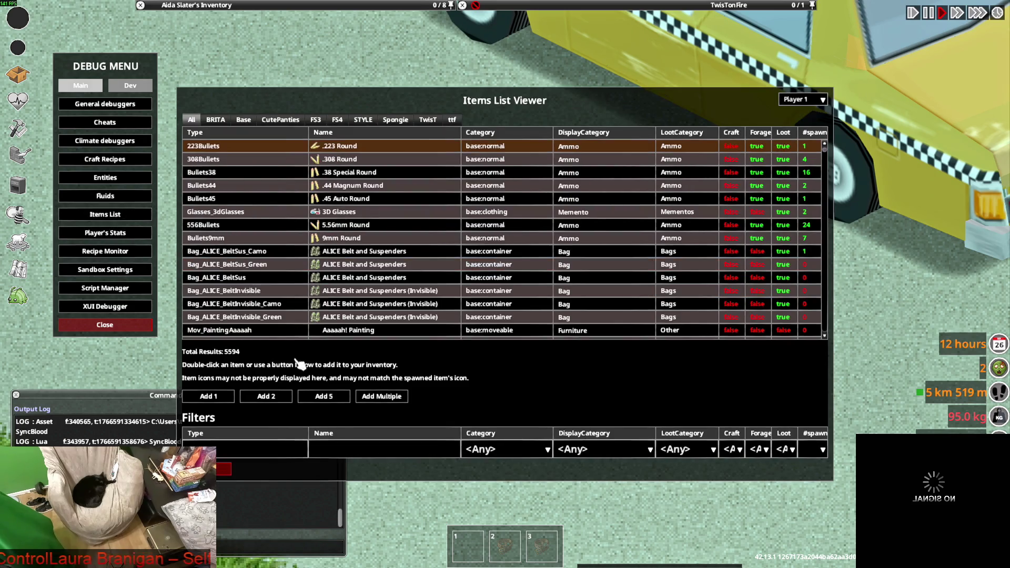
pyautogui.click(239, 121)
pyautogui.click(300, 449)
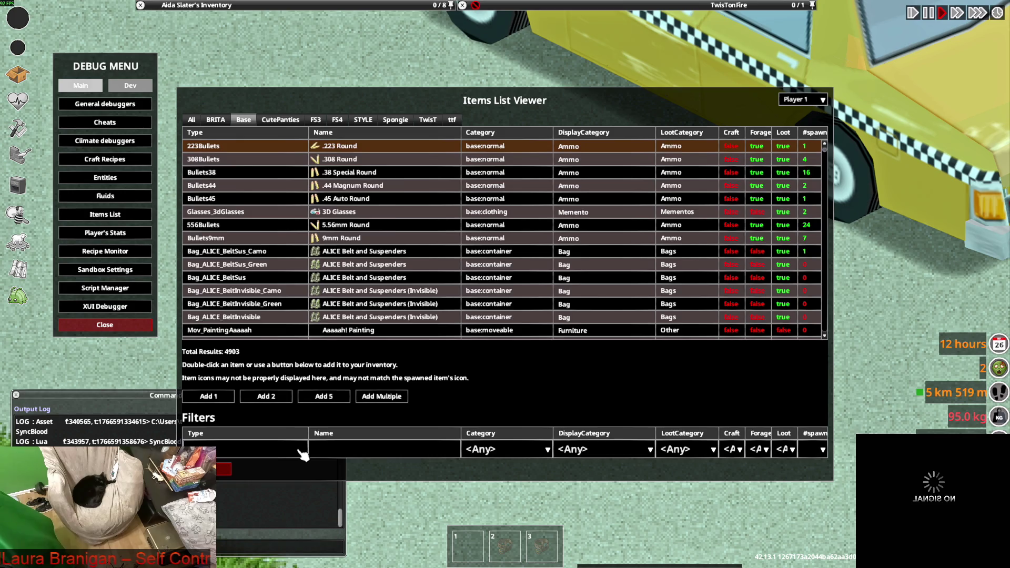
# Step: Filter the list by 'shell', spawn the green Shell Suit Pants, and close the viewer
pyautogui.write('sports')
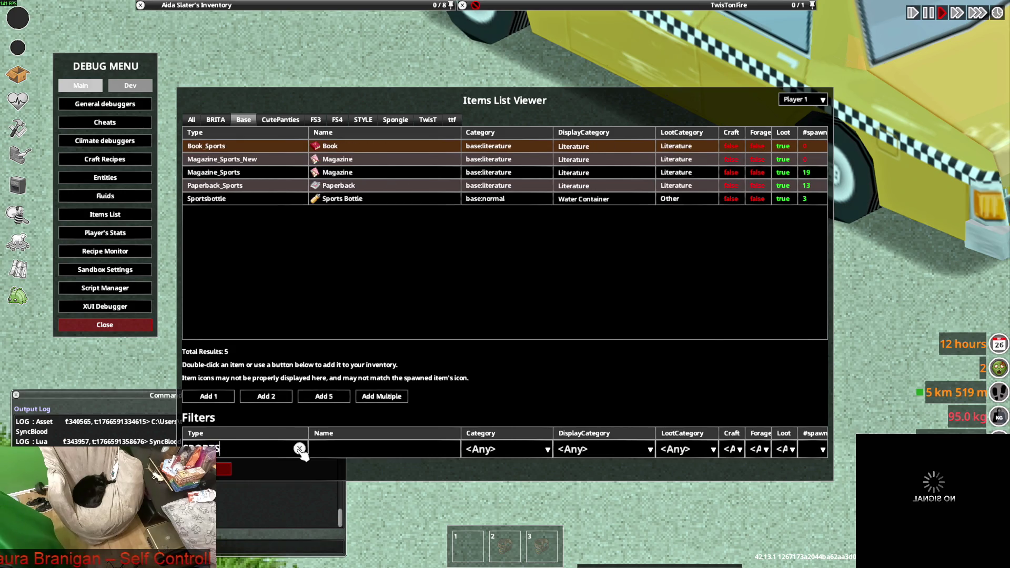
pyautogui.press('BackSpace')
pyautogui.press('BackSpace')
pyautogui.press('BackSpace')
pyautogui.write('shell')
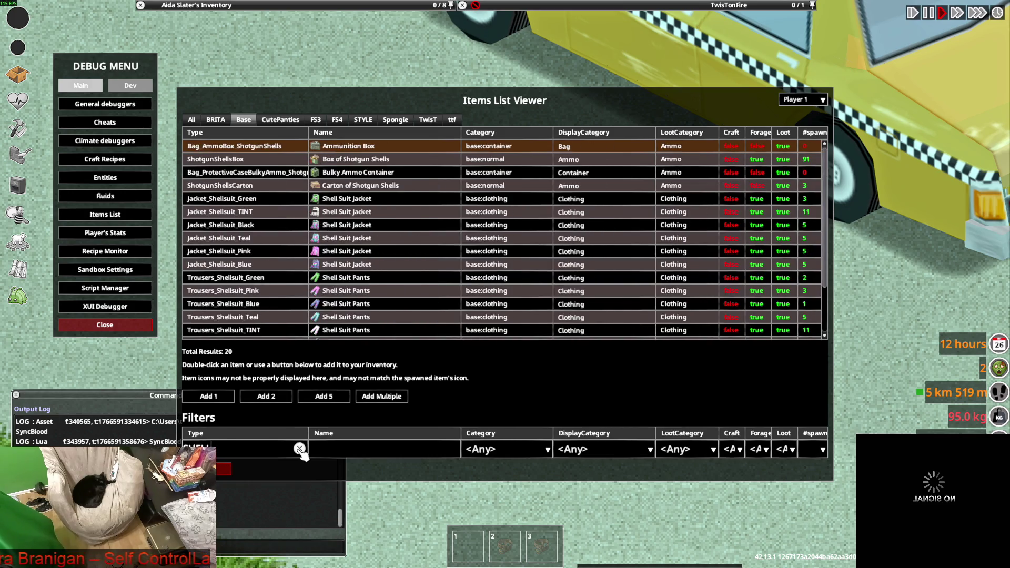
pyautogui.click(342, 306)
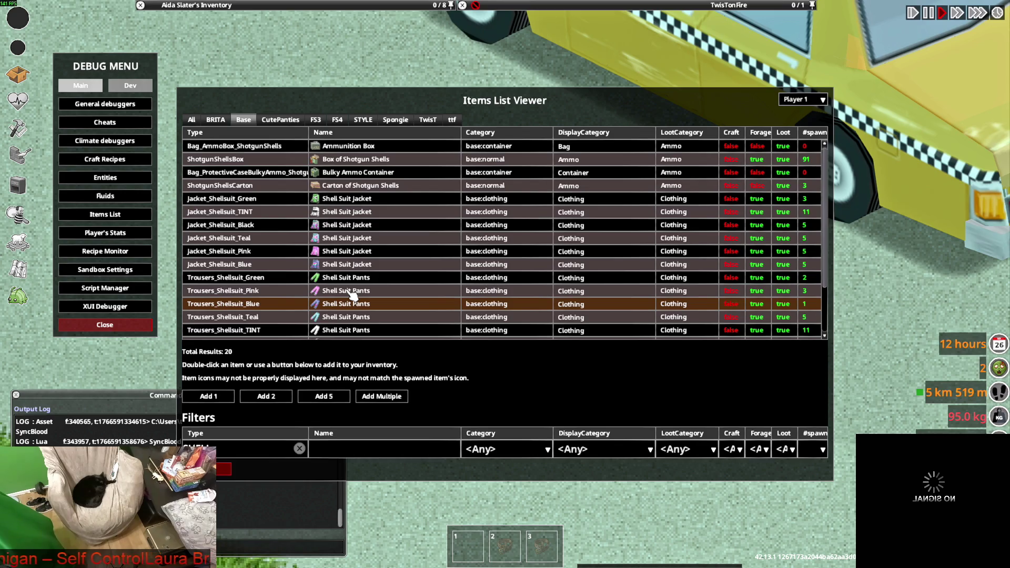
pyautogui.scroll(-1, 351, 296)
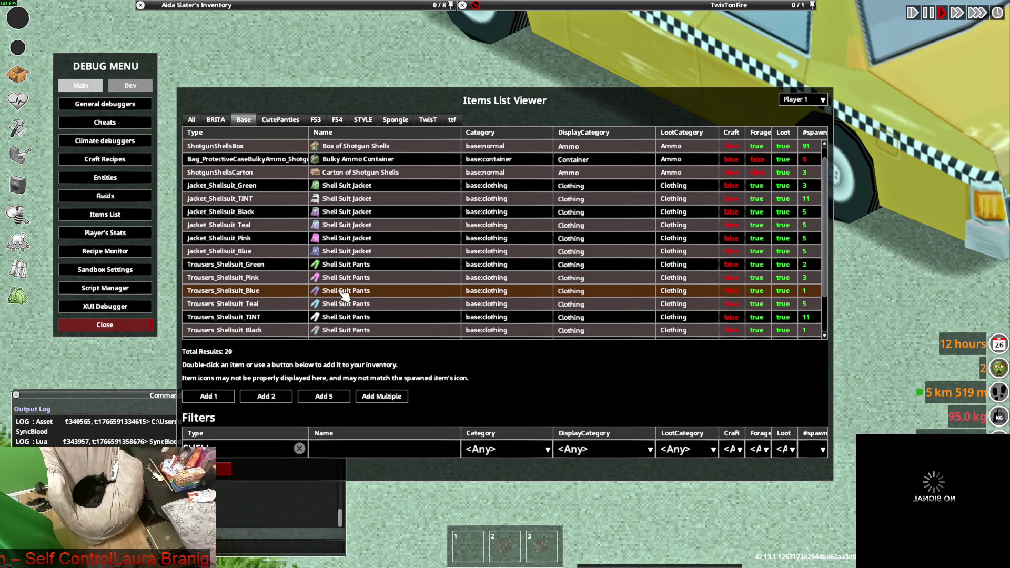
pyautogui.click(343, 265)
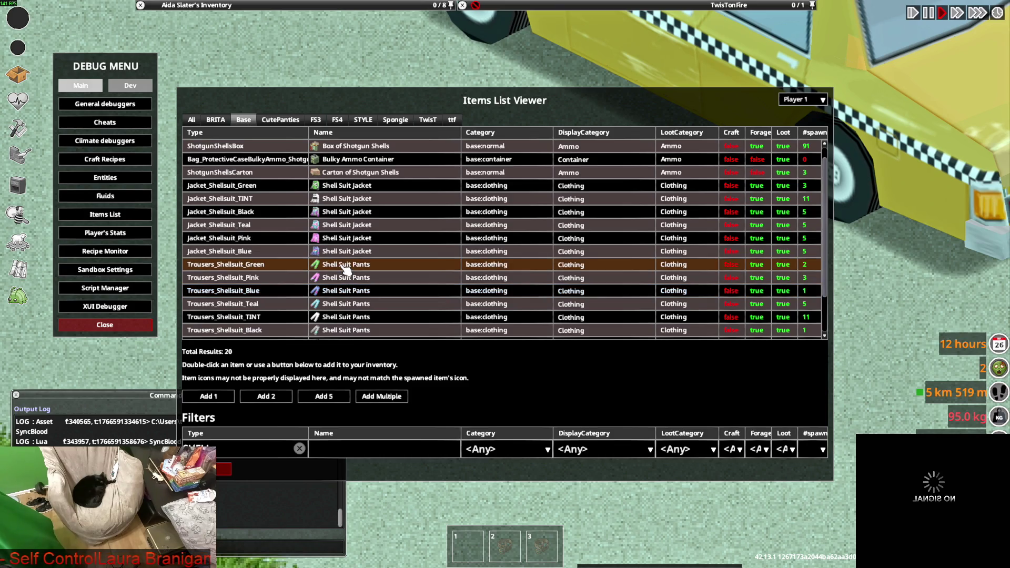
pyautogui.click(223, 470)
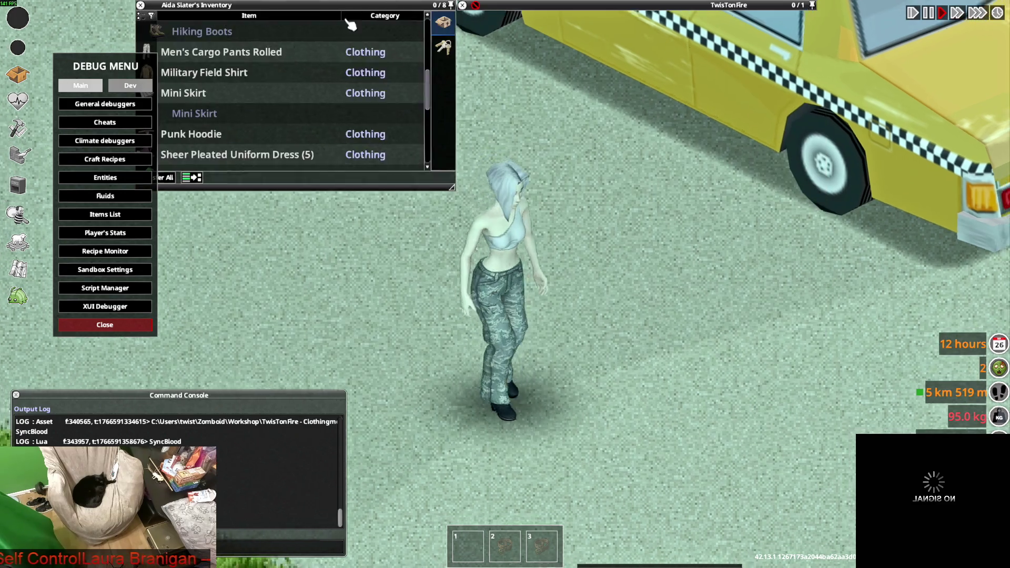
# Step: Close the debug tools and put the green Shell Suit Pants on the character
pyautogui.click(105, 325)
pyautogui.scroll(-2, 203, 124)
pyautogui.rightClick(196, 136)
pyautogui.click(237, 167)
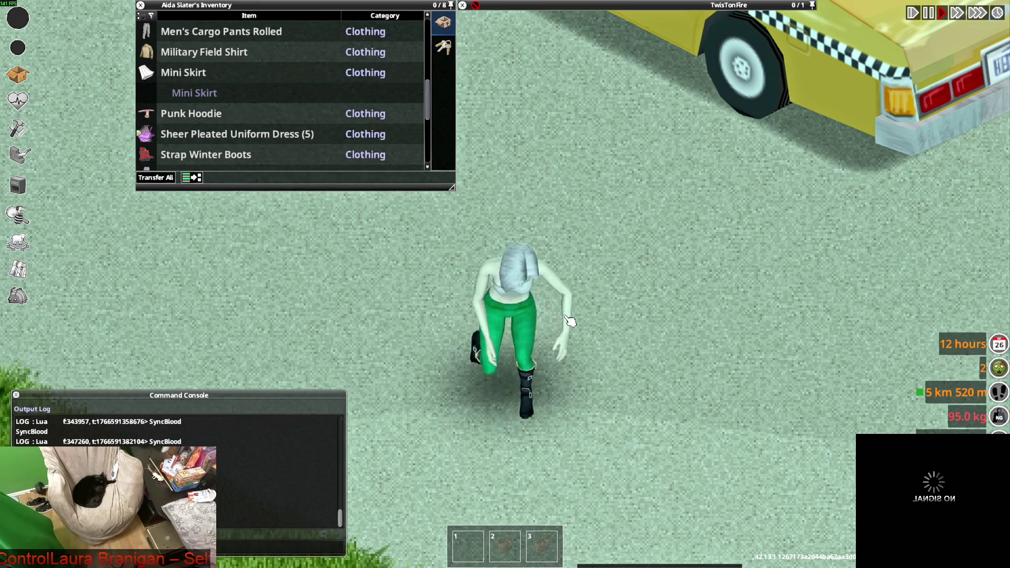
# Step: Walk toward the taxi and drop a pair of boots onto the ground
pyautogui.press('w')
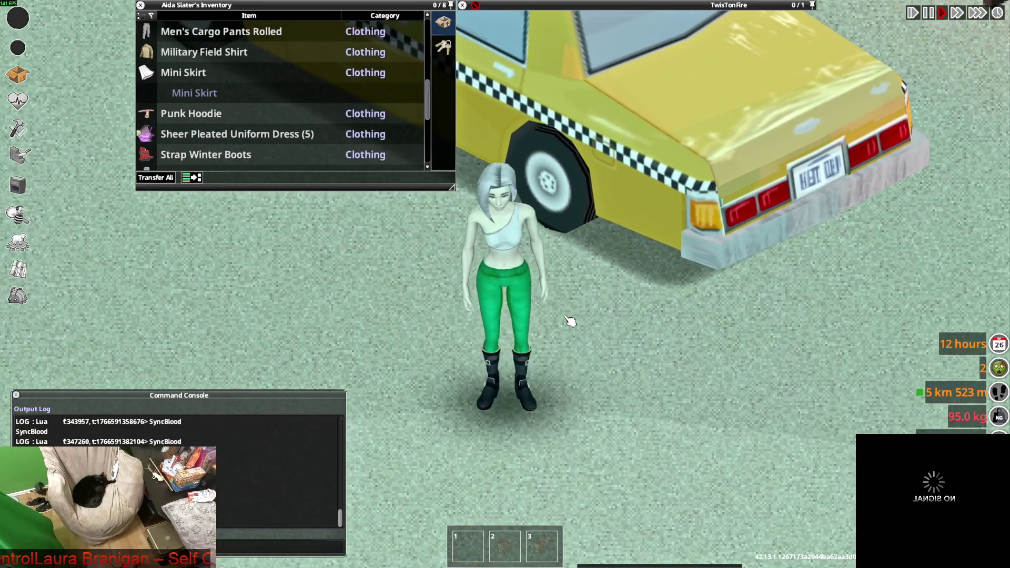
pyautogui.scroll(-3, 208, 144)
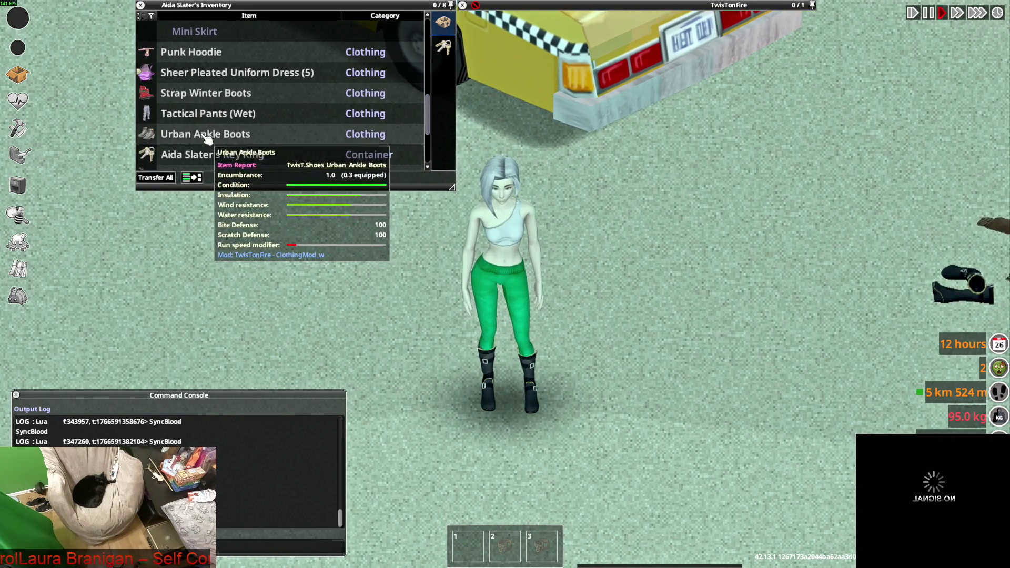
pyautogui.scroll(-4, 208, 141)
pyautogui.moveTo(211, 93)
pyautogui.mouseDown()
pyautogui.moveTo(345, 209)
pyautogui.moveTo(630, 345)
pyautogui.mouseUp()
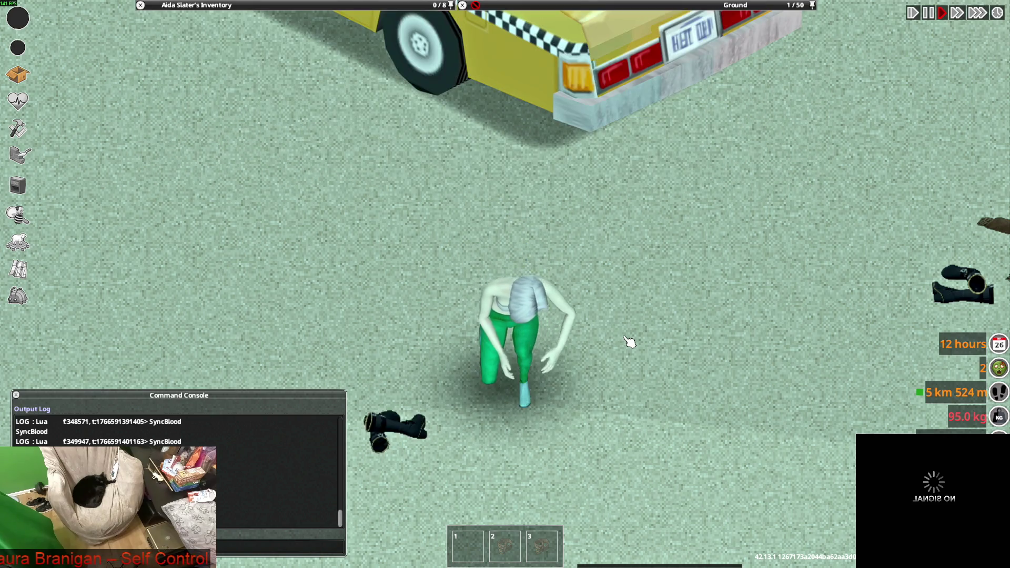
# Step: Walk the barefoot character around to view the Shell Suit Pants
pyautogui.press('w')
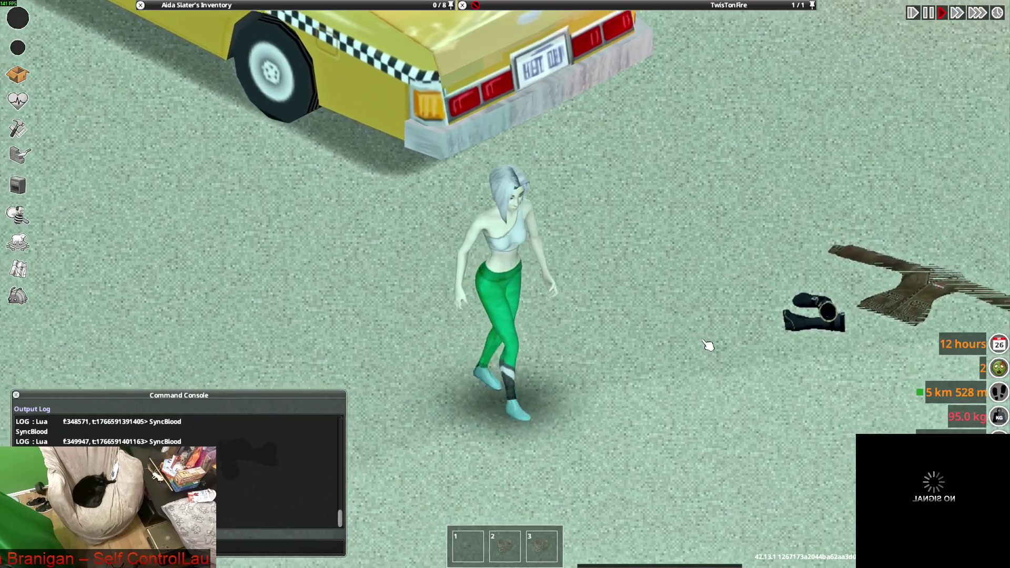
pyautogui.moveTo(262, 64)
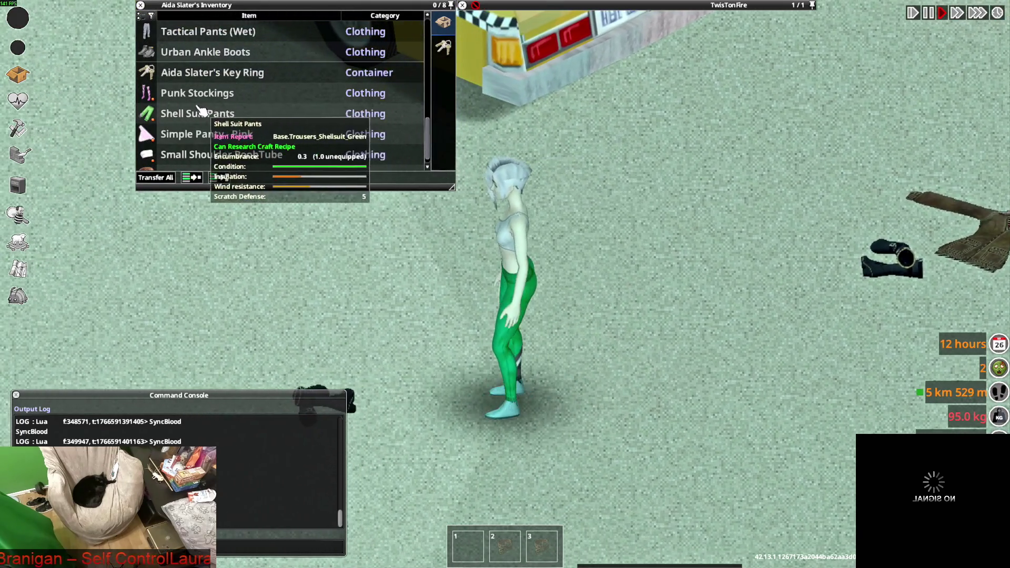
pyautogui.rightClick(200, 112)
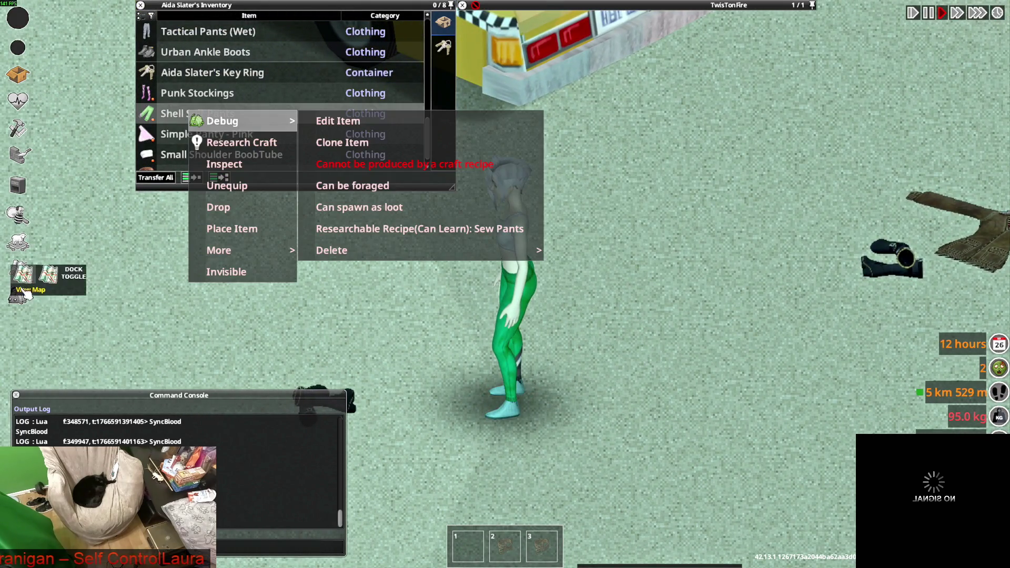
# Step: Reopen the debug Items List and spawn another pair of Shell Suit Pants
pyautogui.click(40, 295)
pyautogui.click(105, 214)
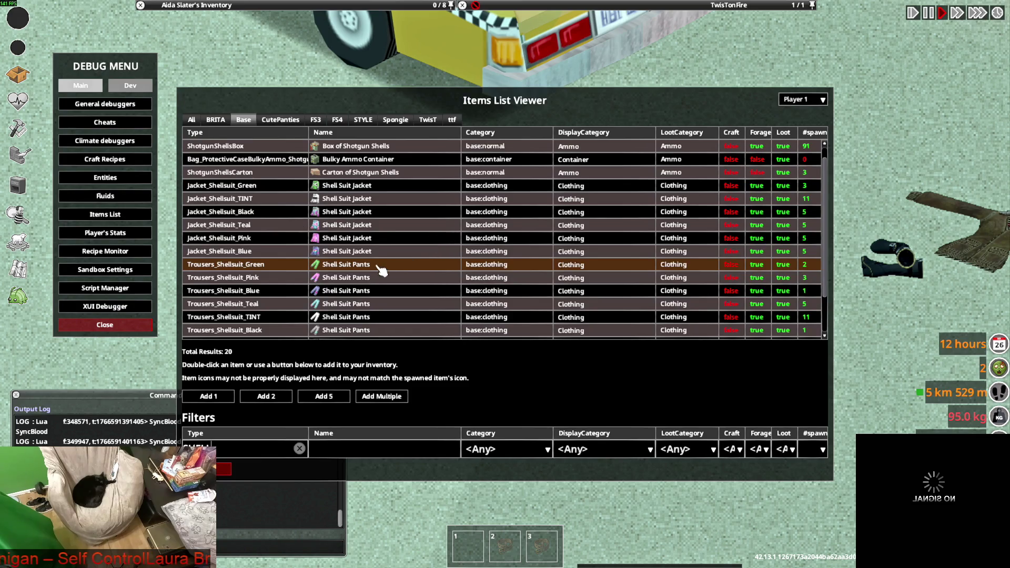
pyautogui.click(345, 307)
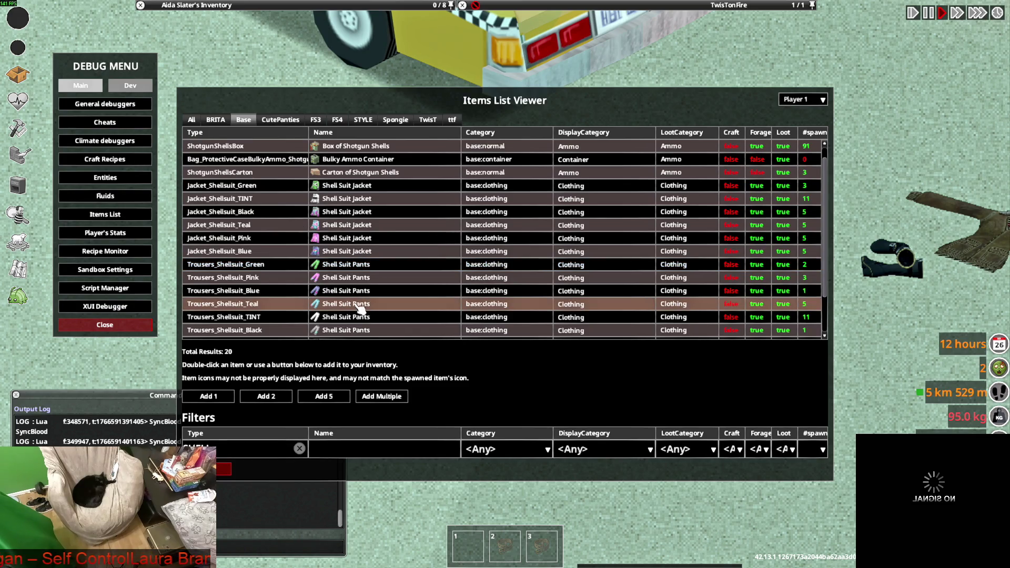
pyautogui.click(343, 330)
pyautogui.scroll(-3, 346, 332)
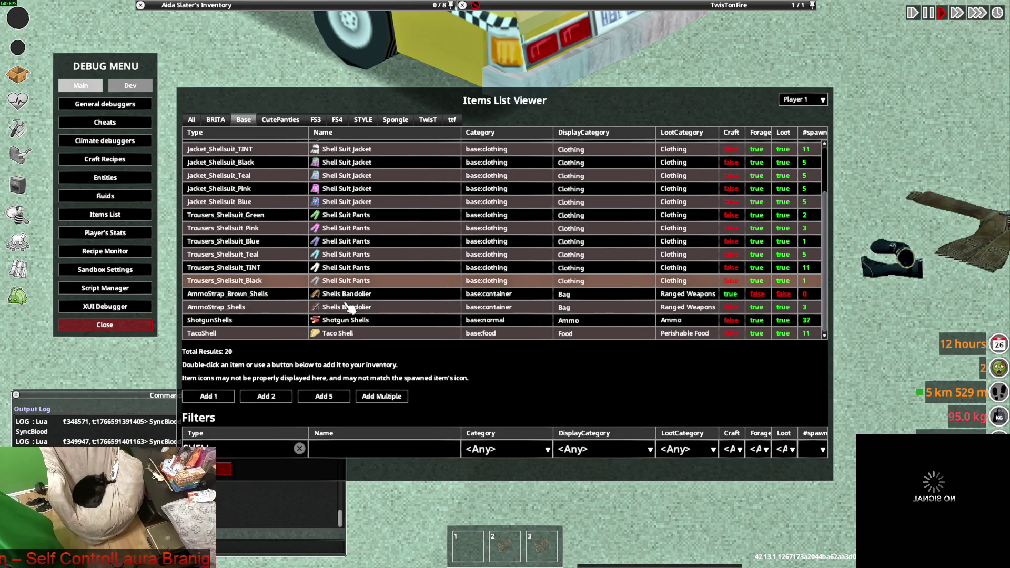
# Step: Swap the SHELL filter for JEAN to list the baggy jeans, then close the viewer
pyautogui.click(300, 448)
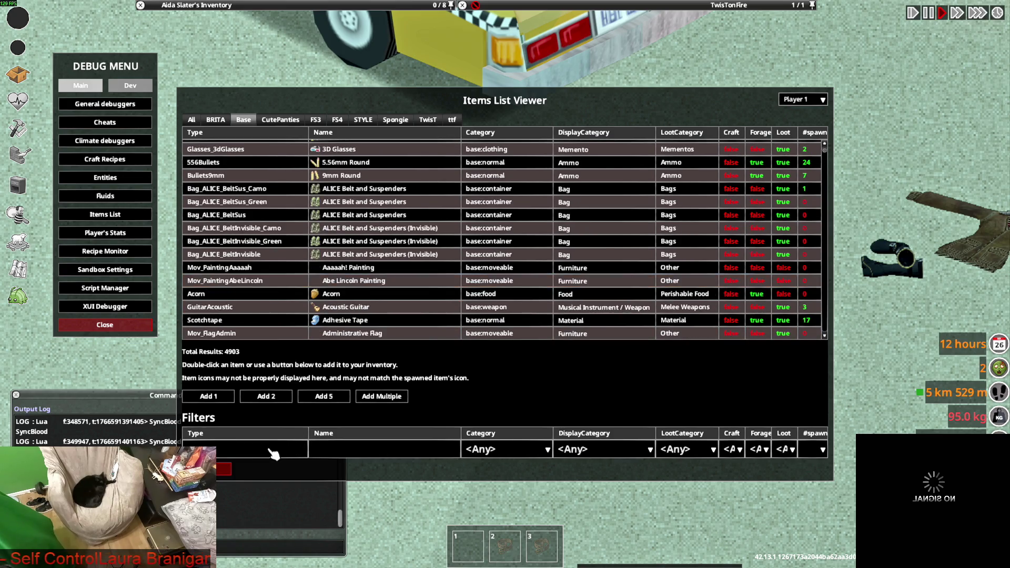
pyautogui.write('JEAN')
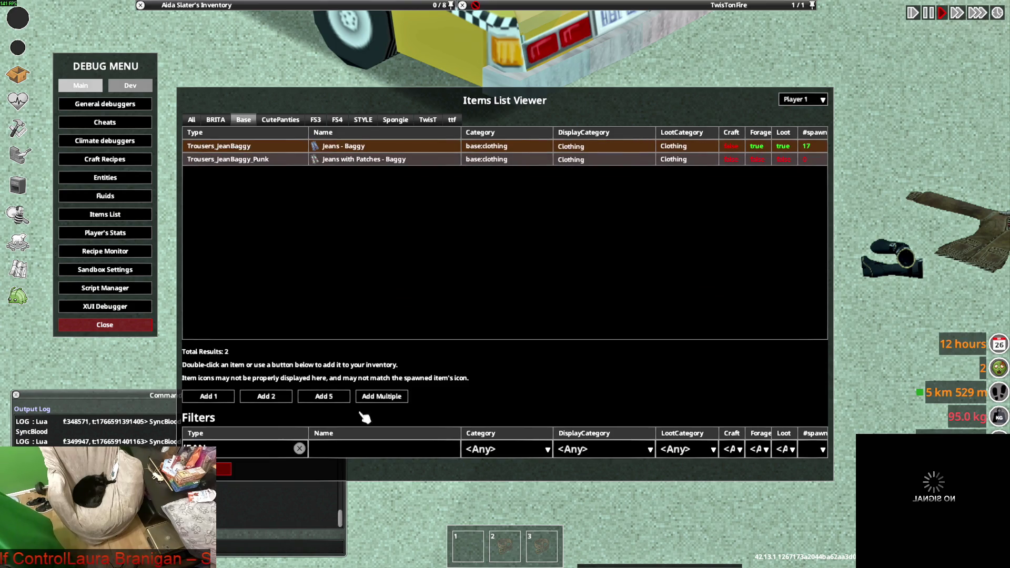
pyautogui.click(226, 469)
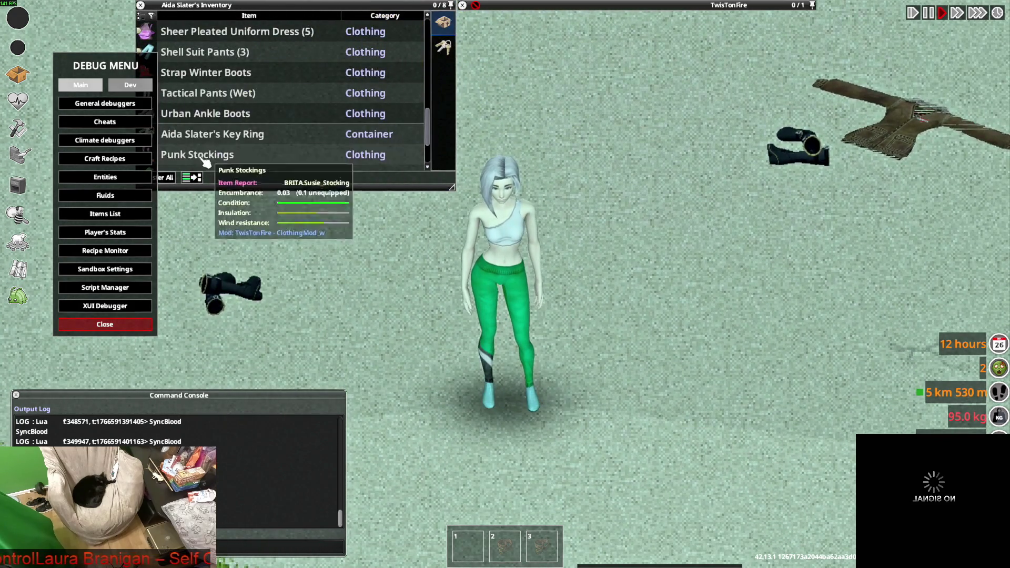
# Step: Close the debug tools, wear the Jeans with Patches - Baggy, and walk to show them front and back
pyautogui.click(139, 324)
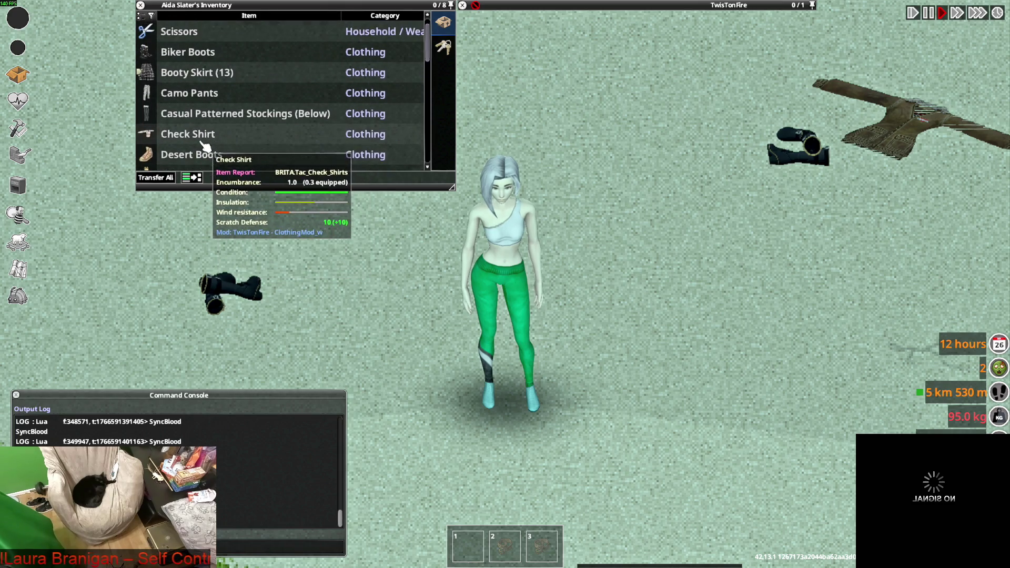
pyautogui.moveTo(188, 117); pyautogui.dragTo(216, 115)
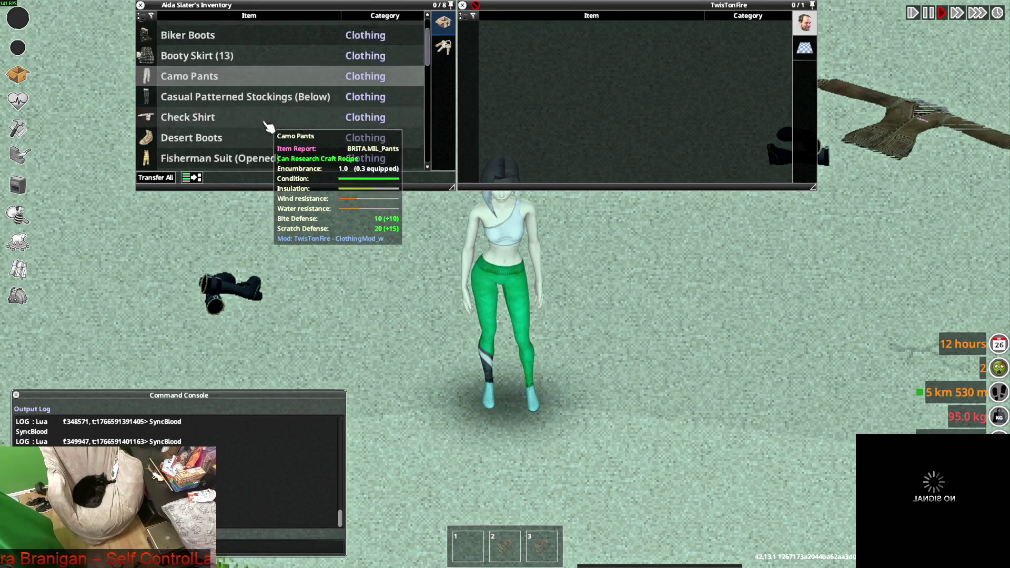
pyautogui.rightClick(221, 93)
pyautogui.click(272, 128)
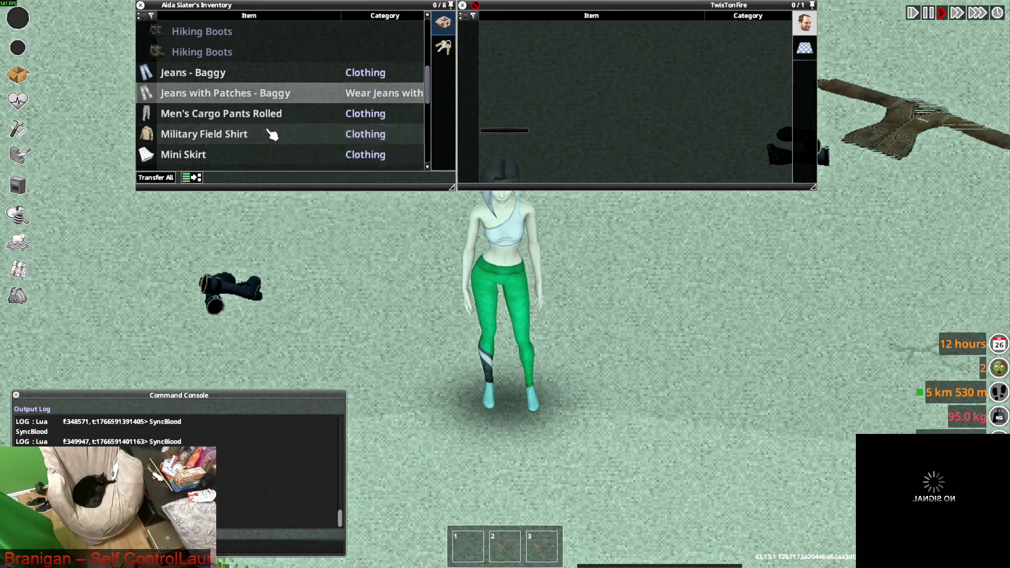
pyautogui.press('s')
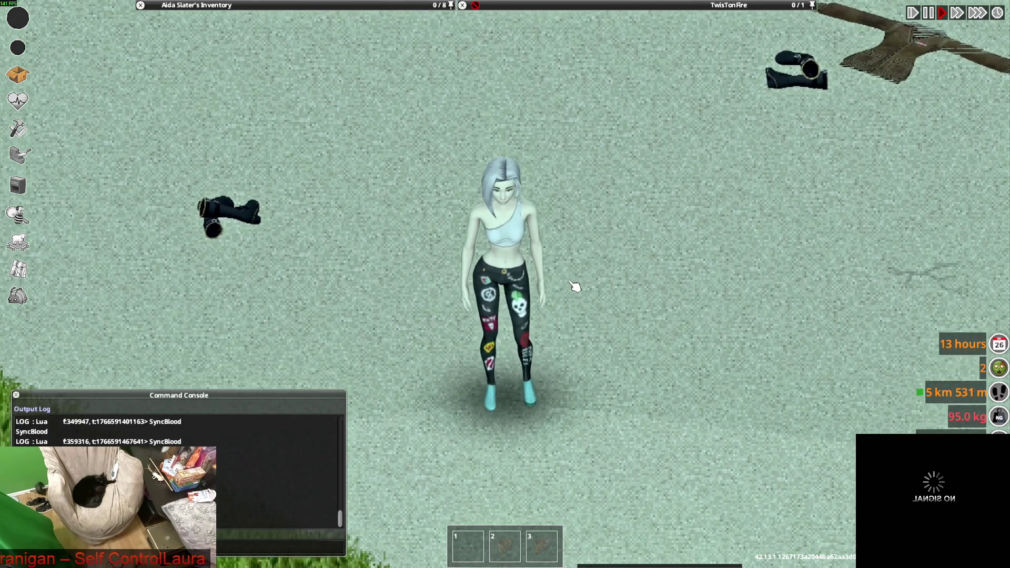
pyautogui.press('w')
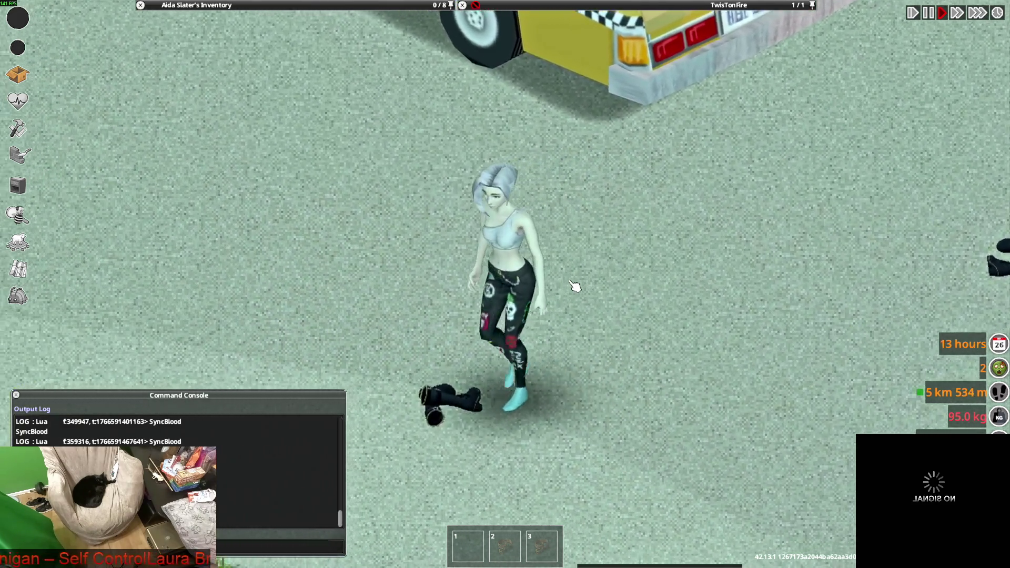
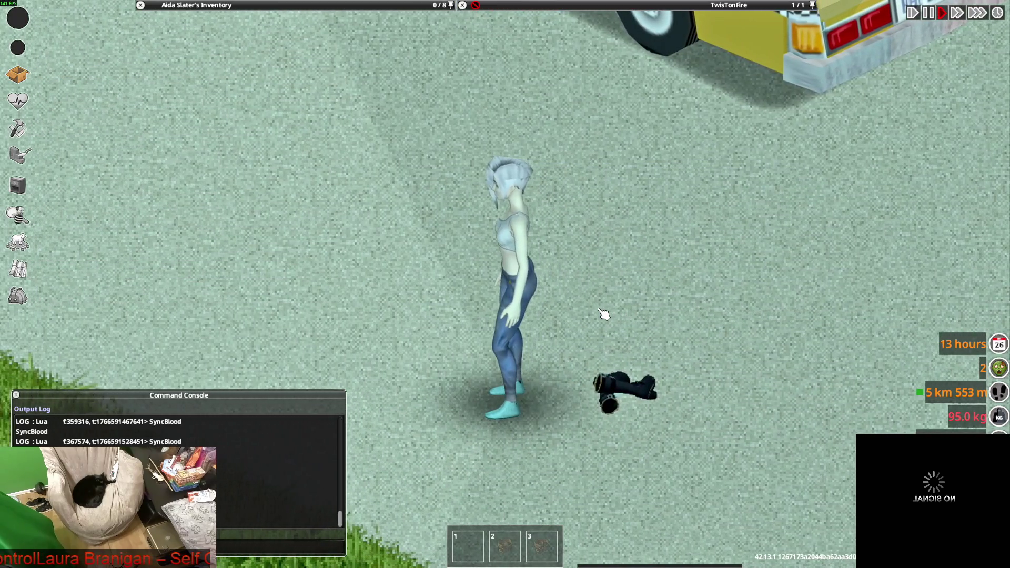
# Step: Walk to the taxi and open the debug Items List, showing all mods, filtered to 'jeans'
pyautogui.press('w')
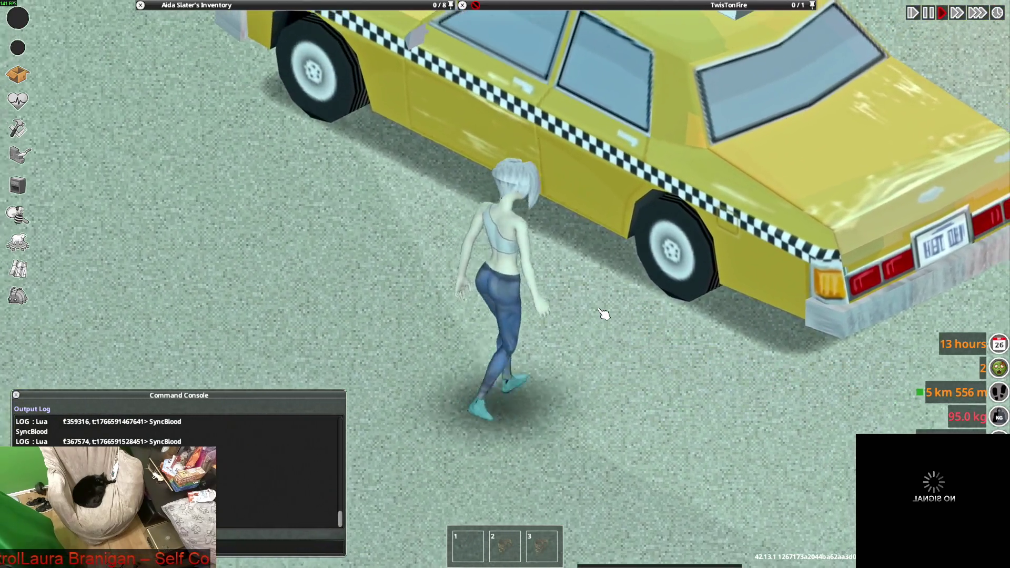
pyautogui.press('s')
pyautogui.click(19, 297)
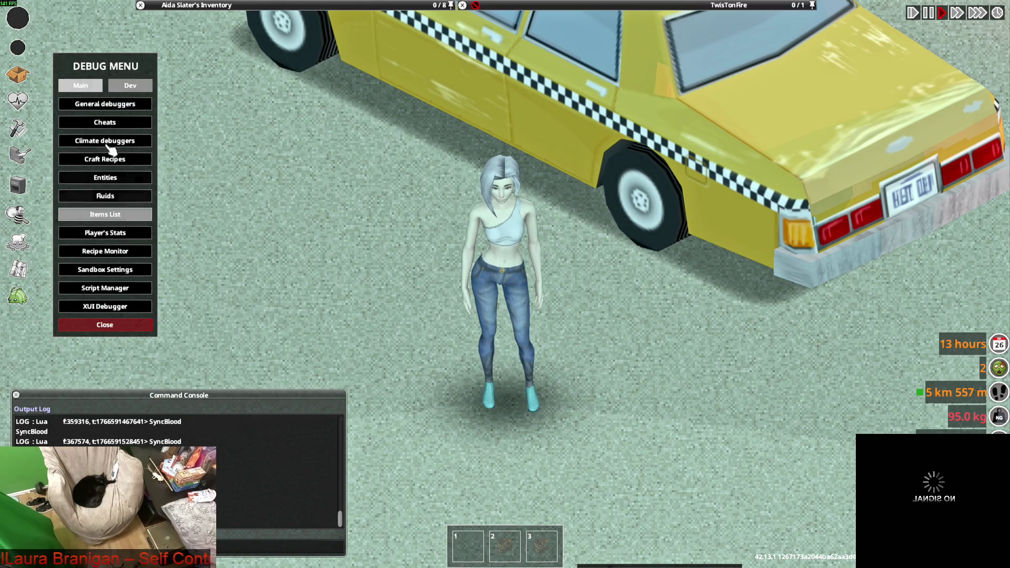
pyautogui.click(105, 214)
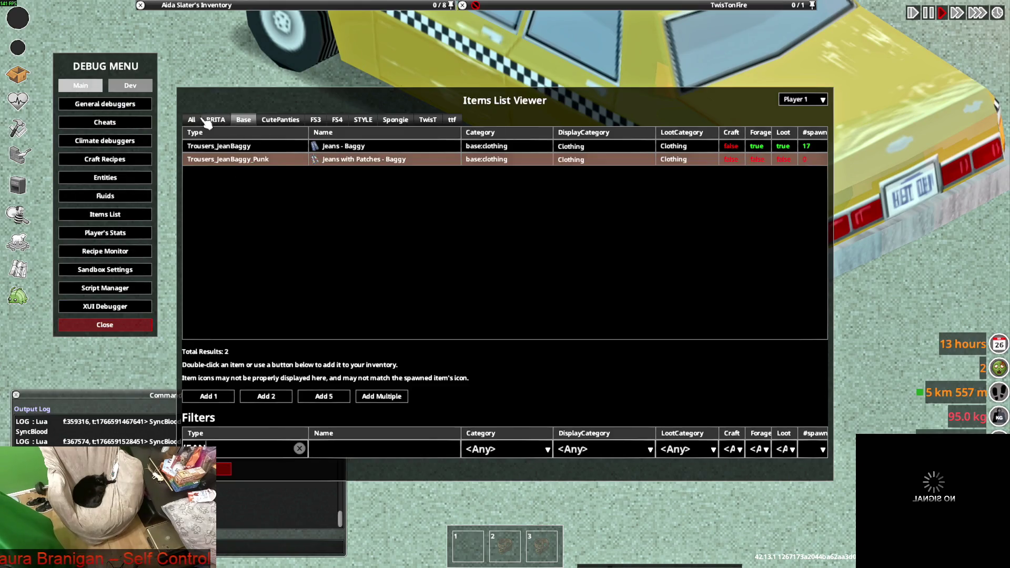
pyautogui.click(199, 119)
pyautogui.write('jeans')
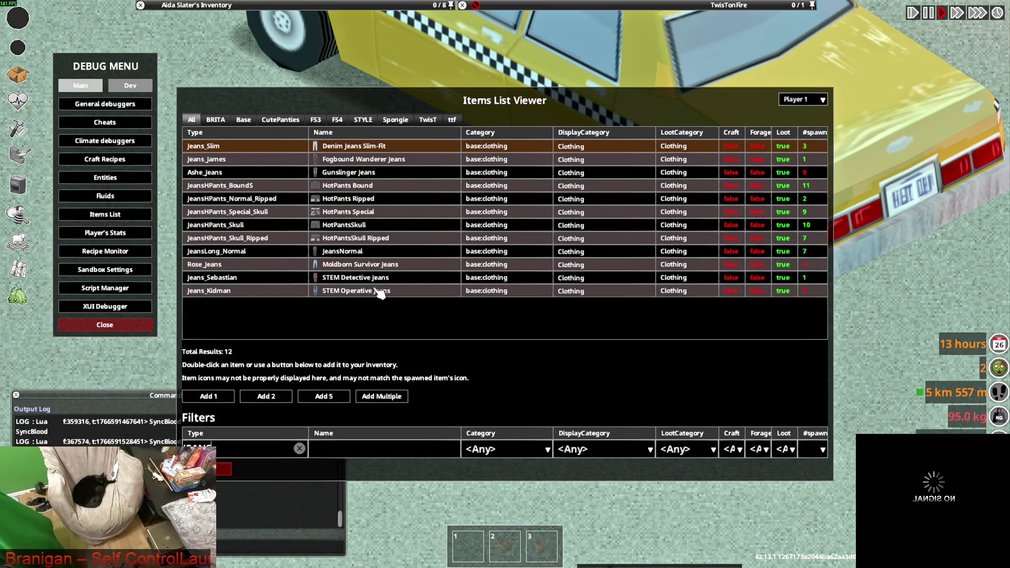
# Step: Spawn STEM Operative, STEM Detective, Moldborn Survivor, JeansNormal, Denim Slim-Fit, Fogbound Wanderer and Gunslinger jeans
pyautogui.click(363, 291)
pyautogui.click(360, 278)
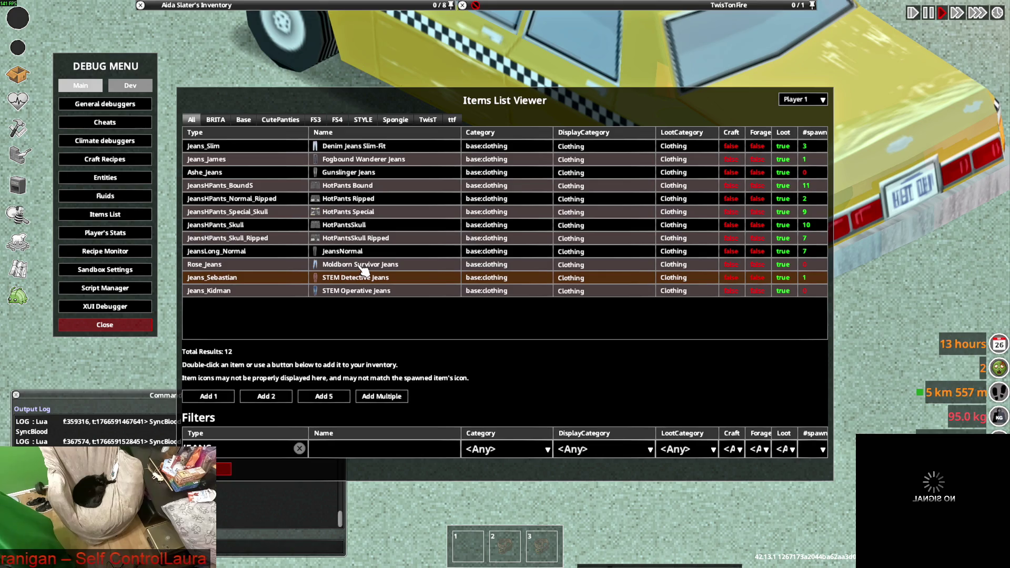
pyautogui.click(361, 265)
pyautogui.click(352, 249)
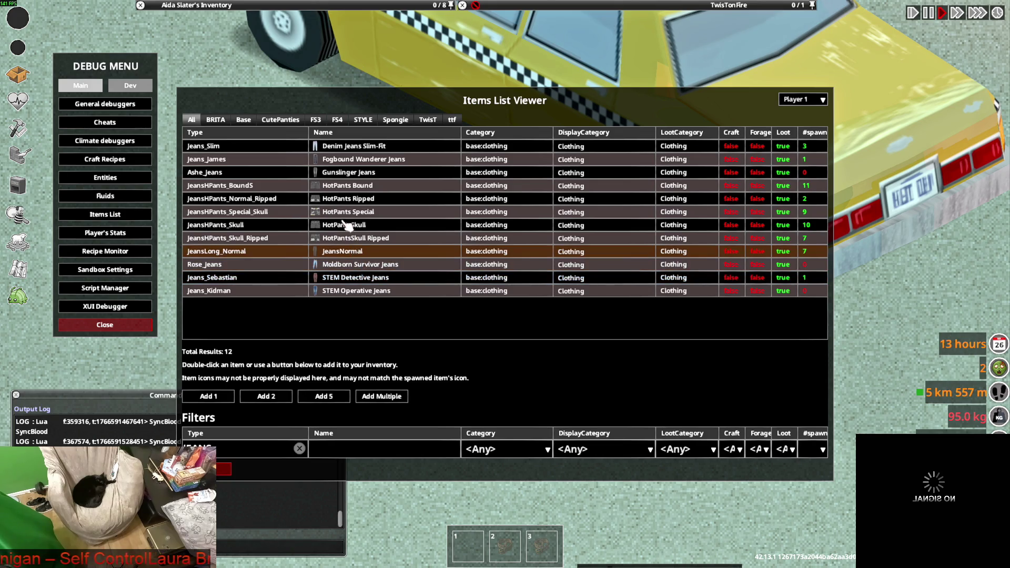
pyautogui.click(342, 147)
pyautogui.click(343, 159)
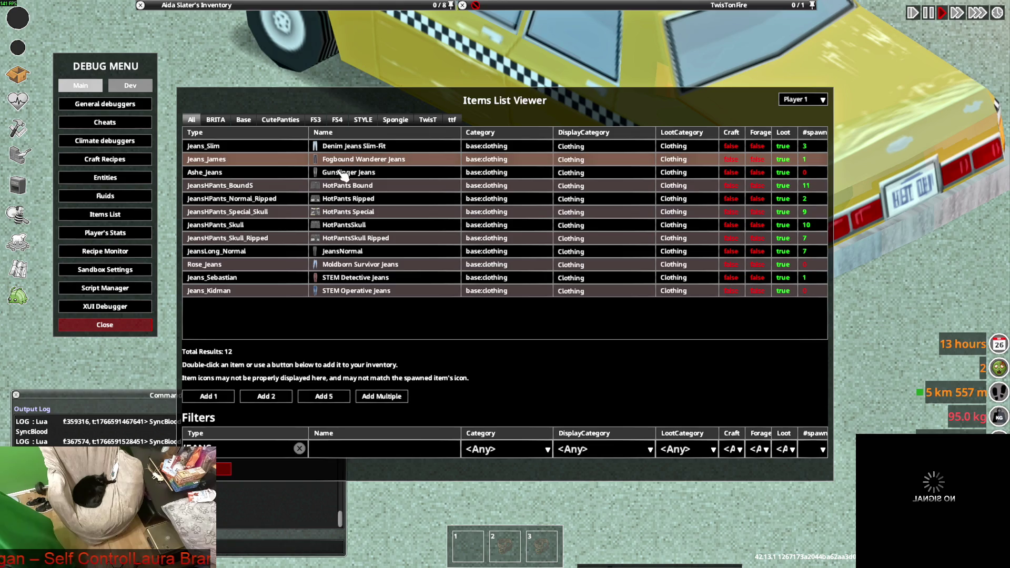
pyautogui.click(342, 172)
pyautogui.press('Escape')
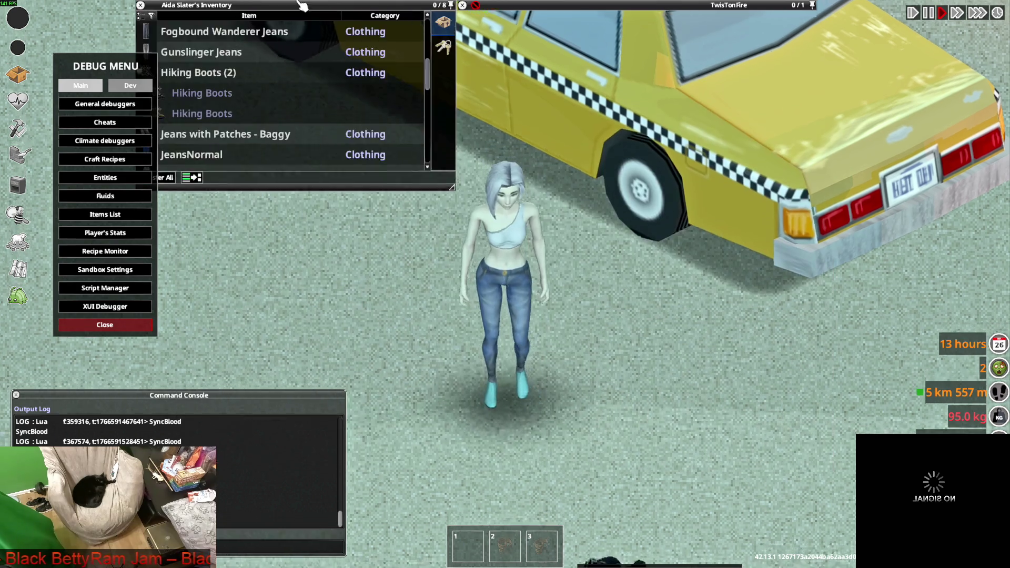
# Step: Close the debug tools, put on the Gunslinger Jeans and walk across the lot to the clothes pile
pyautogui.click(120, 330)
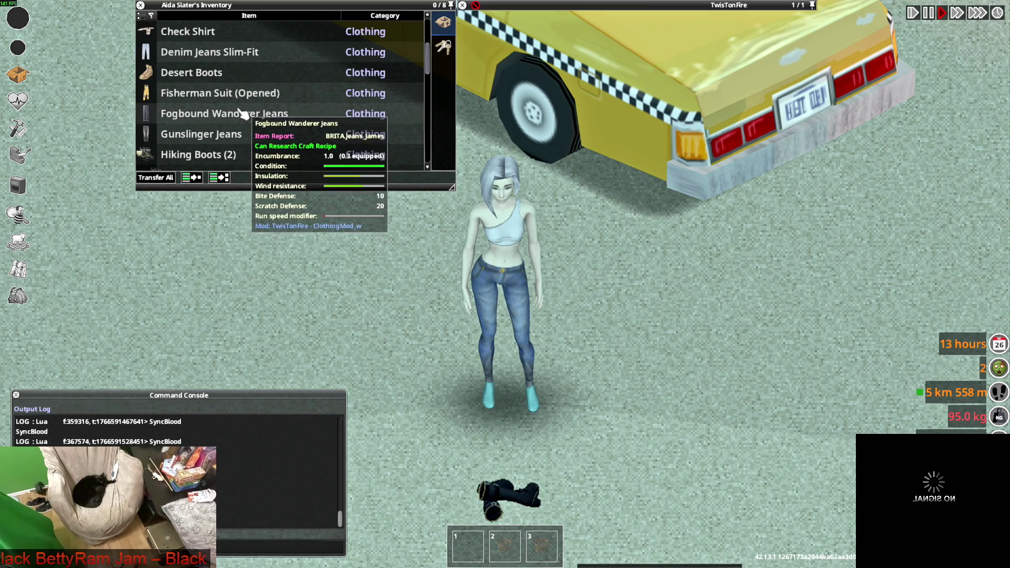
pyautogui.rightClick(203, 135)
pyautogui.click(226, 165)
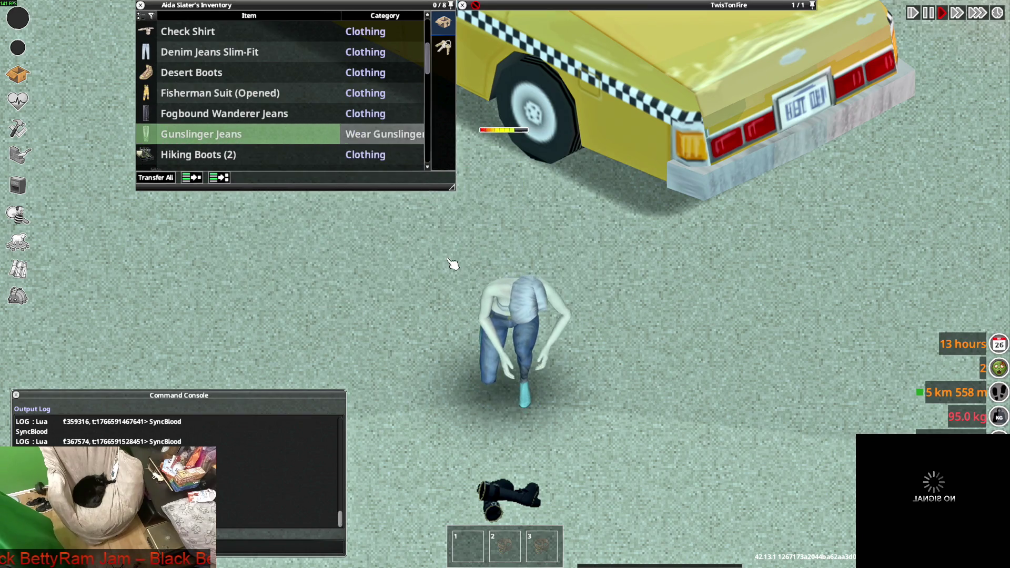
pyautogui.hotkey('s', 'a')
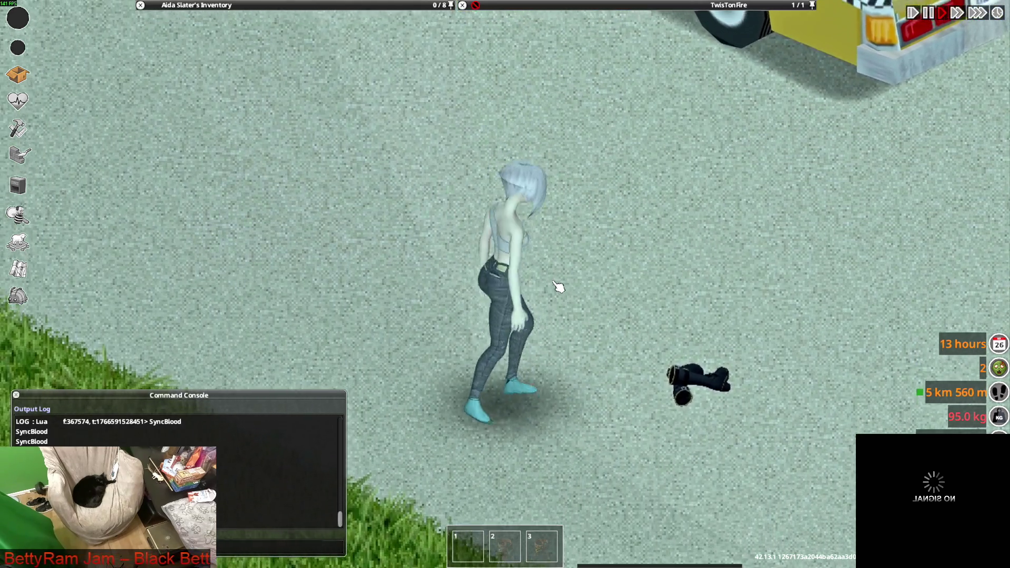
pyautogui.press('w')
pyautogui.press('d')
pyautogui.press('s')
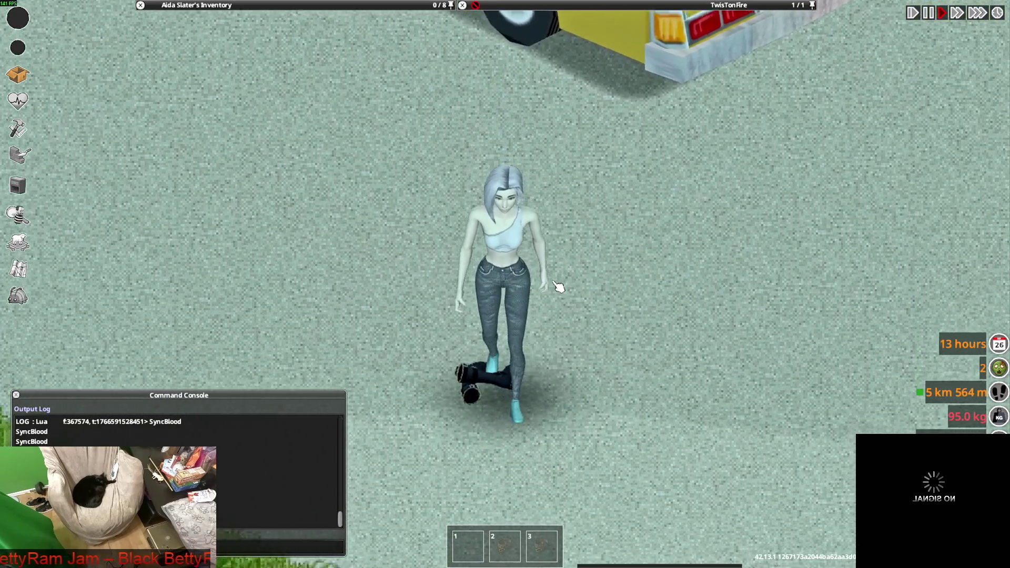
pyautogui.press('d')
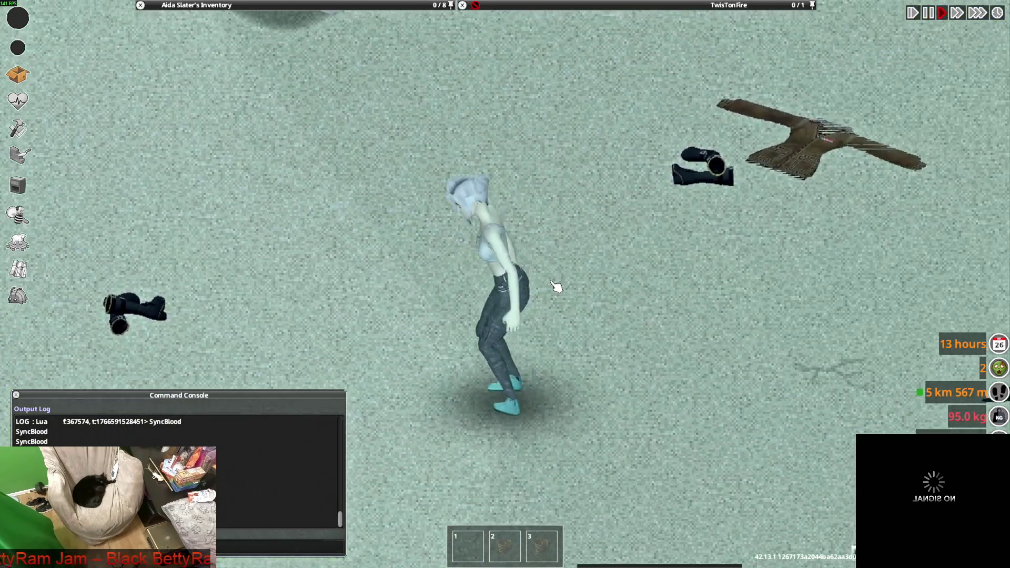
# Step: Drop the Gunslinger Jeans and Shell Suit Pants on the ground and wear the STEM Operative Jeans
pyautogui.moveTo(288, 63)
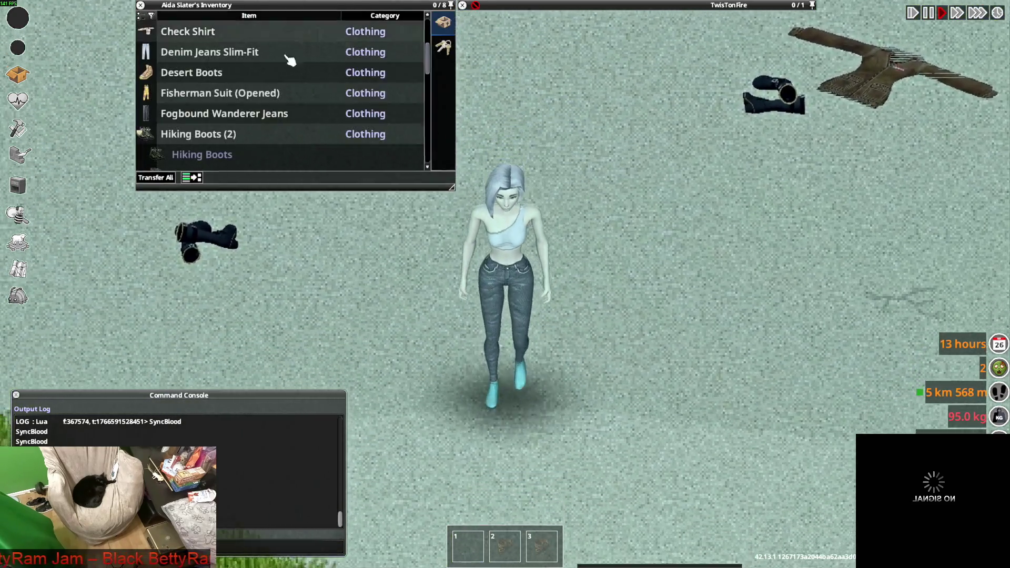
pyautogui.moveTo(209, 138)
pyautogui.scroll(-5, 210, 118)
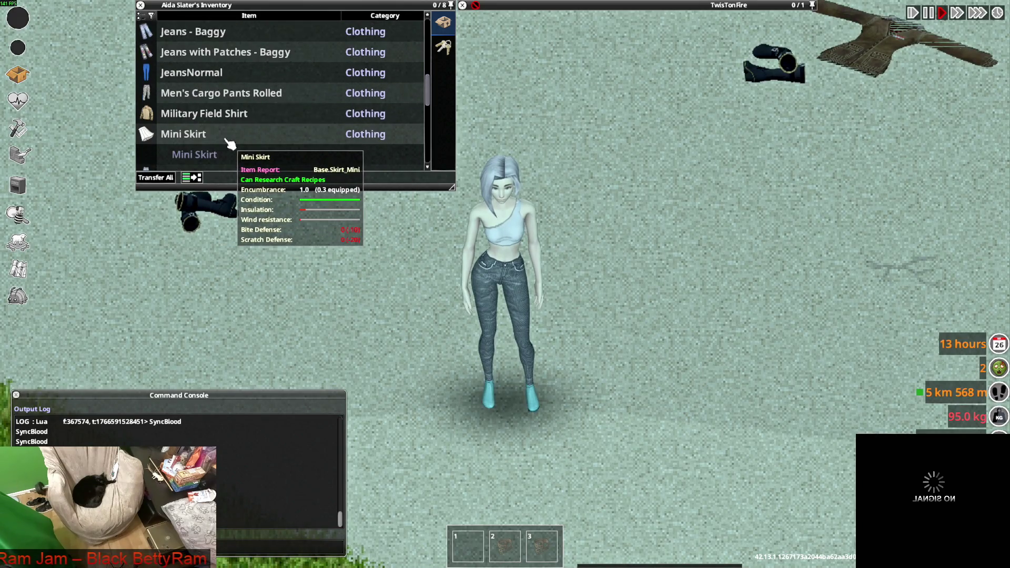
pyautogui.scroll(-5, 230, 143)
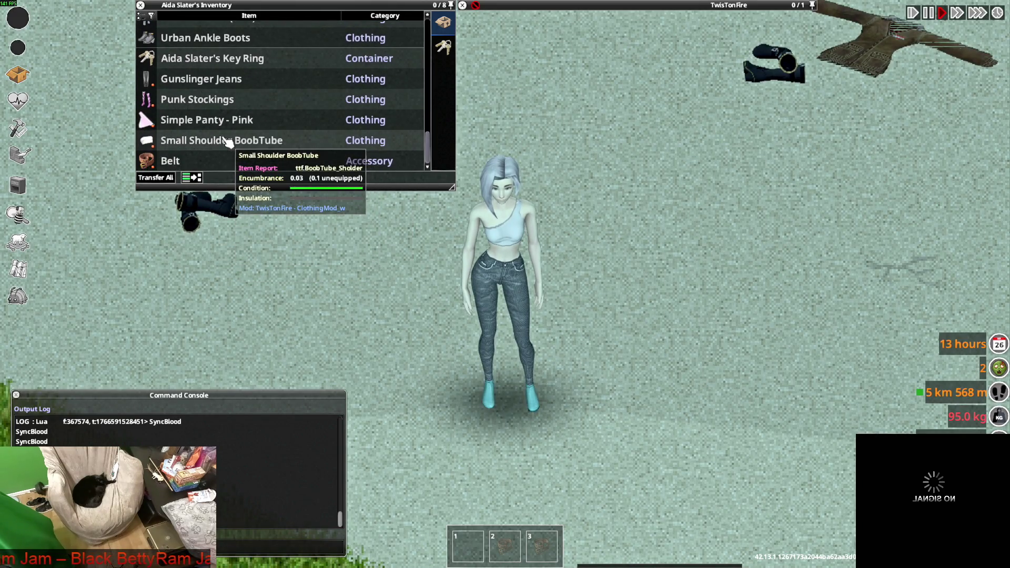
pyautogui.moveTo(211, 87); pyautogui.dragTo(638, 343)
pyautogui.scroll(6, 190, 141)
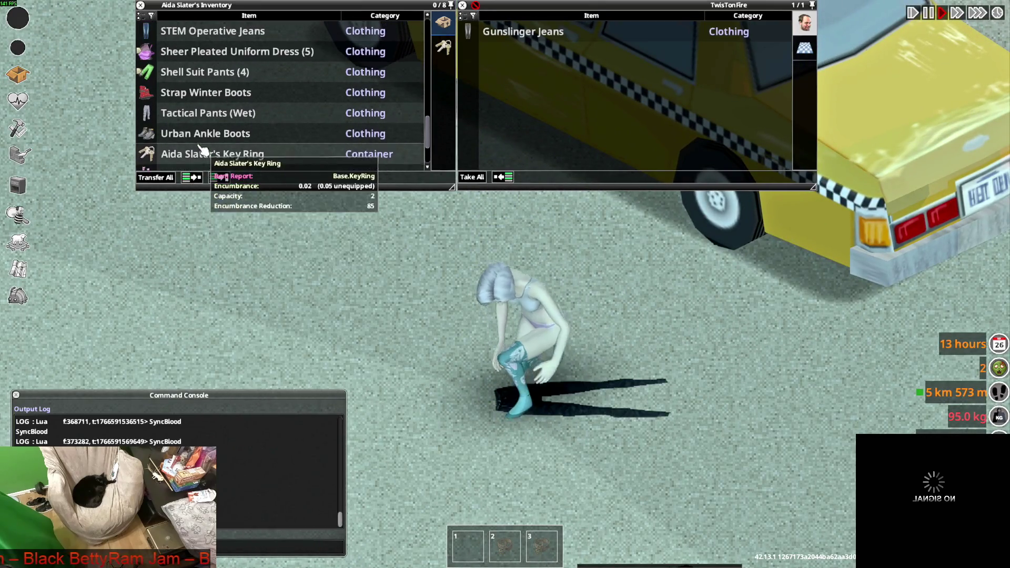
pyautogui.moveTo(170, 138)
pyautogui.mouseDown()
pyautogui.moveTo(225, 153)
pyautogui.moveTo(595, 329)
pyautogui.mouseUp()
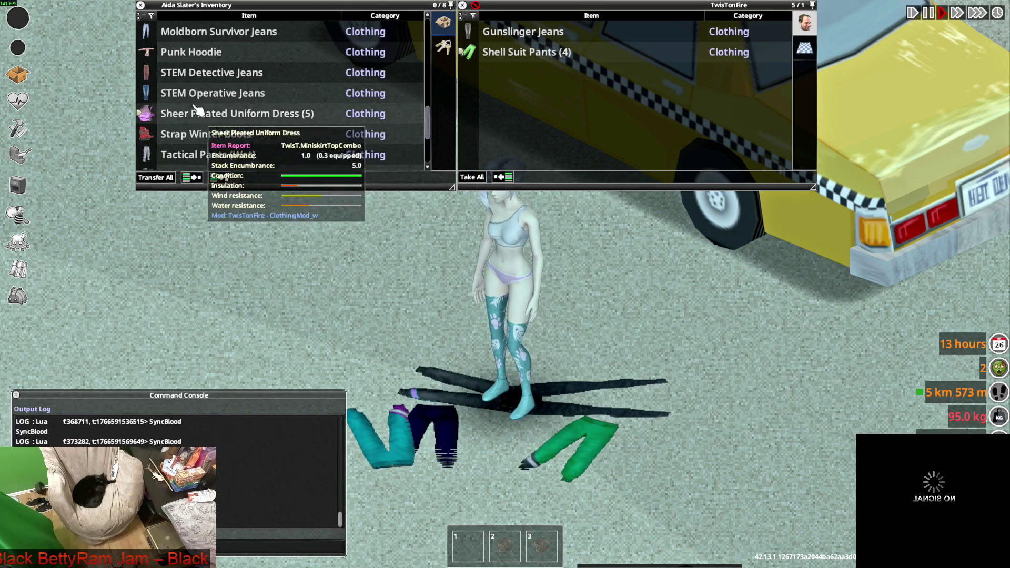
pyautogui.rightClick(195, 93)
pyautogui.click(217, 125)
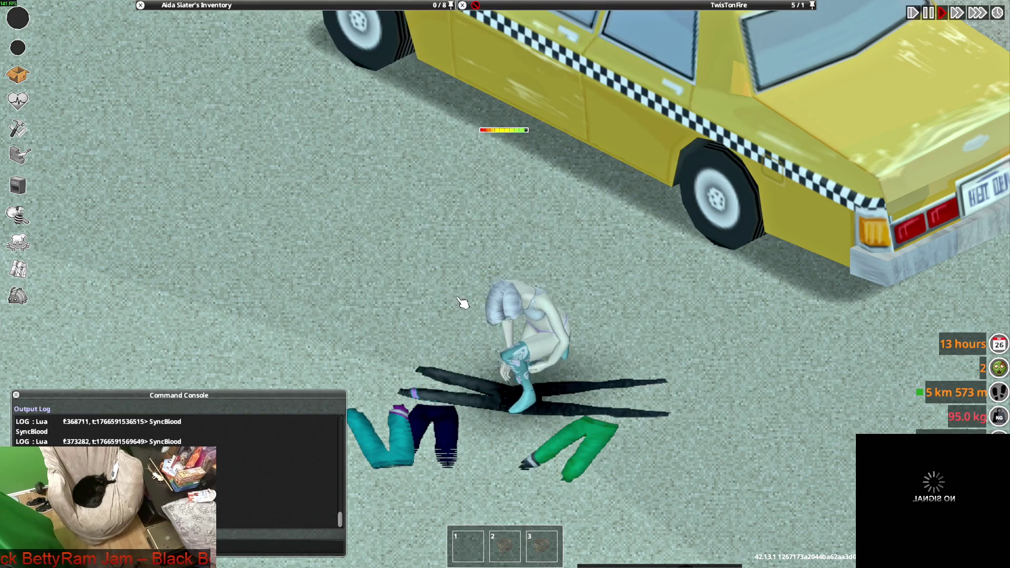
# Step: Walk back to the clothes pile and rearrange an item in the inventory list
pyautogui.press('s')
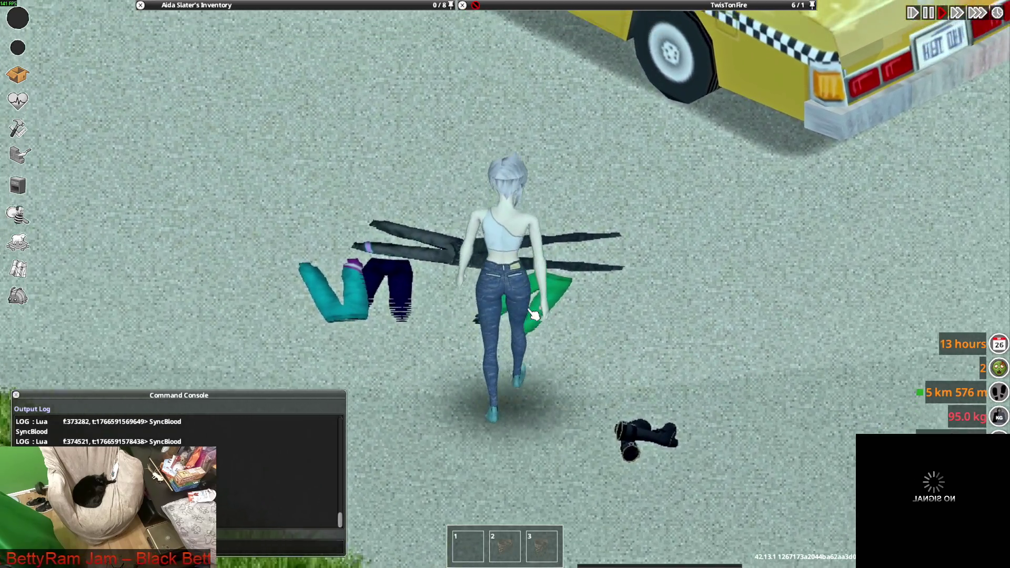
pyautogui.press('w')
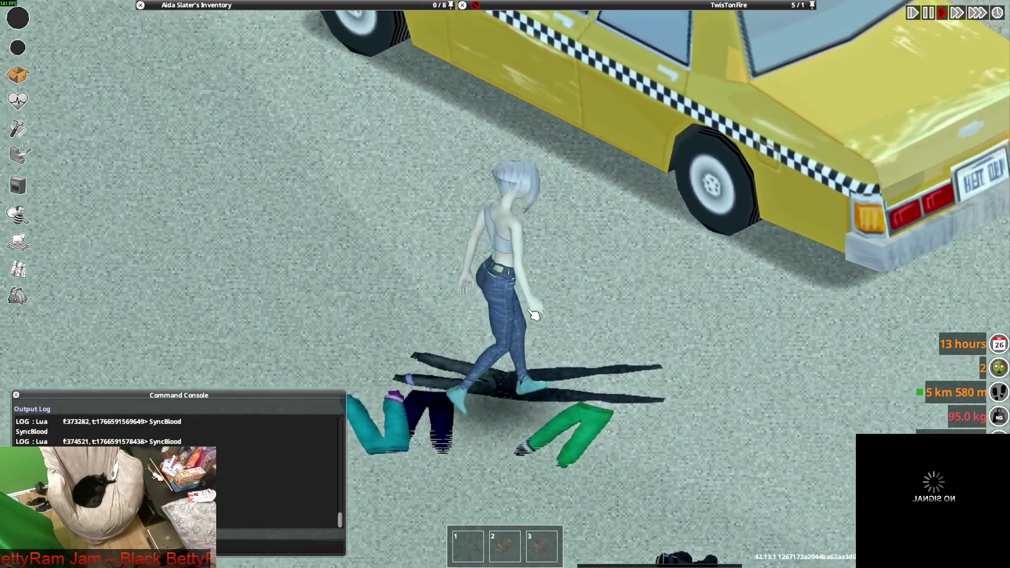
pyautogui.moveTo(237, 5)
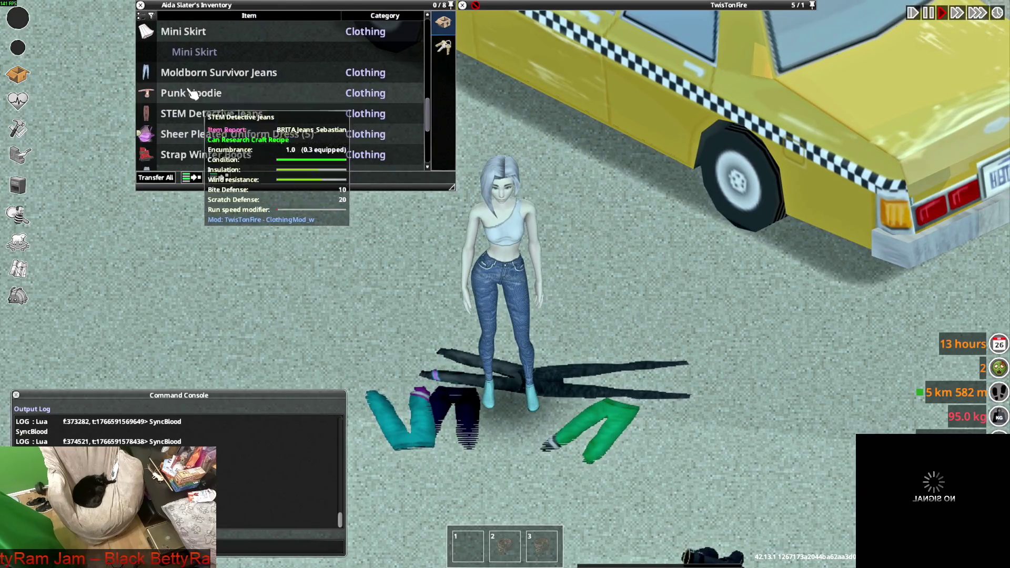
pyautogui.scroll(-5, 200, 95)
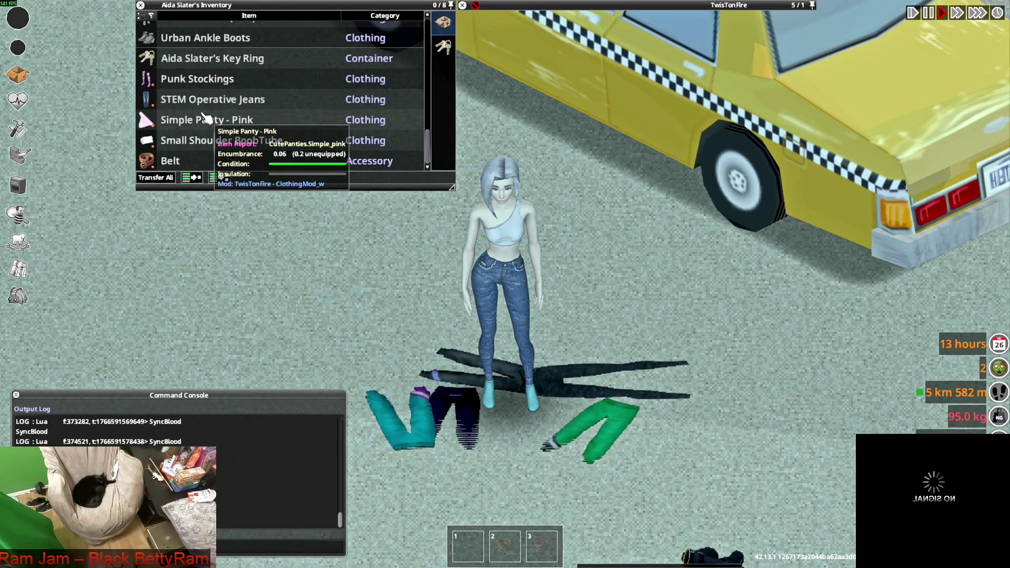
pyautogui.moveTo(204, 105)
pyautogui.mouseDown()
pyautogui.moveTo(245, 148)
pyautogui.moveTo(237, 147)
pyautogui.mouseUp()
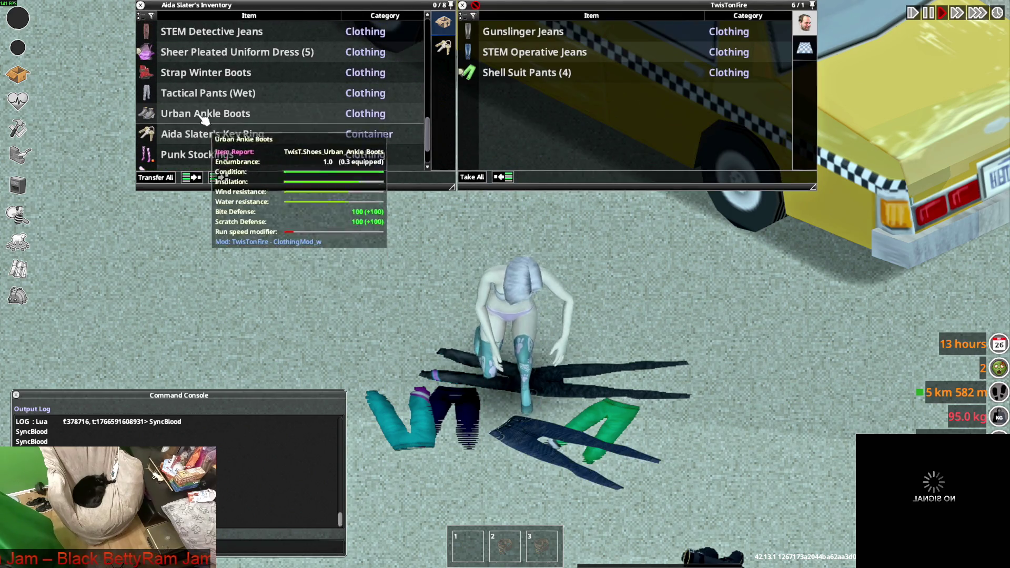
pyautogui.scroll(3, 192, 132)
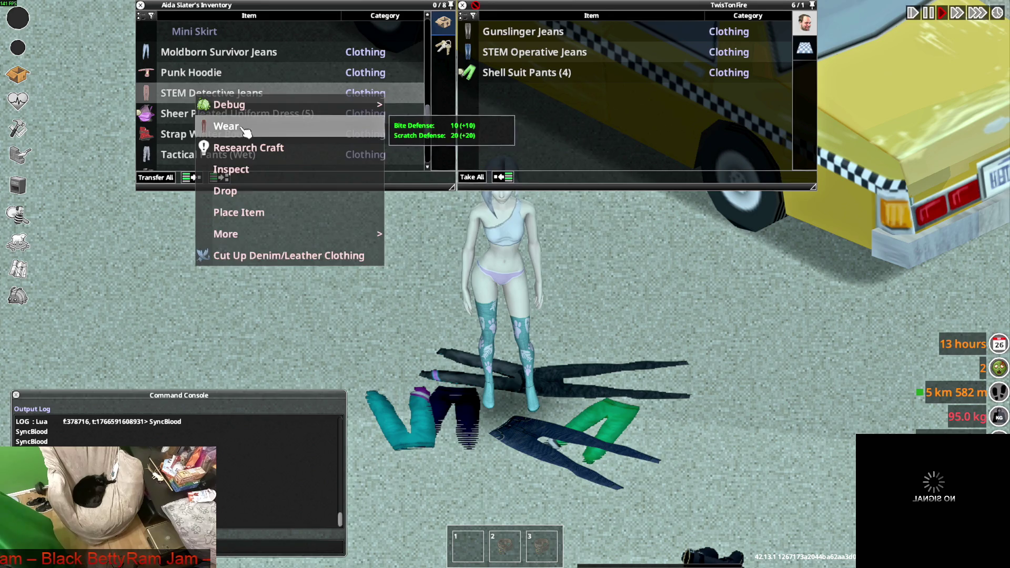
# Step: Walk around showing the outfit, then take off the STEM Detective Jeans
pyautogui.press('s')
pyautogui.press('d')
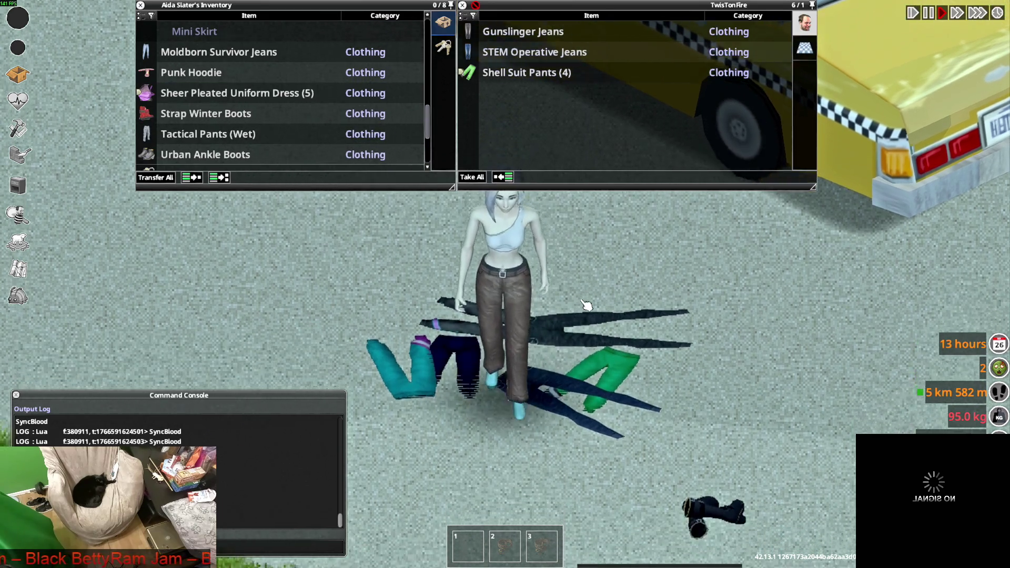
pyautogui.press('w')
pyautogui.press('a')
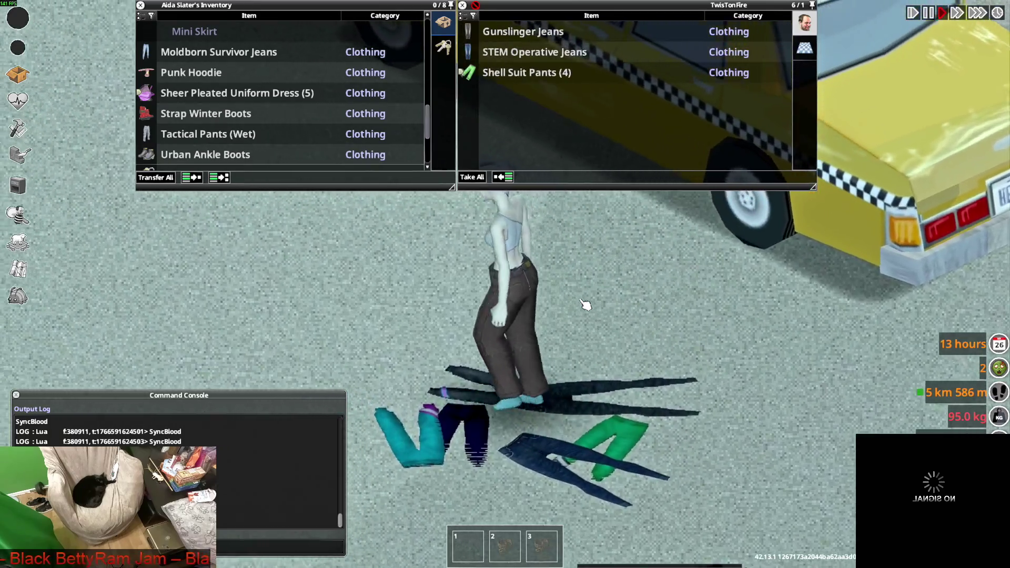
pyautogui.press('s')
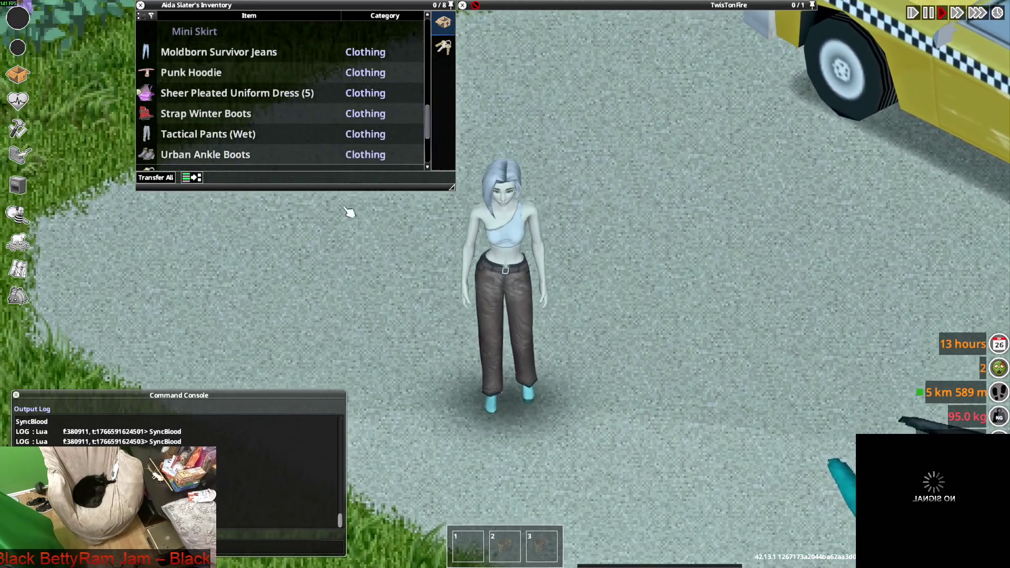
pyautogui.scroll(-4, 194, 136)
pyautogui.doubleClick(195, 135)
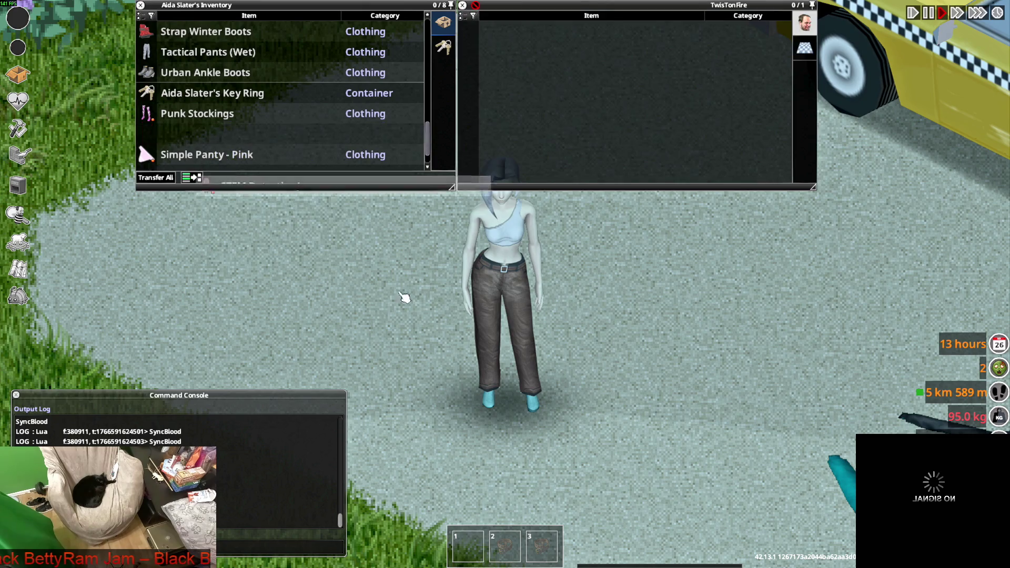
pyautogui.scroll(5, 256, 116)
pyautogui.scroll(3, 195, 136)
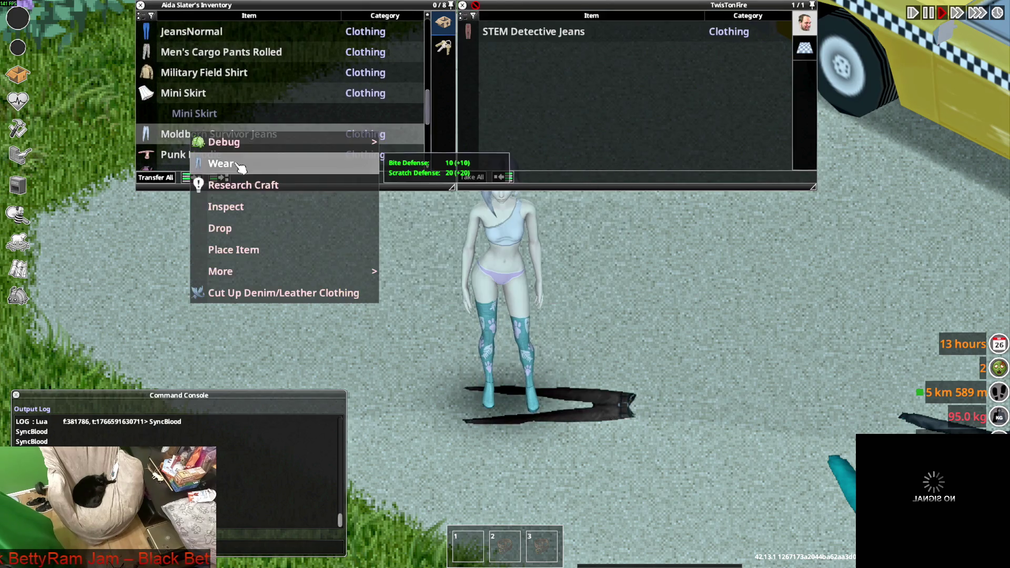
# Step: Walk the character around to show the jeans front and back, then take off the Moldborn Survivor Jeans
pyautogui.hotkey('s', 'd')
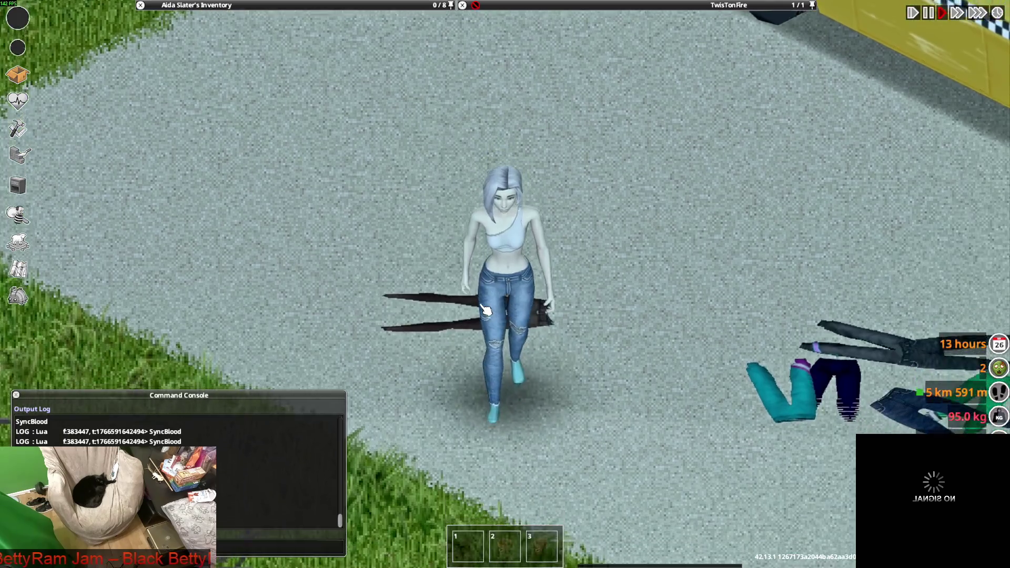
pyautogui.press('w')
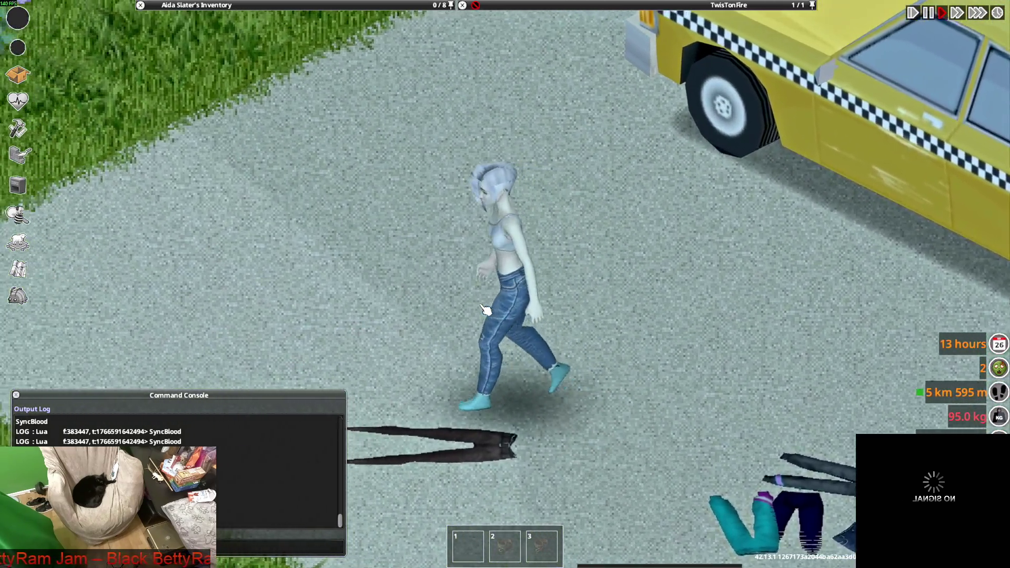
pyautogui.hotkey('s', 'd')
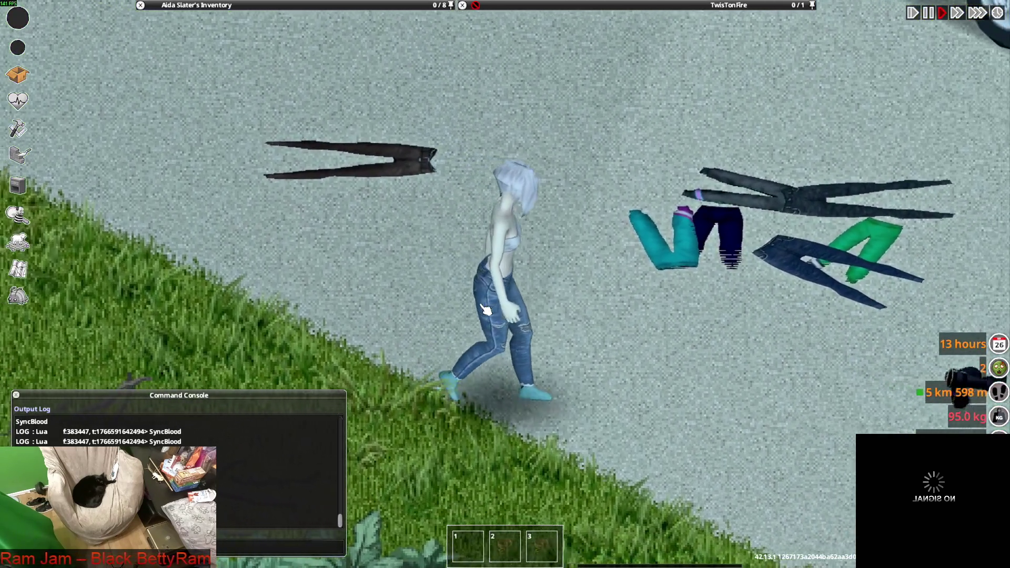
pyautogui.press('w')
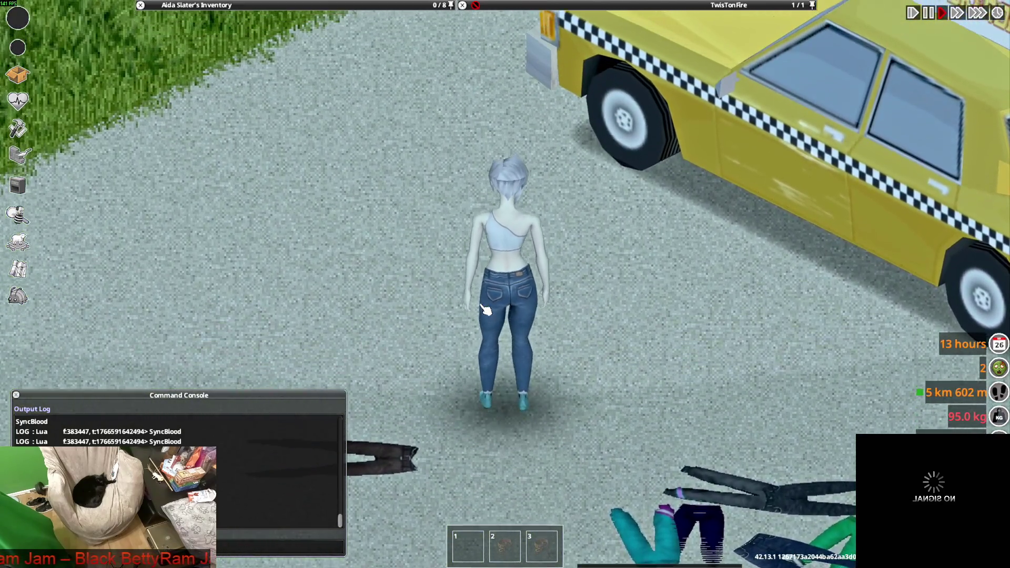
pyautogui.press('s')
pyautogui.press('a')
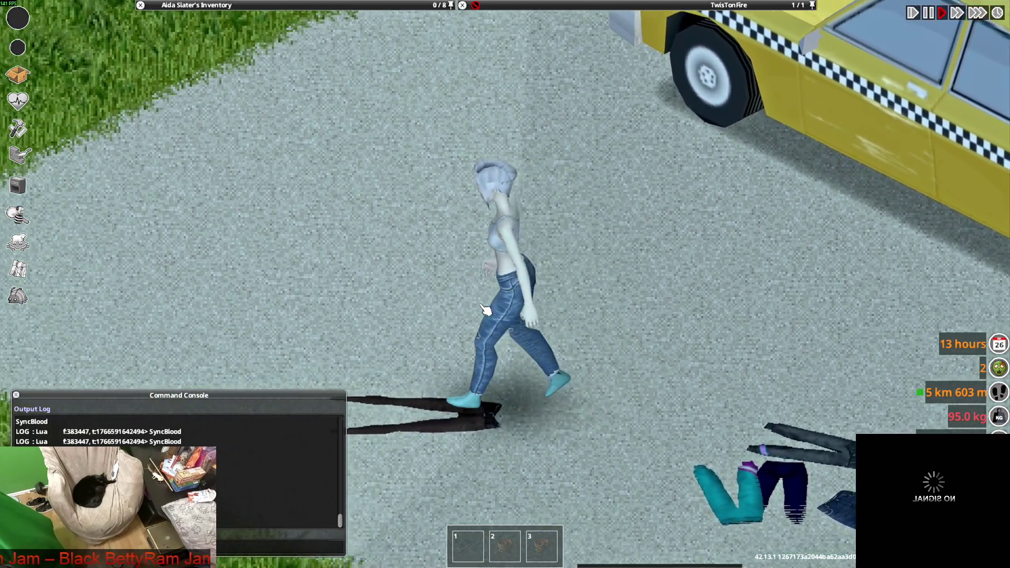
pyautogui.moveTo(203, 118)
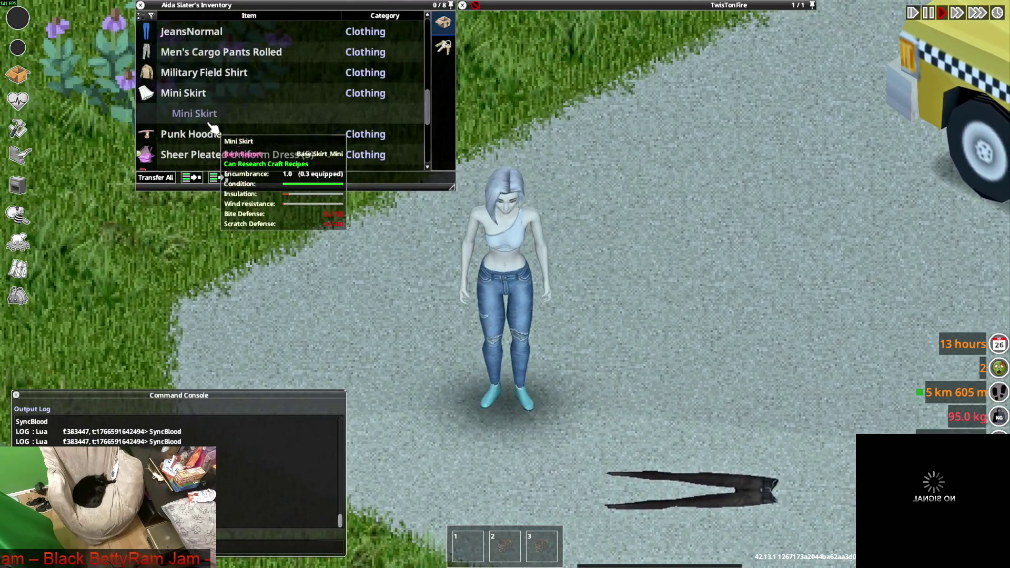
pyautogui.scroll(-5, 199, 113)
pyautogui.doubleClick(193, 95)
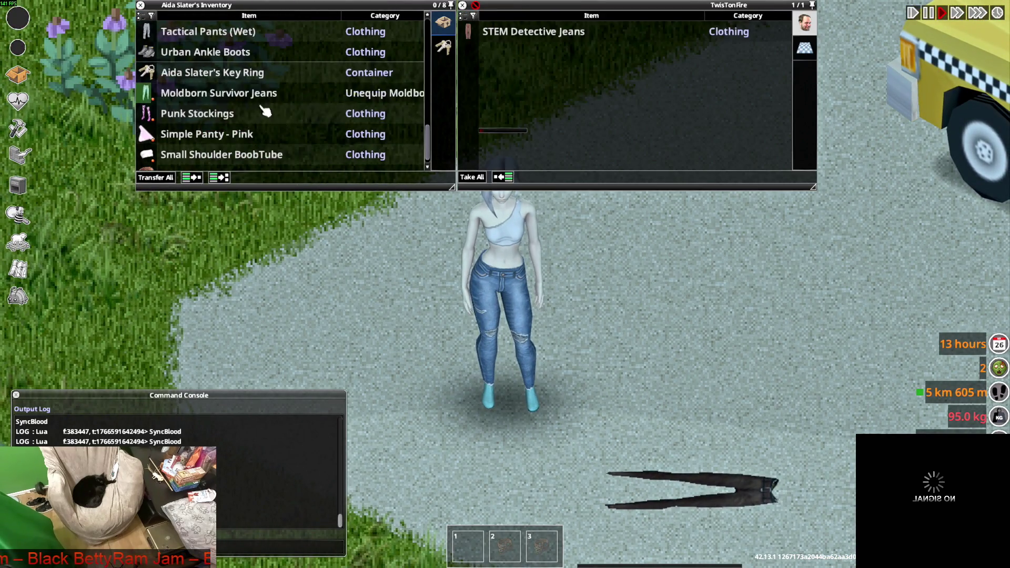
# Step: Put on the JeansNormal and walk right in them
pyautogui.scroll(5, 209, 140)
pyautogui.scroll(1, 206, 118)
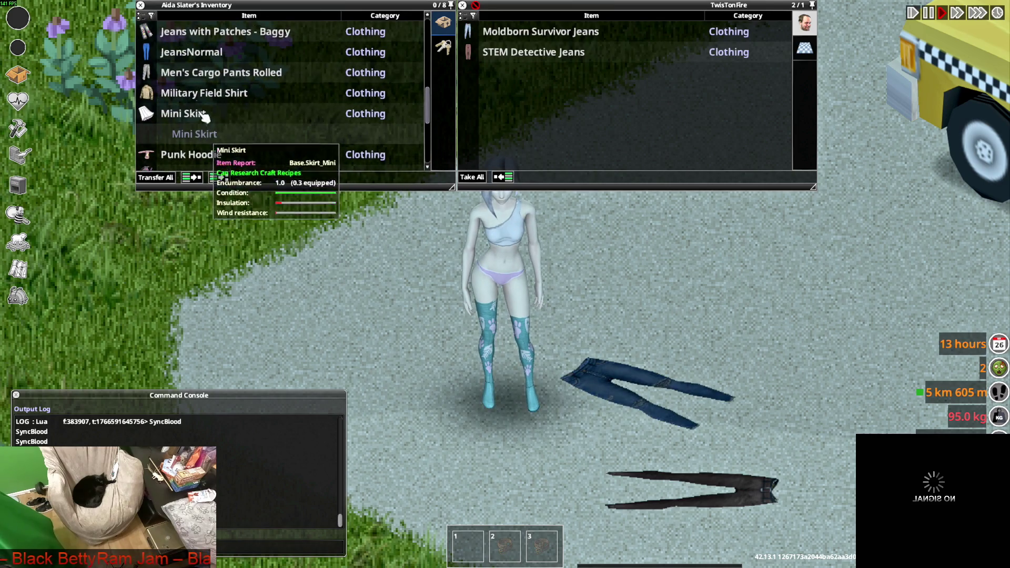
pyautogui.scroll(1, 204, 85)
pyautogui.rightClick(183, 89)
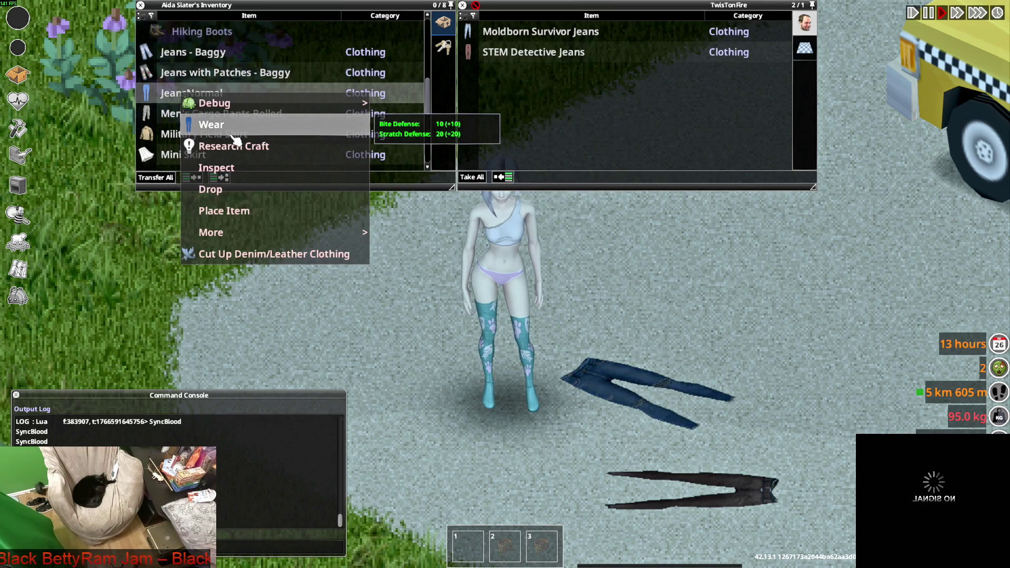
pyautogui.click(213, 124)
pyautogui.press('d')
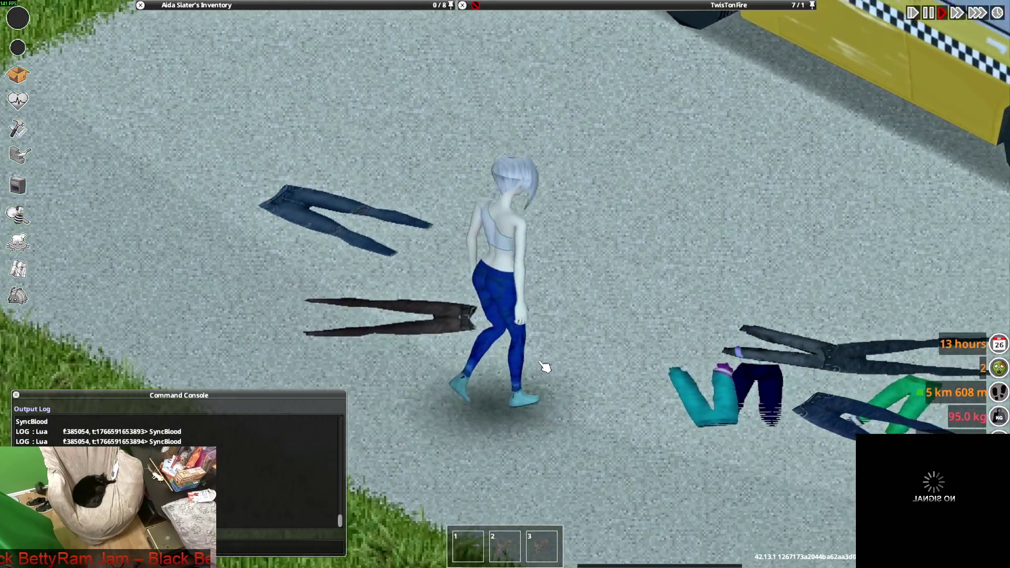
# Step: Move the Jeans with Patches - Baggy to the ground and wear the Fogbound Wanderer Jeans
pyautogui.moveTo(211, 6)
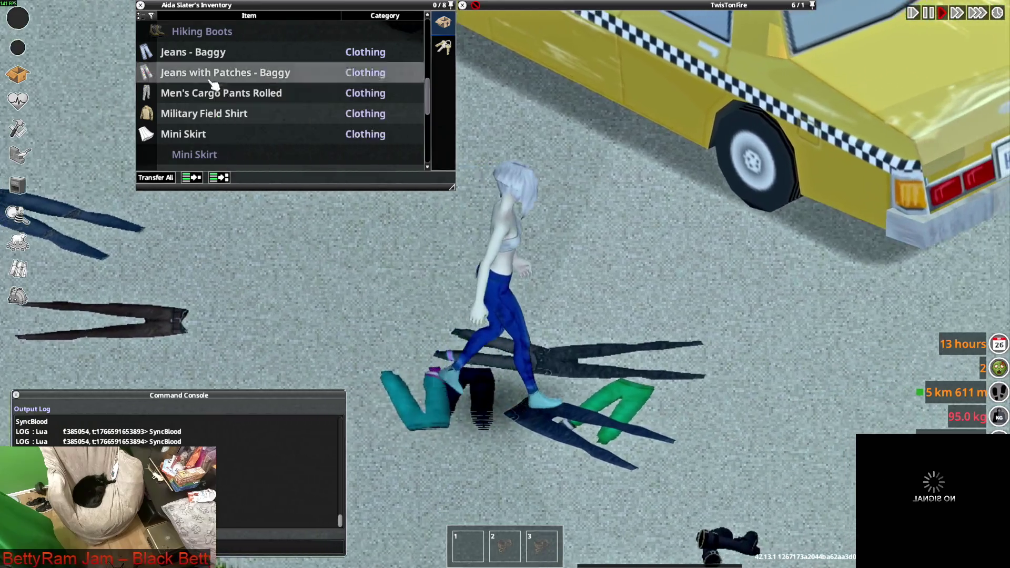
pyautogui.doubleClick(213, 73)
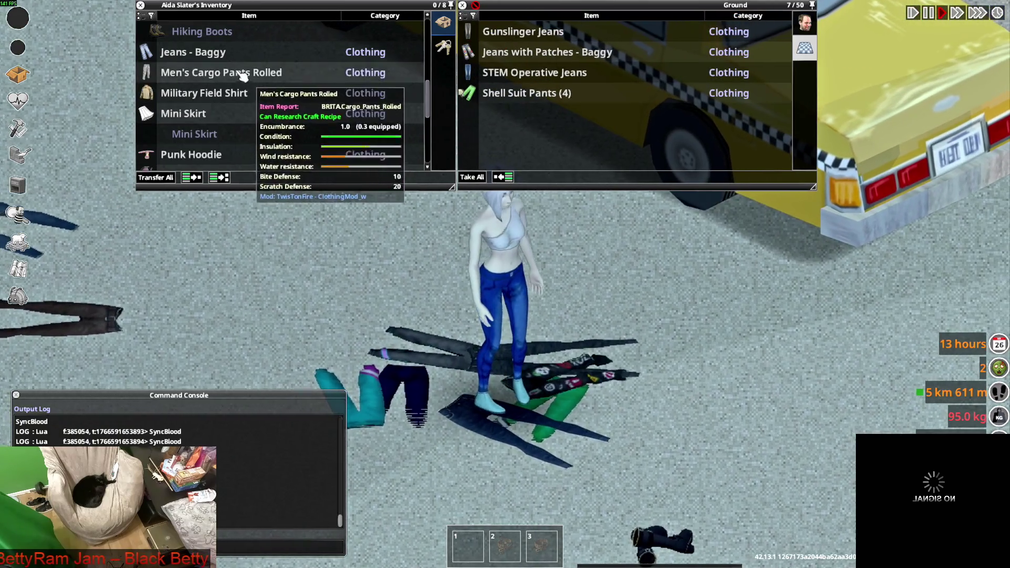
pyautogui.scroll(2, 220, 117)
pyautogui.scroll(2, 216, 120)
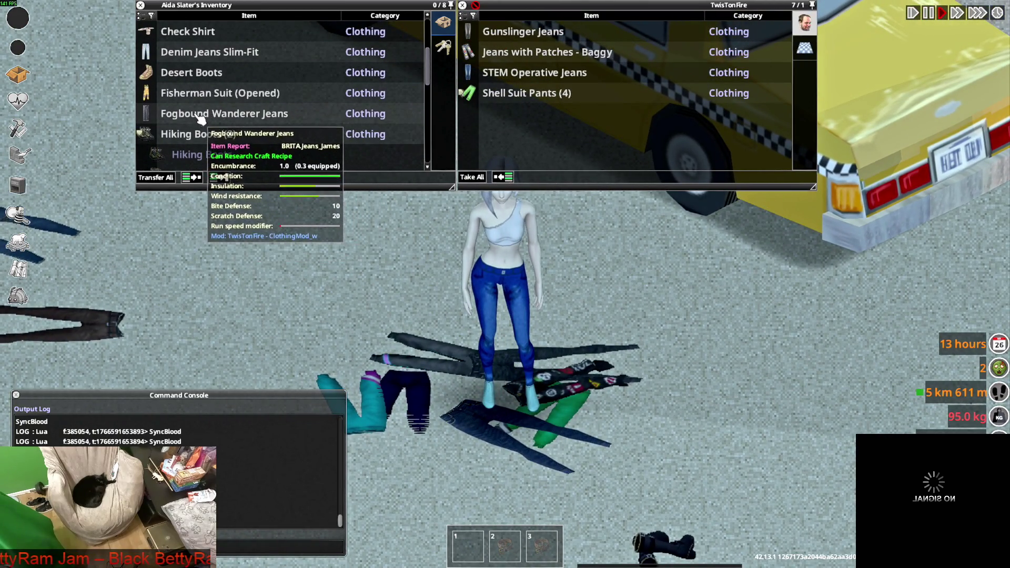
pyautogui.rightClick(243, 113)
pyautogui.click(227, 144)
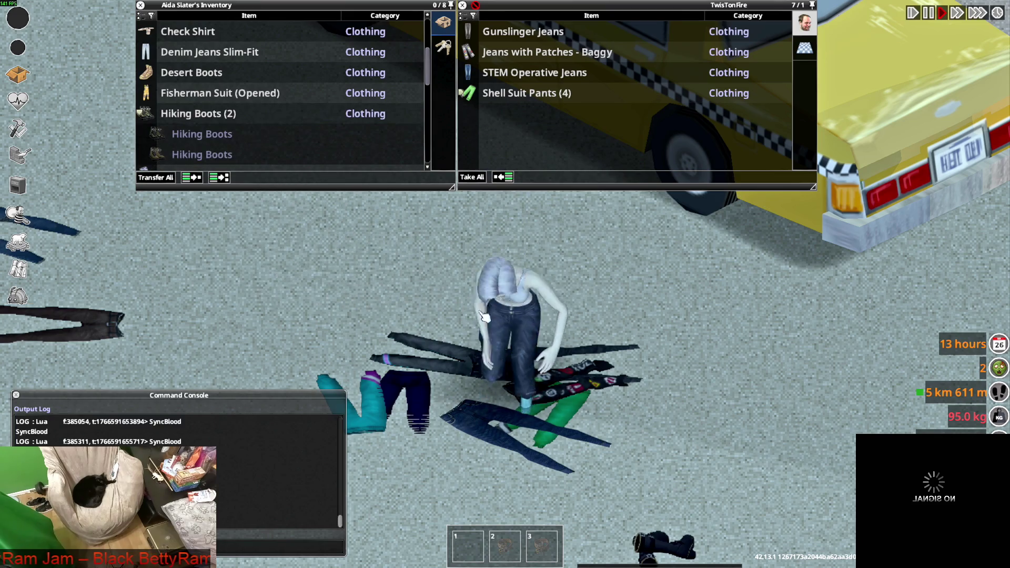
pyautogui.press('a')
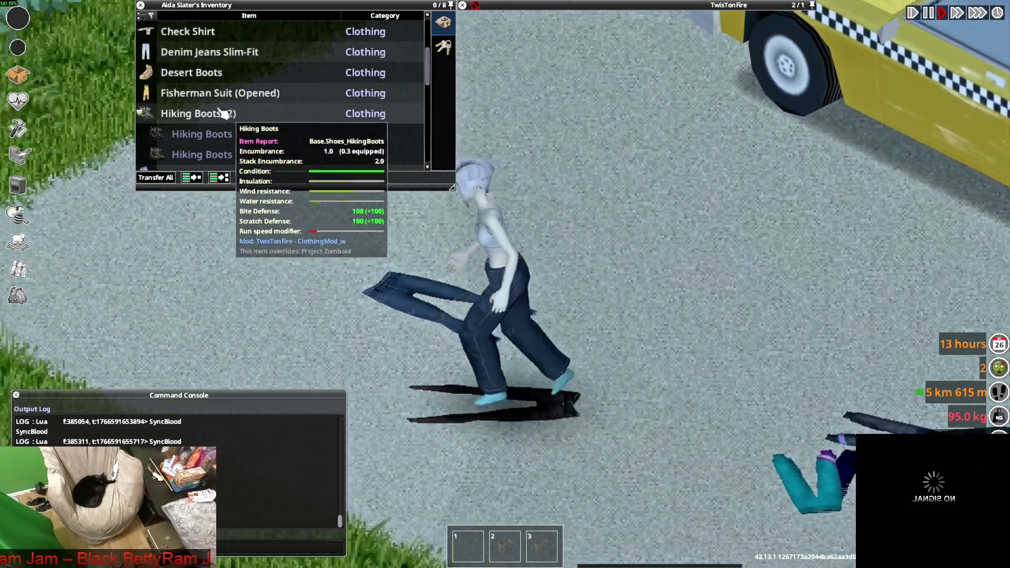
# Step: Drag a pair of pants onto the ground pile and double-click the Fogbound Wanderer Jeans again
pyautogui.scroll(-4, 220, 113)
pyautogui.scroll(1, 207, 137)
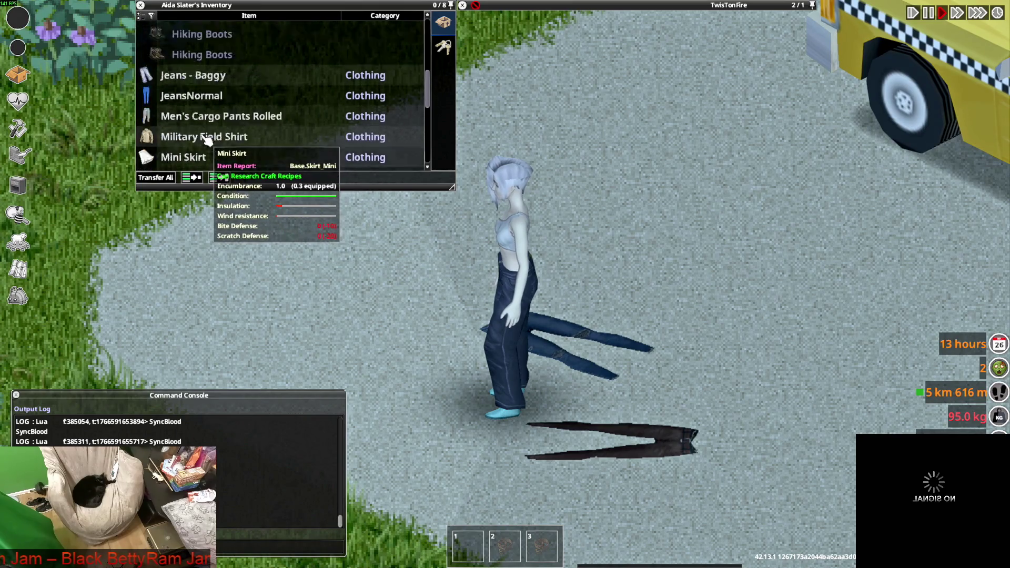
pyautogui.scroll(4, 207, 138)
pyautogui.scroll(-1, 204, 140)
pyautogui.moveTo(206, 154); pyautogui.dragTo(597, 366)
pyautogui.scroll(-5, 202, 126)
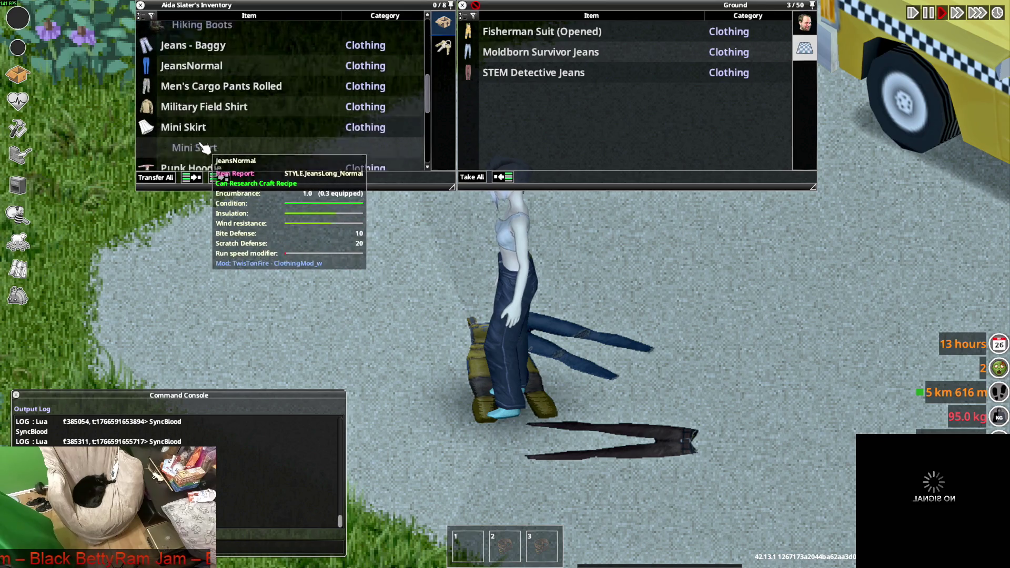
pyautogui.scroll(-4, 205, 131)
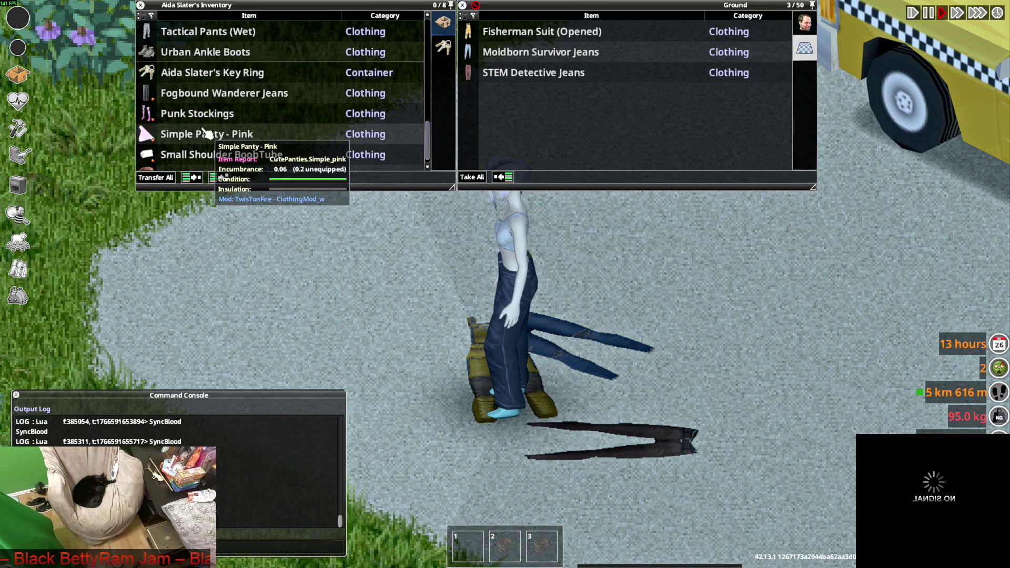
pyautogui.doubleClick(204, 93)
pyautogui.scroll(3, 257, 126)
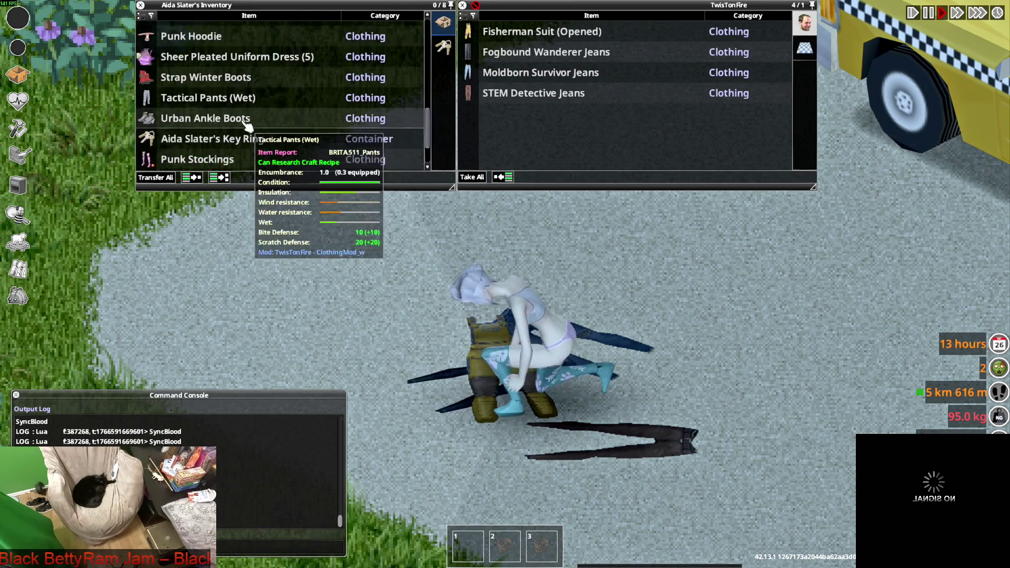
pyautogui.scroll(3, 234, 131)
pyautogui.rightClick(206, 73)
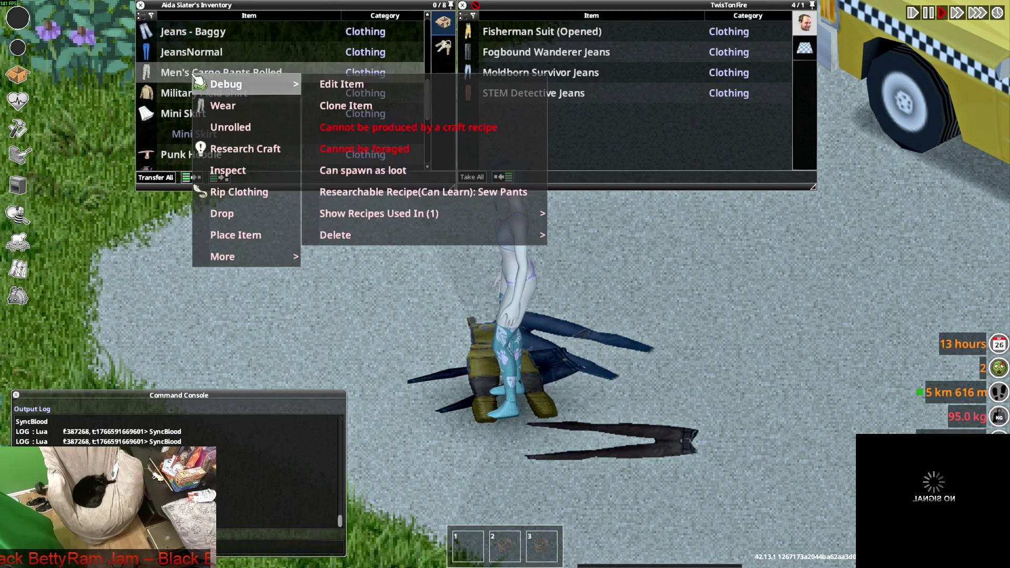
# Step: Put on the Men's Cargo Pants Rolled, then switch to the JeansNormal
pyautogui.click(221, 104)
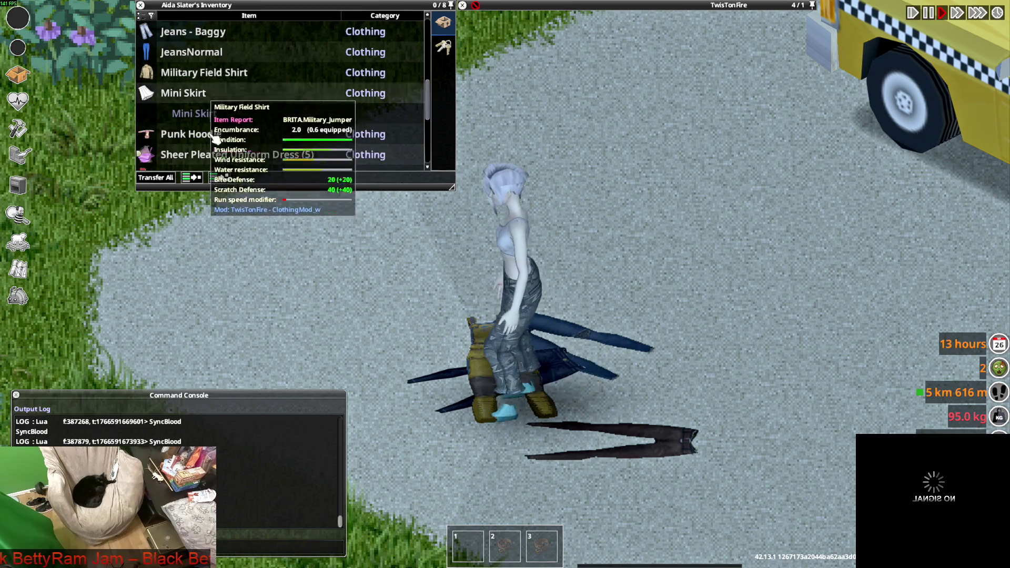
pyautogui.scroll(2, 185, 98)
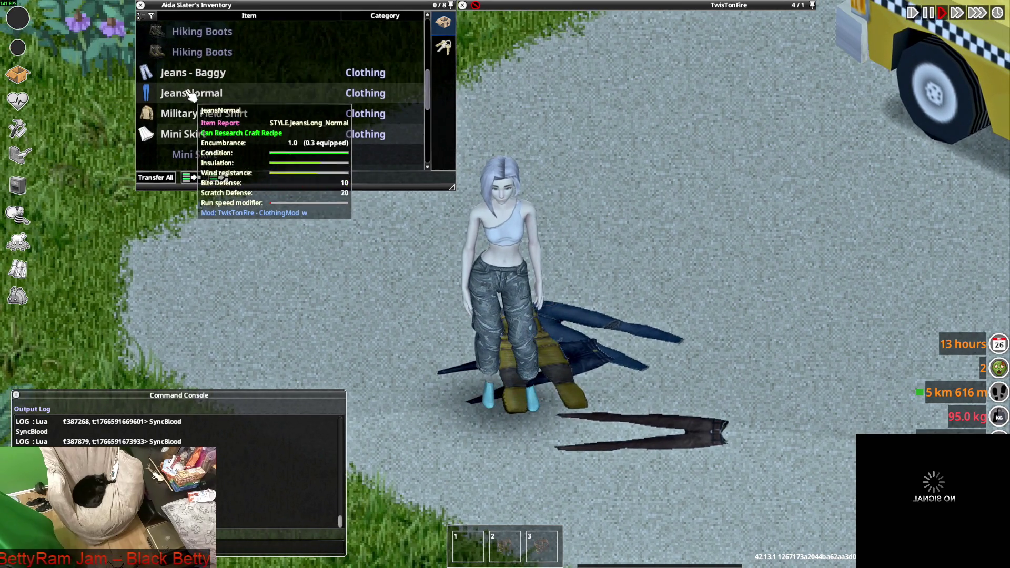
pyautogui.rightClick(185, 94)
pyautogui.click(216, 125)
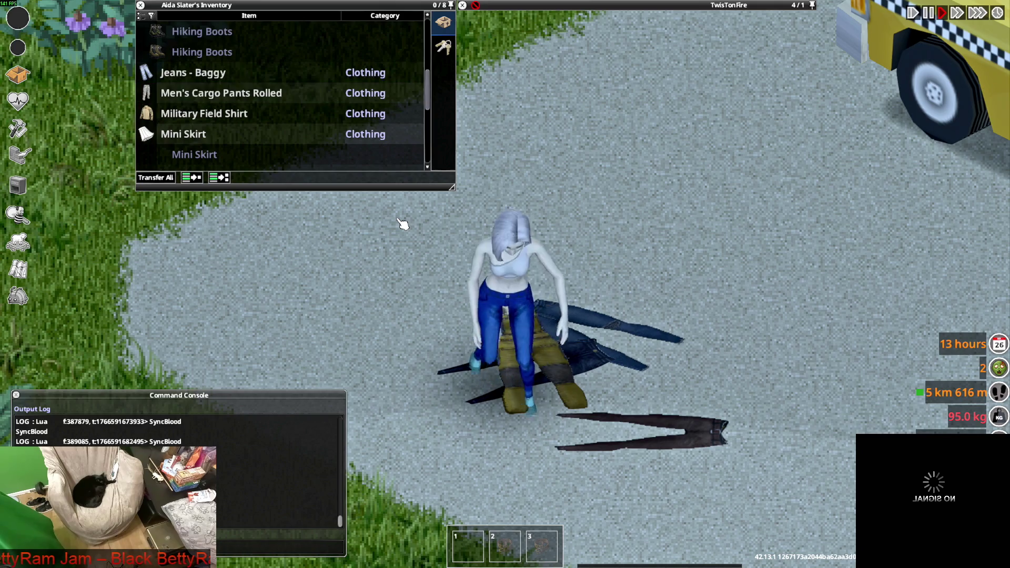
# Step: Move the Jeans - Baggy to the ground and put on the Denim Jeans Slim-Fit
pyautogui.scroll(-6, 212, 126)
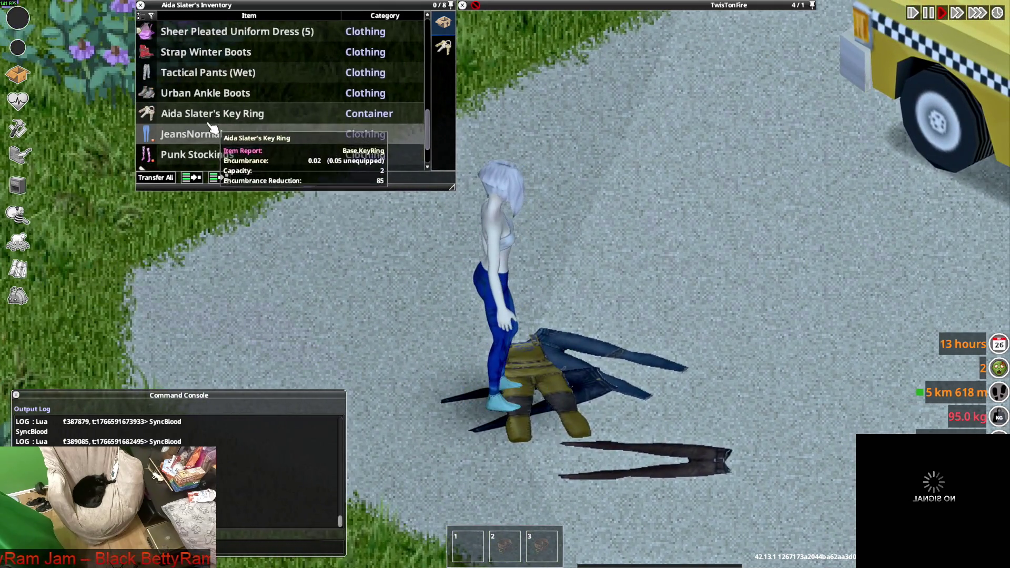
pyautogui.scroll(6, 216, 121)
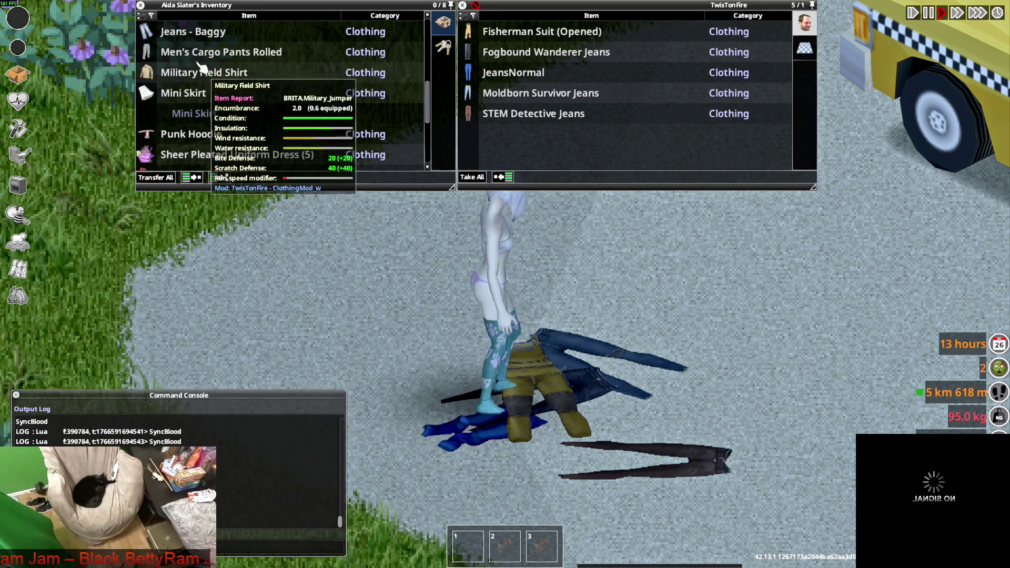
pyautogui.scroll(2, 202, 82)
pyautogui.doubleClick(197, 82)
pyautogui.scroll(5, 200, 100)
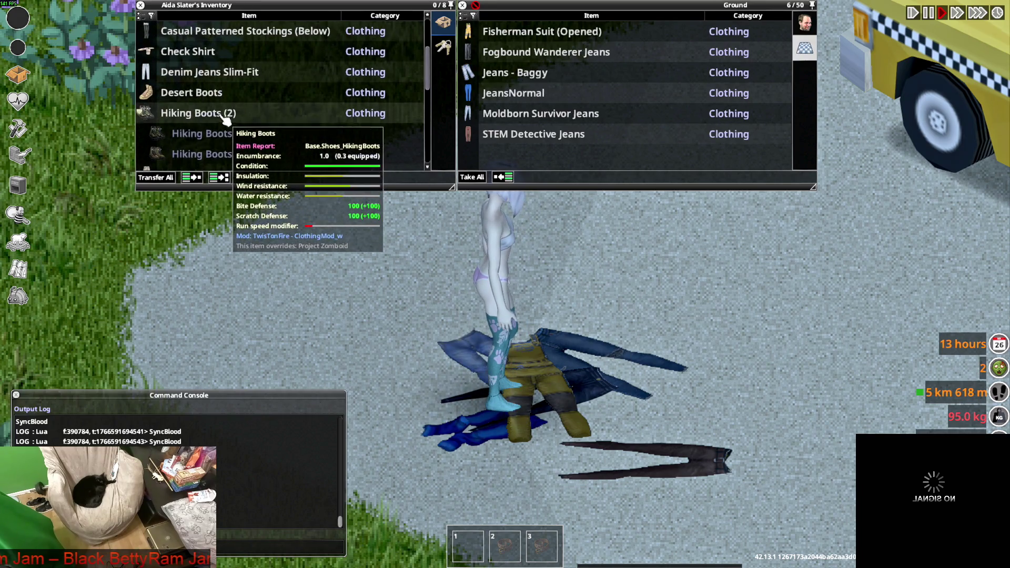
pyautogui.rightClick(196, 93)
pyautogui.moveTo(216, 105)
pyautogui.click(225, 124)
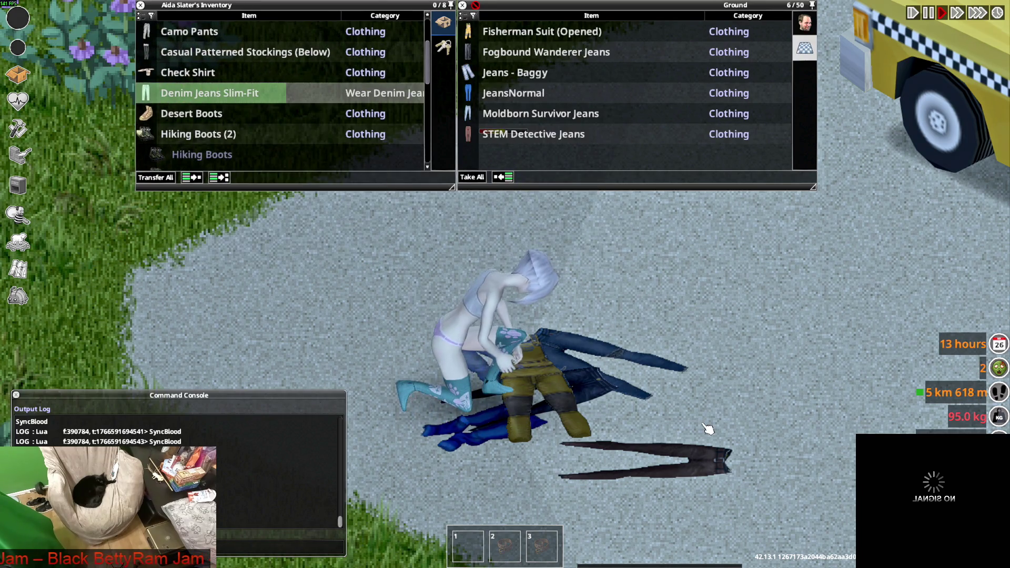
# Step: Walk up the road and back onto the clothes pile, then locate the Camo Pants in the inventory
pyautogui.press('w')
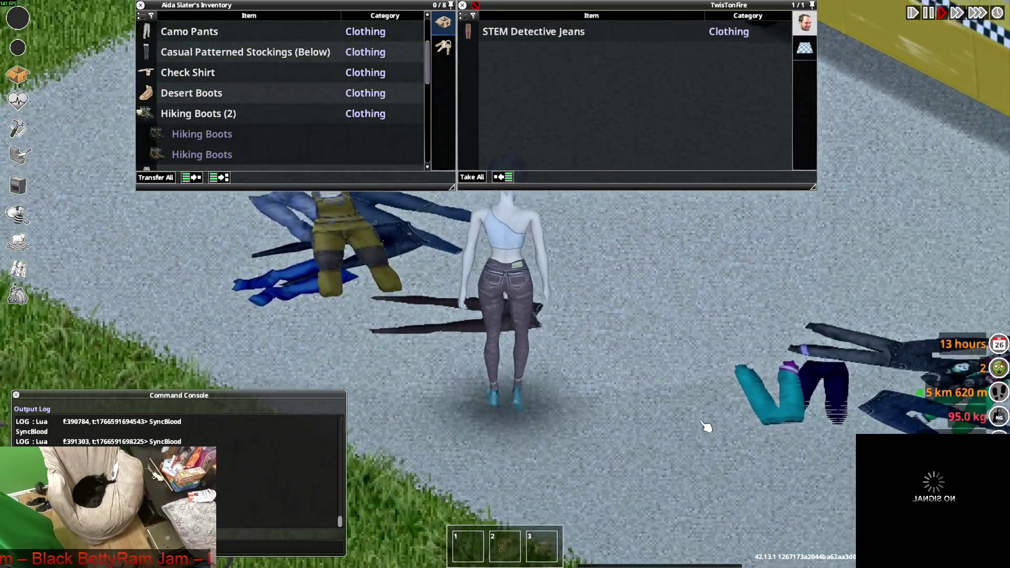
pyautogui.press('s')
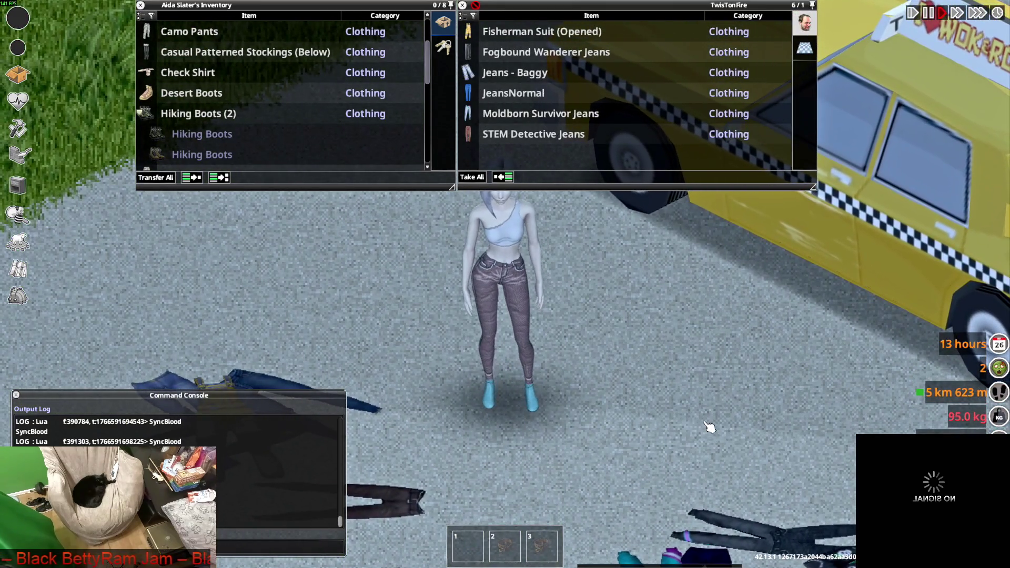
pyautogui.press('a')
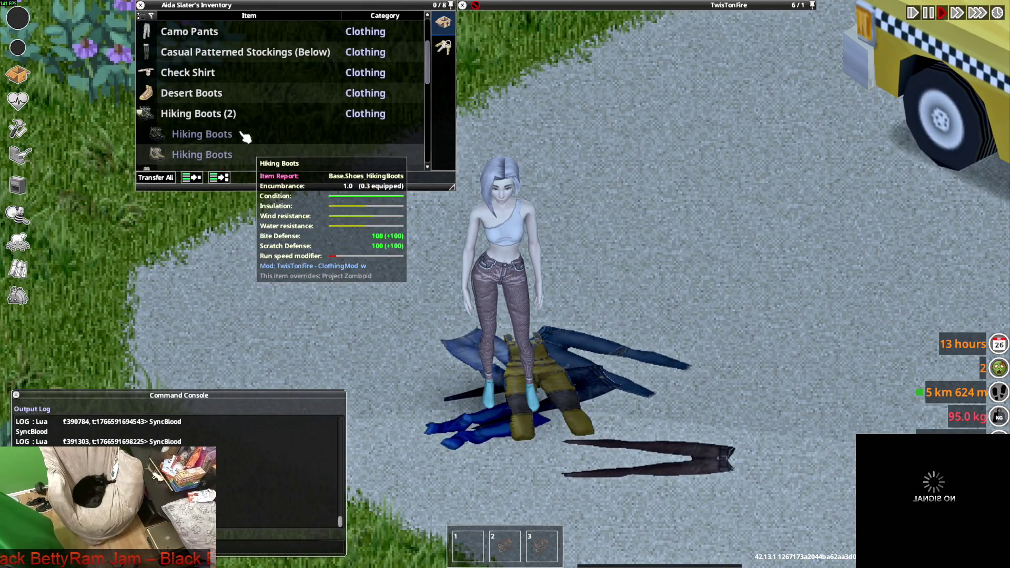
pyautogui.scroll(-5, 213, 134)
pyautogui.scroll(-5, 213, 134)
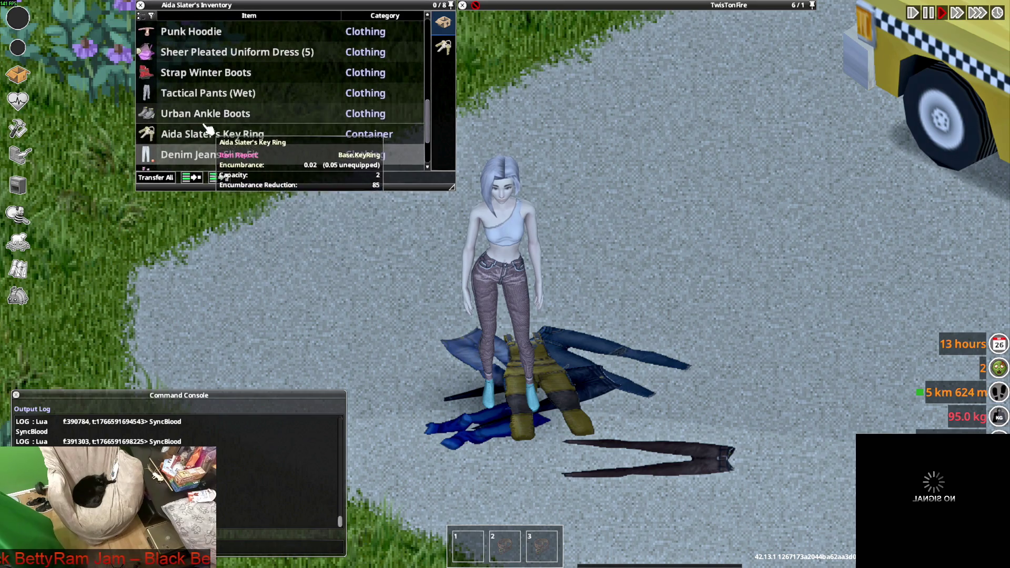
pyautogui.scroll(15, 235, 141)
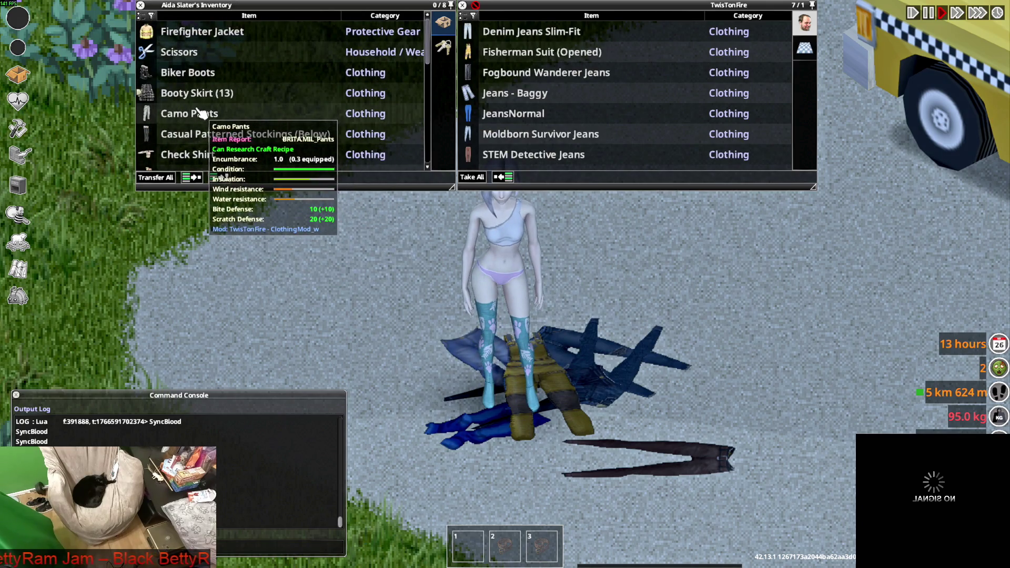
pyautogui.scroll(-1, 188, 93)
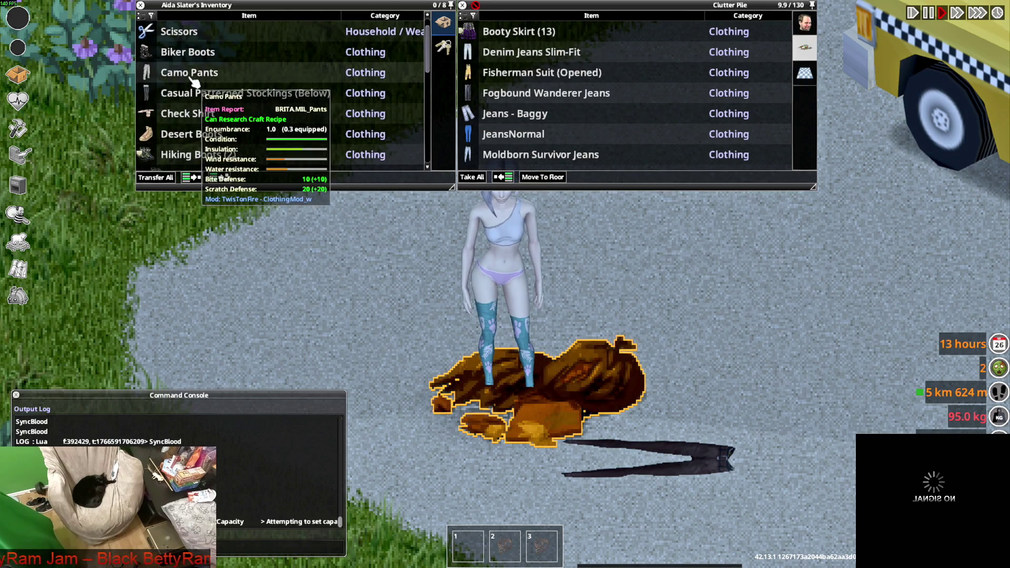
pyautogui.rightClick(194, 78)
# Step: Wear the Camo Pants, then look over the stockings' wear options
pyautogui.click(234, 105)
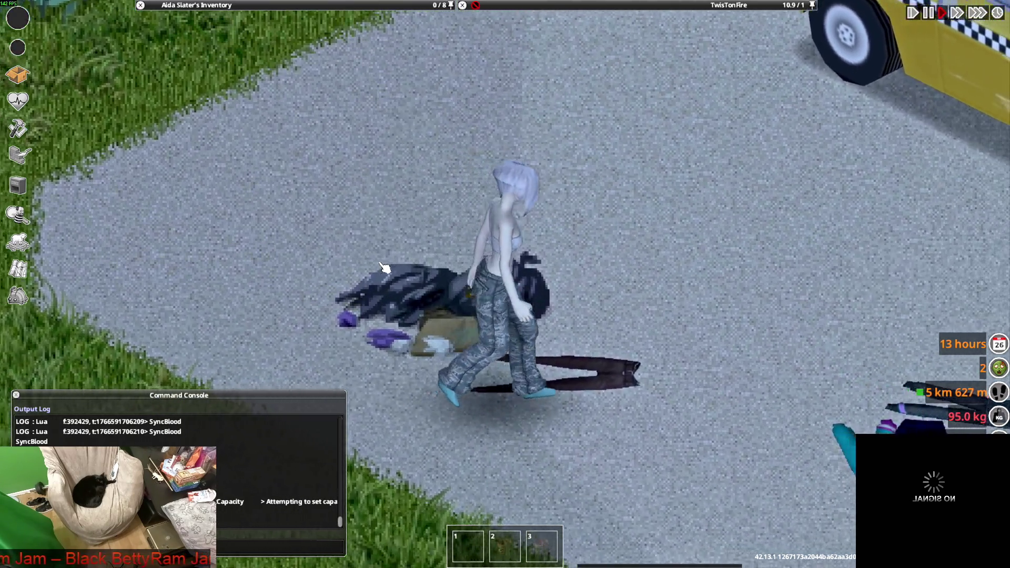
pyautogui.moveTo(210, 4)
pyautogui.rightClick(201, 73)
pyautogui.moveTo(239, 103)
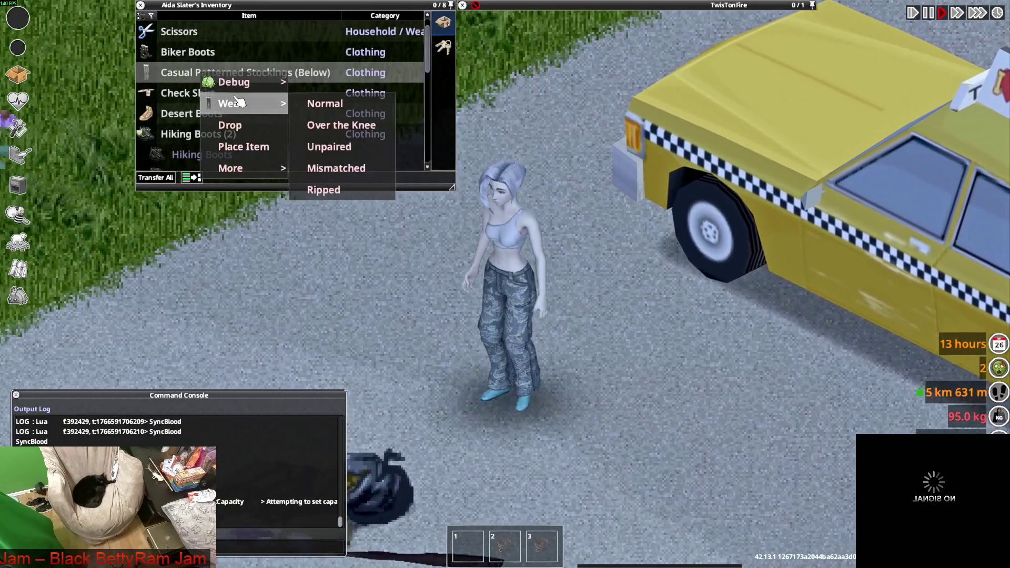
pyautogui.click(184, 74)
pyautogui.click(173, 71)
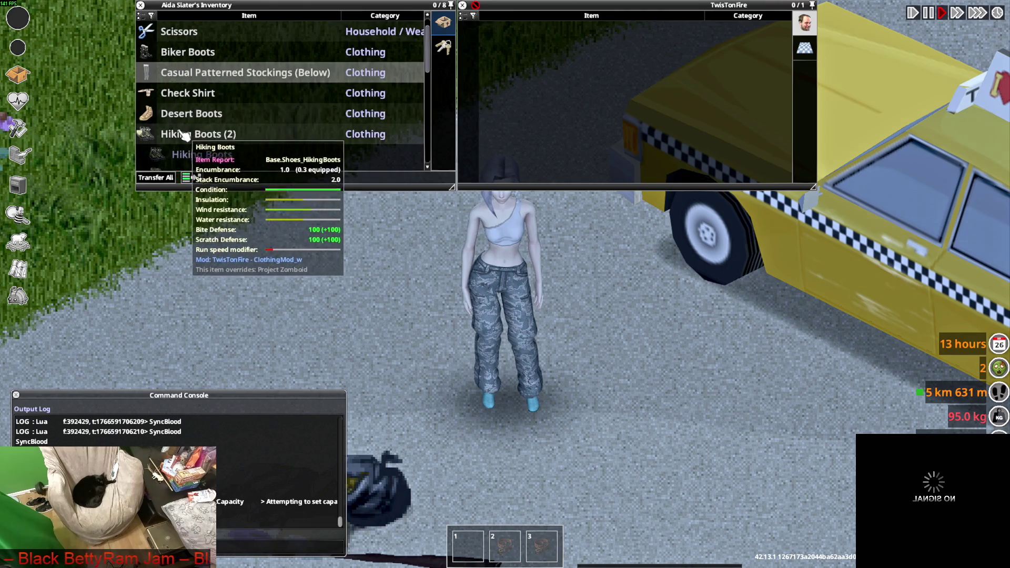
pyautogui.scroll(-2, 195, 132)
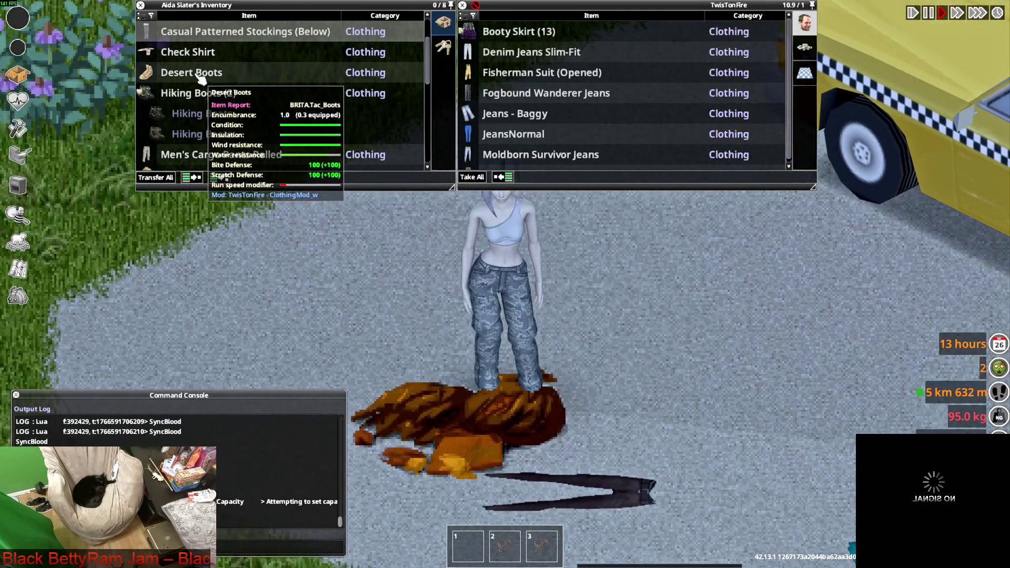